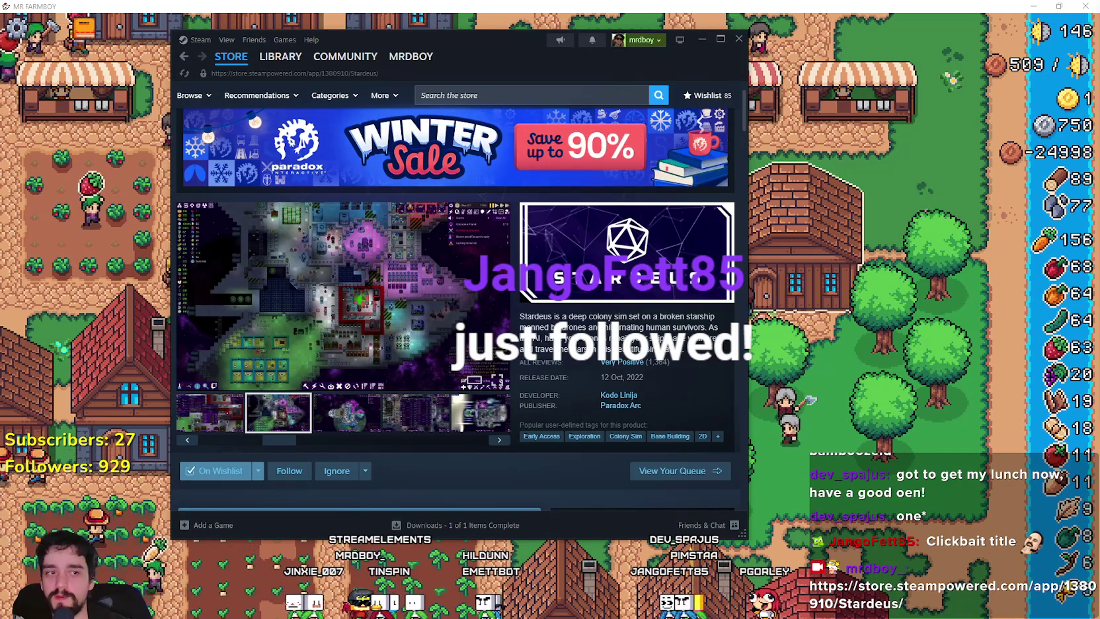
Step: Show a different Stardeus screenshot from the store page's media gallery
{"action": "left_click", "coordinate": [411, 430]}
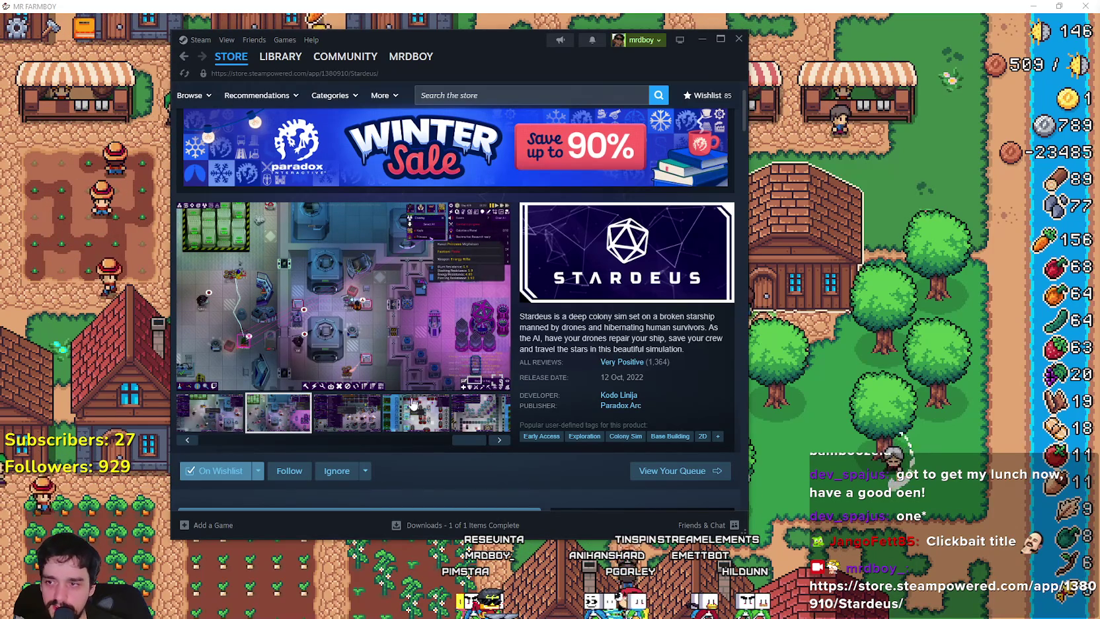
Step: Browse the third, fourth and fifth Stardeus screenshots, settling back on the third instead of the trailer
{"action": "left_click", "coordinate": [366, 411]}
{"action": "left_click", "coordinate": [420, 418]}
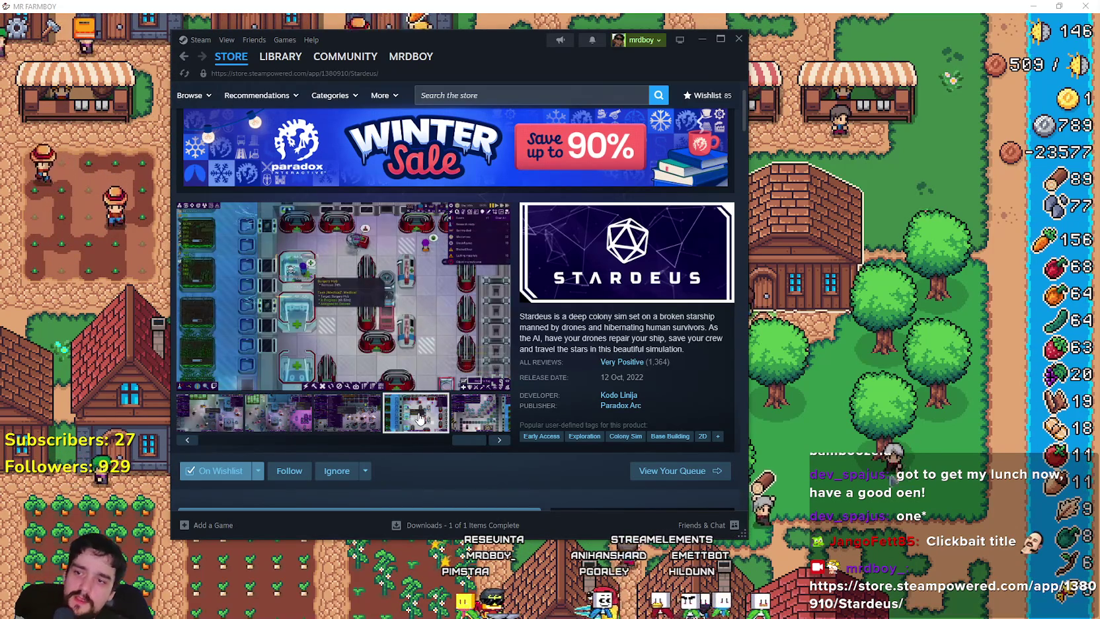
{"action": "left_click", "coordinate": [453, 418]}
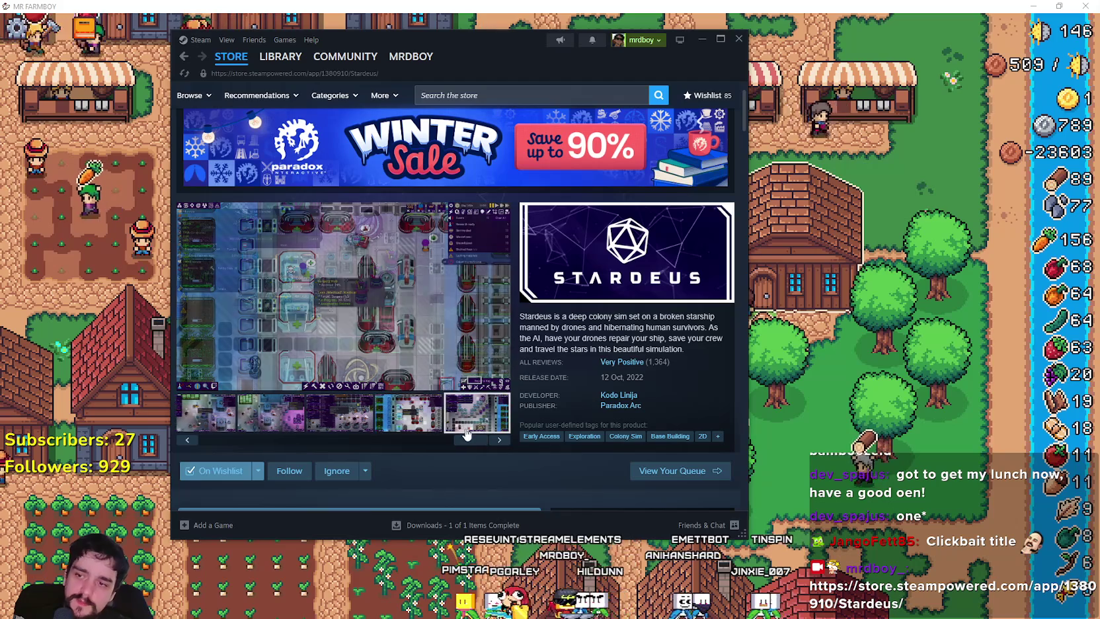
{"action": "left_click", "coordinate": [352, 409]}
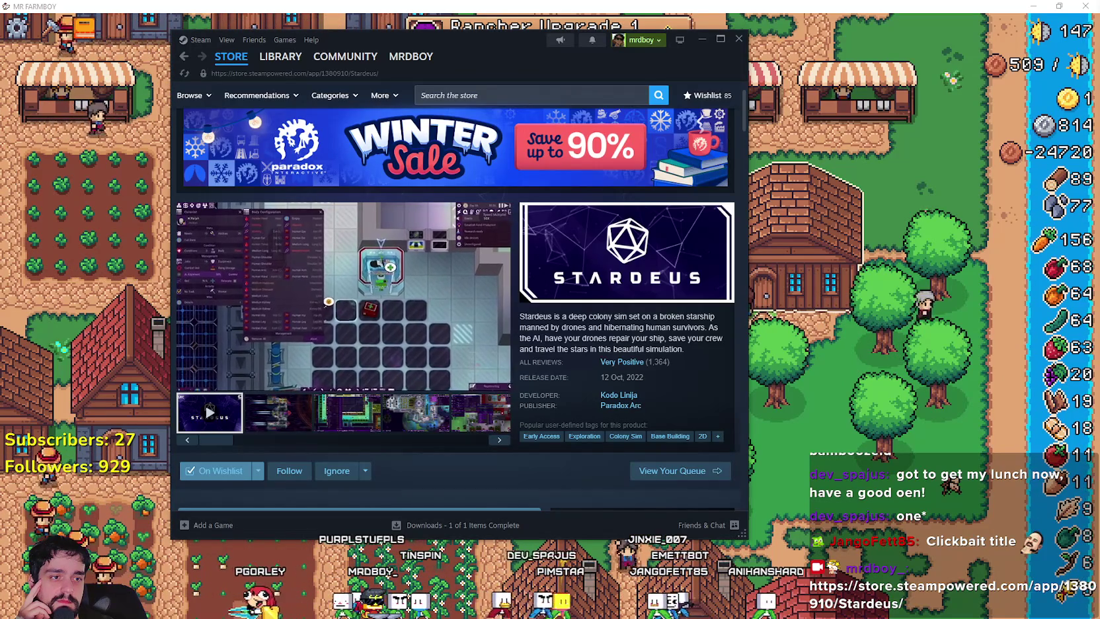
{"action": "left_click", "coordinate": [342, 406]}
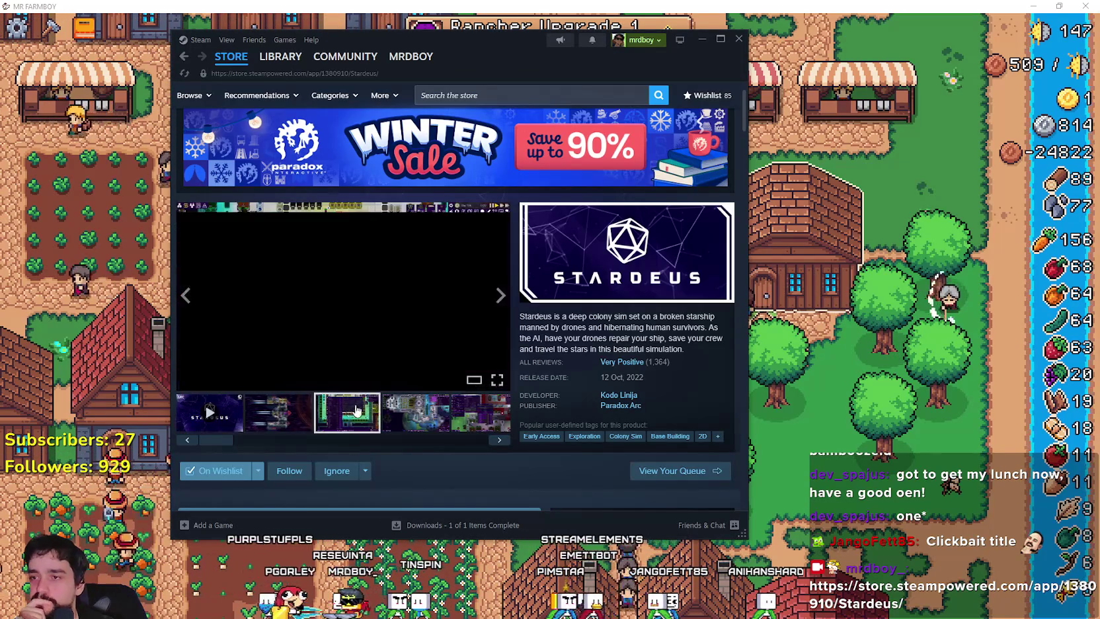
Step: Move the Steam window to the right and step through the fourth and following Stardeus screenshots
{"action": "left_click_drag", "start_coordinate": [533, 56], "coordinate": [630, 66]}
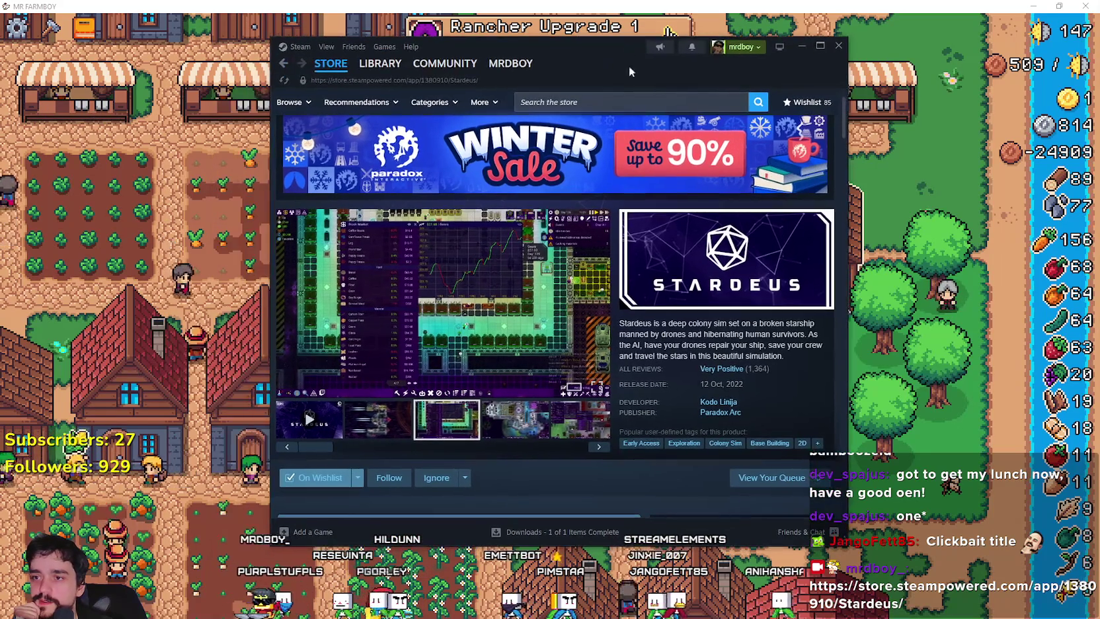
{"action": "left_click", "coordinate": [492, 425]}
{"action": "left_click", "coordinate": [598, 448]}
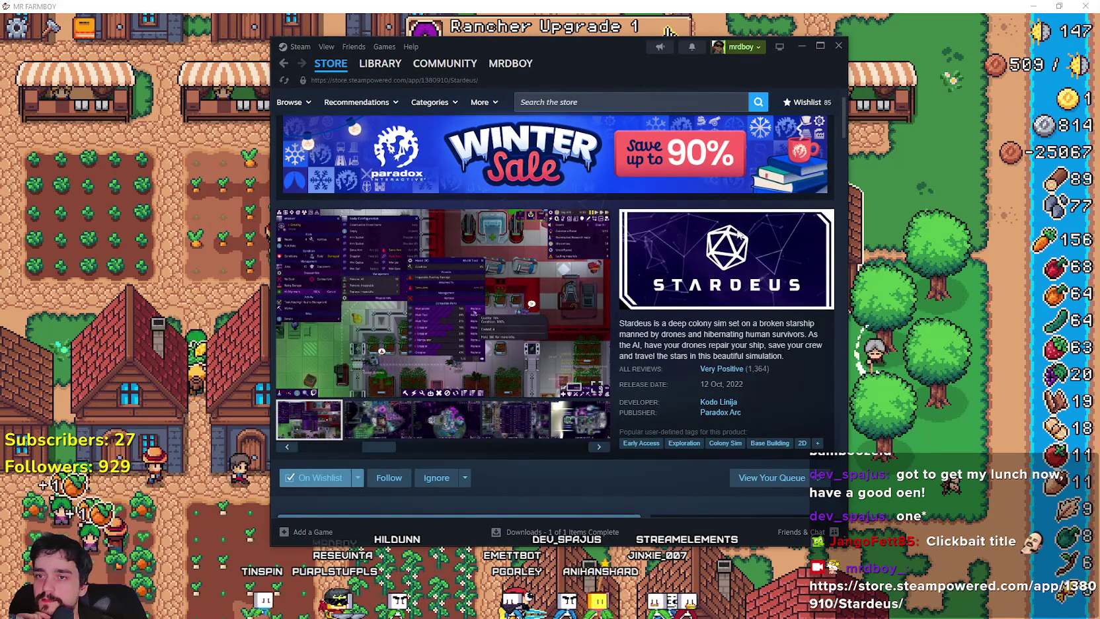
{"action": "left_click_drag", "start_coordinate": [632, 63], "coordinate": [627, 49]}
{"action": "left_click", "coordinate": [704, 89]}
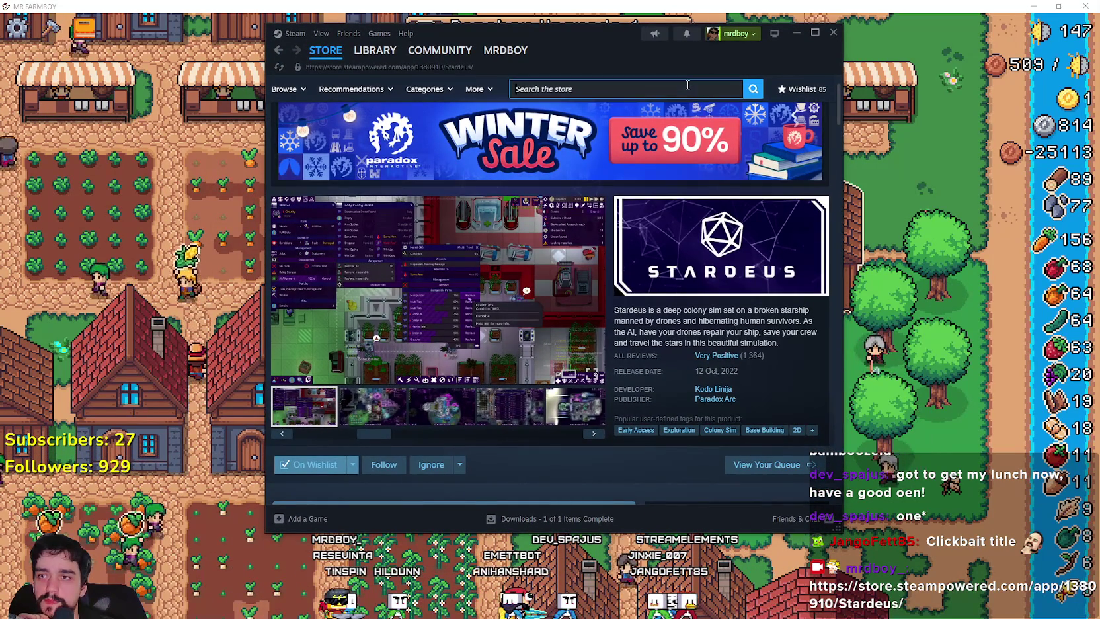
Step: Search the store for 'MR FARMB', open the MR FARMBOY page and view its second and fourth screenshots
{"action": "type", "text": "M"}
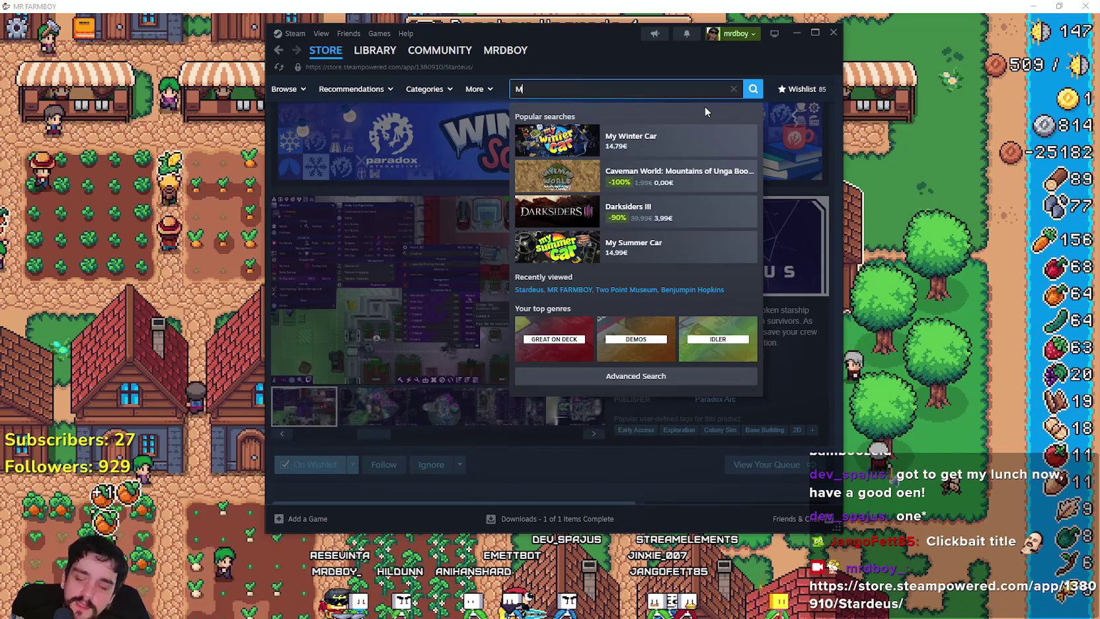
{"action": "type", "text": "R FARMB"}
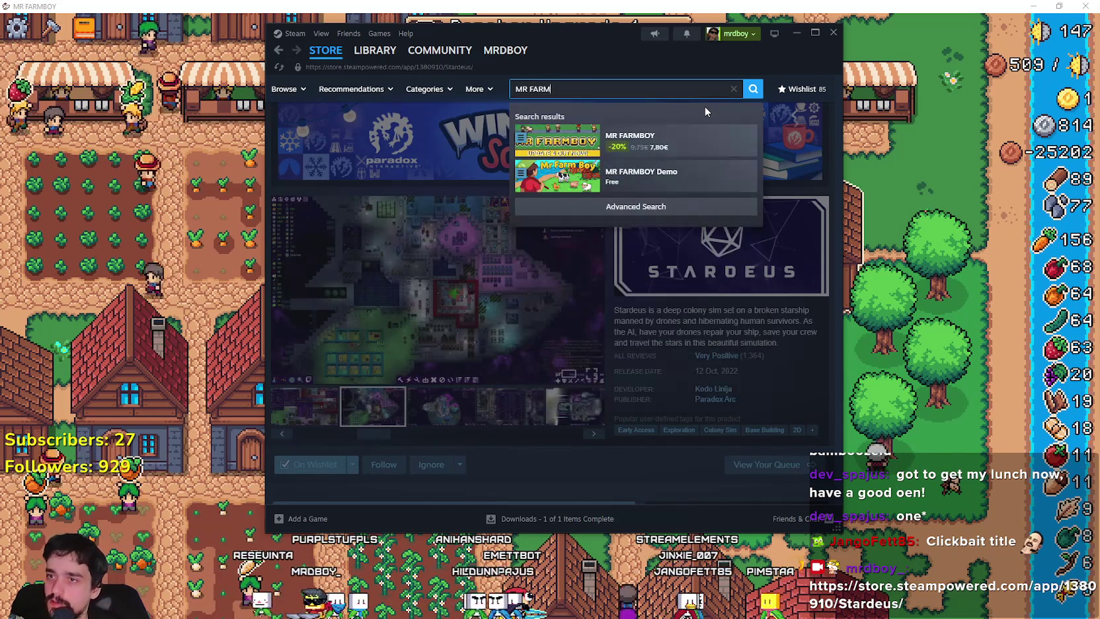
{"action": "left_click", "coordinate": [692, 144]}
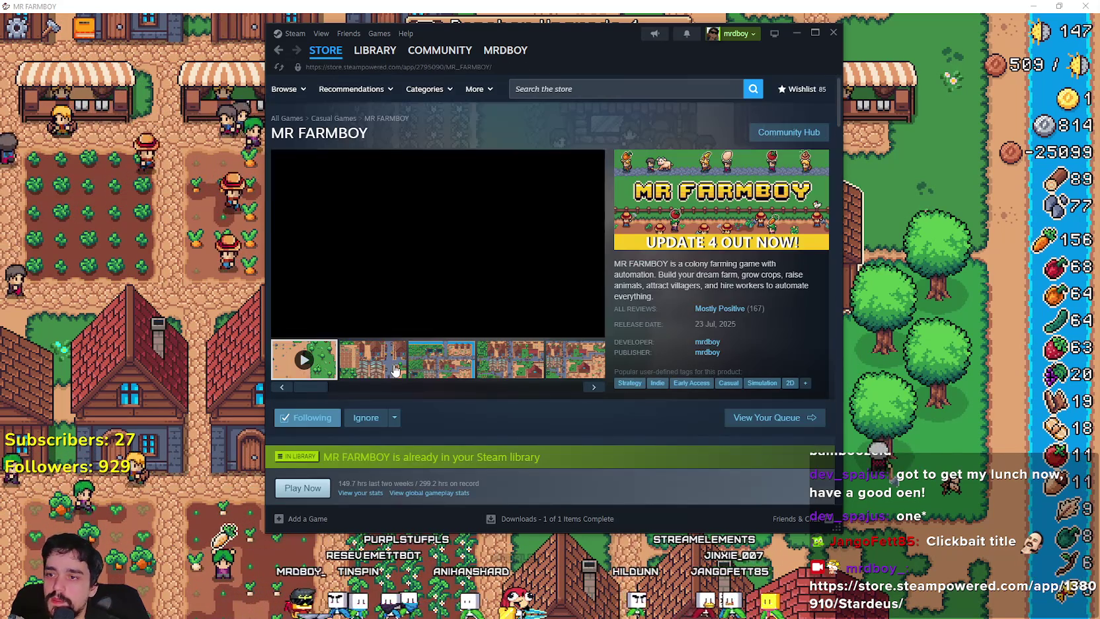
{"action": "left_click", "coordinate": [396, 369]}
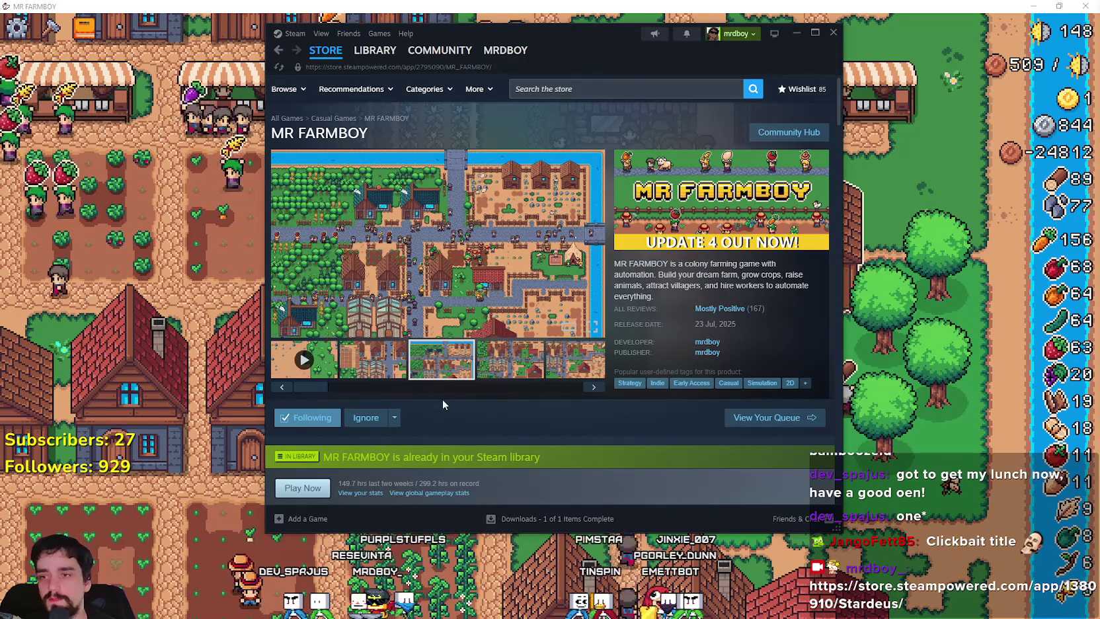
{"action": "left_click", "coordinate": [507, 365]}
Step: Bring the running MR FARMBOY game in front of Steam, later switching back to the store page
{"action": "left_click", "coordinate": [16, 286]}
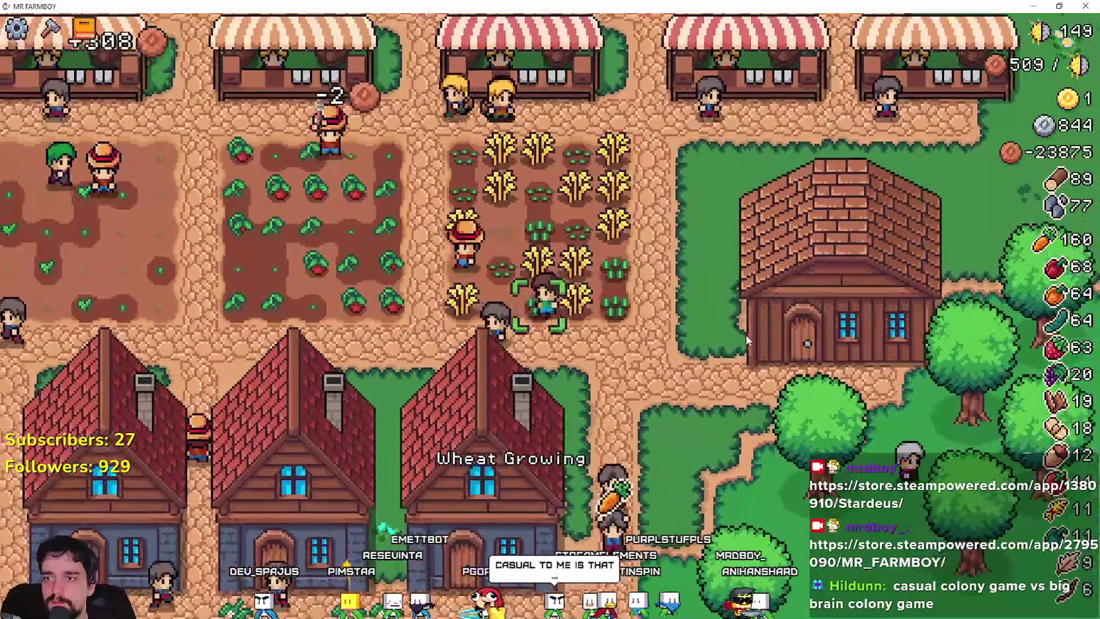
{"action": "key", "text": "alt+Tab"}
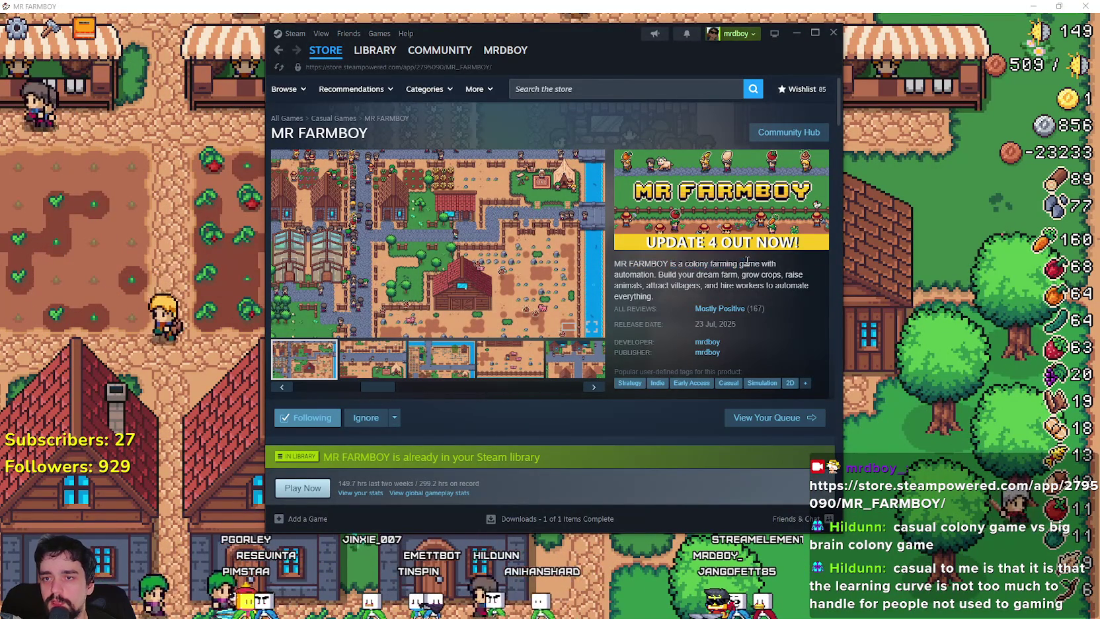
{"action": "left_click", "coordinate": [861, 284]}
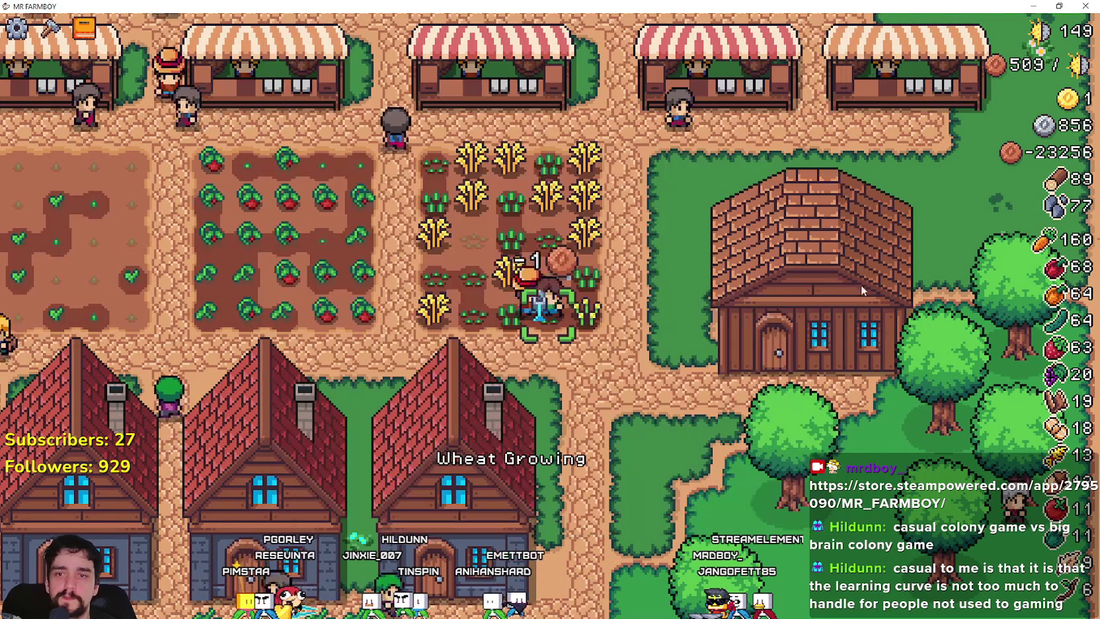
{"action": "key", "text": "s"}
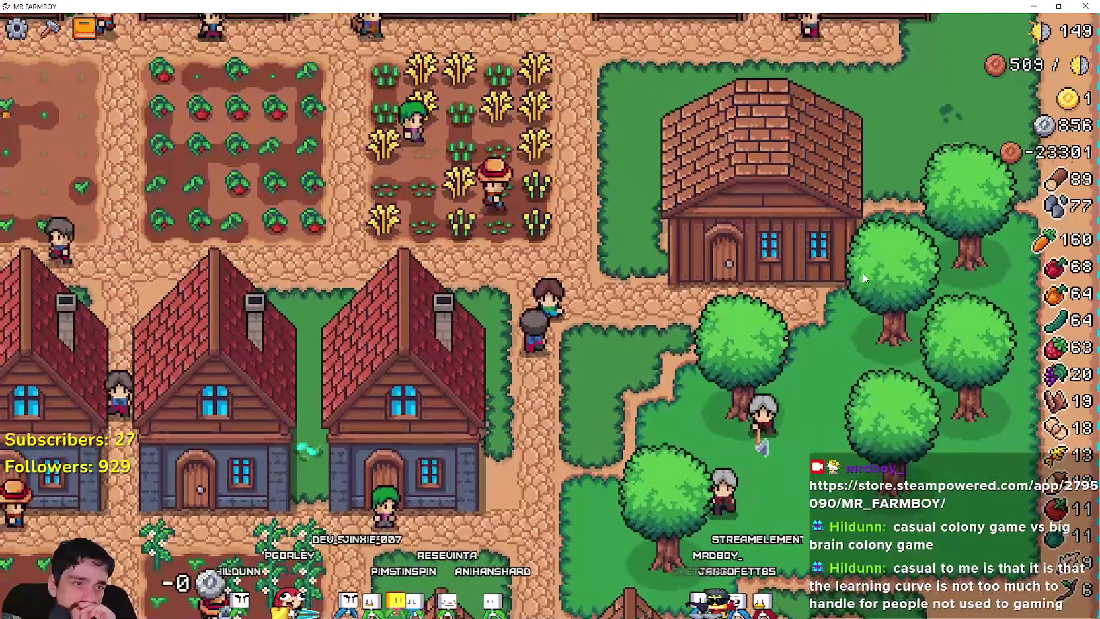
{"action": "key", "text": "w"}
{"action": "key", "text": "a"}
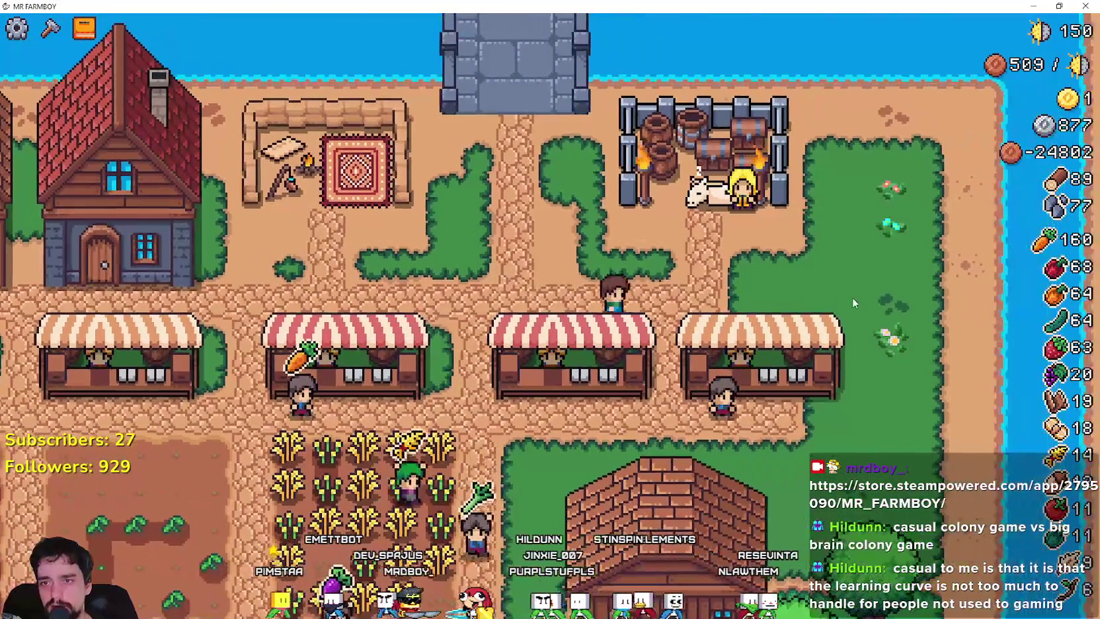
Step: View the King's Envoy request to deliver 500 of several crops, then close it
{"action": "left_click", "coordinate": [447, 352]}
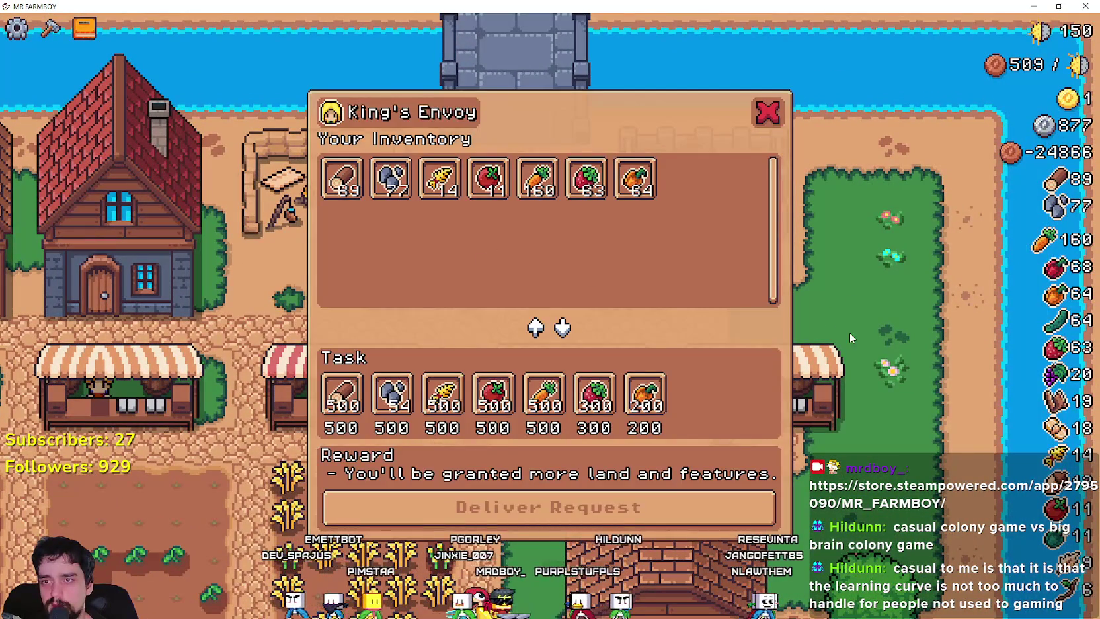
{"action": "key", "text": "Escape"}
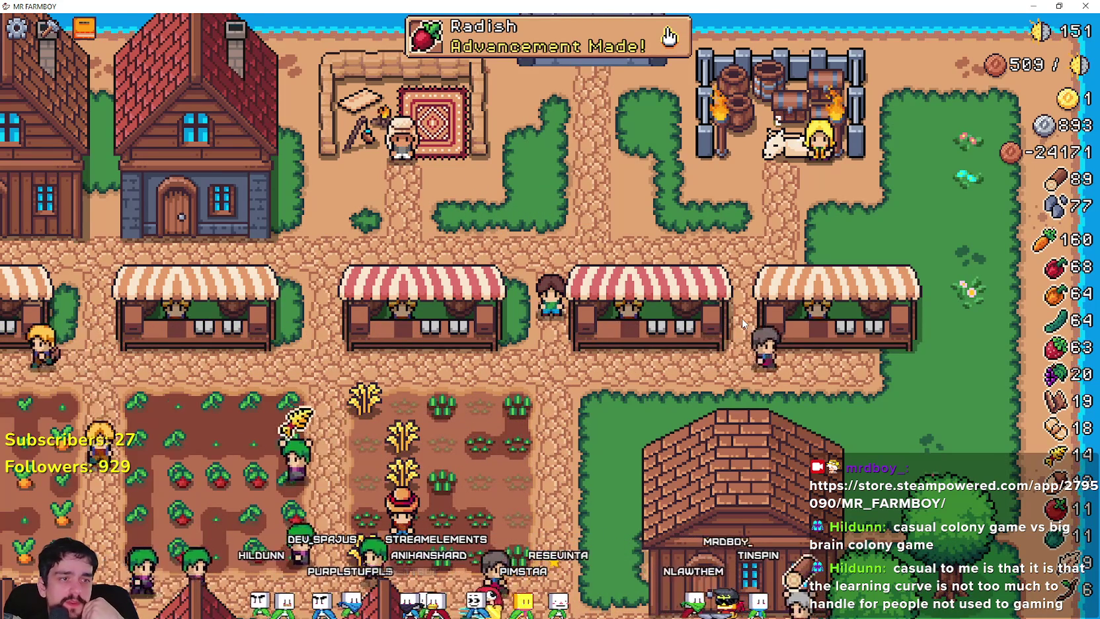
Step: Pan over the fields and inspect the Radish and Land/Buildings advancements, then close them
{"action": "key", "text": "s"}
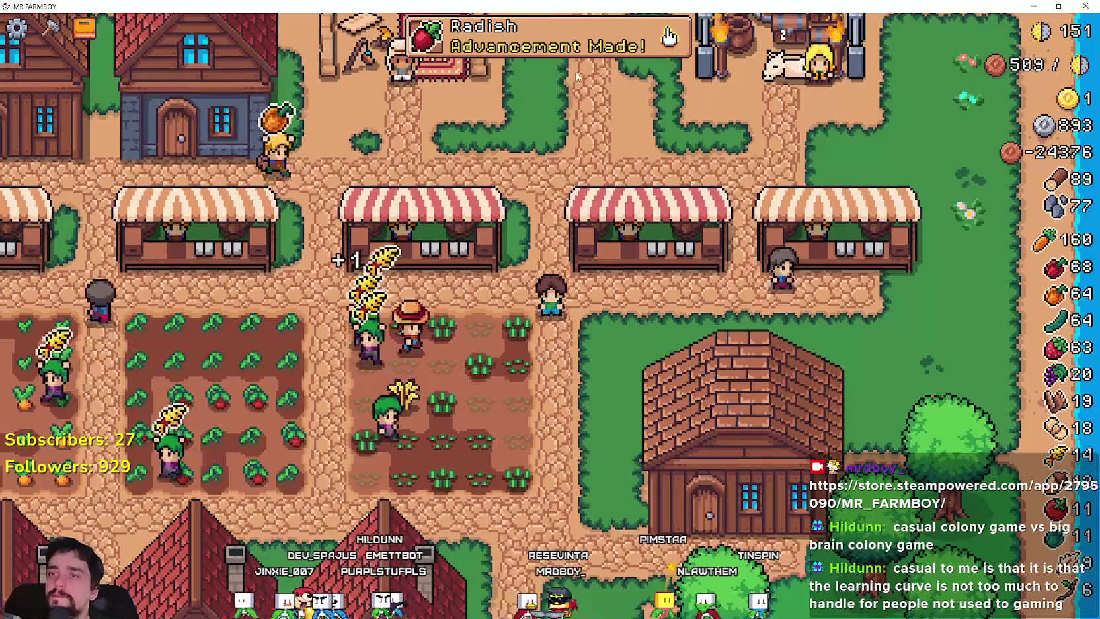
{"action": "left_click", "coordinate": [549, 37]}
{"action": "mouse_move", "coordinate": [375, 479]}
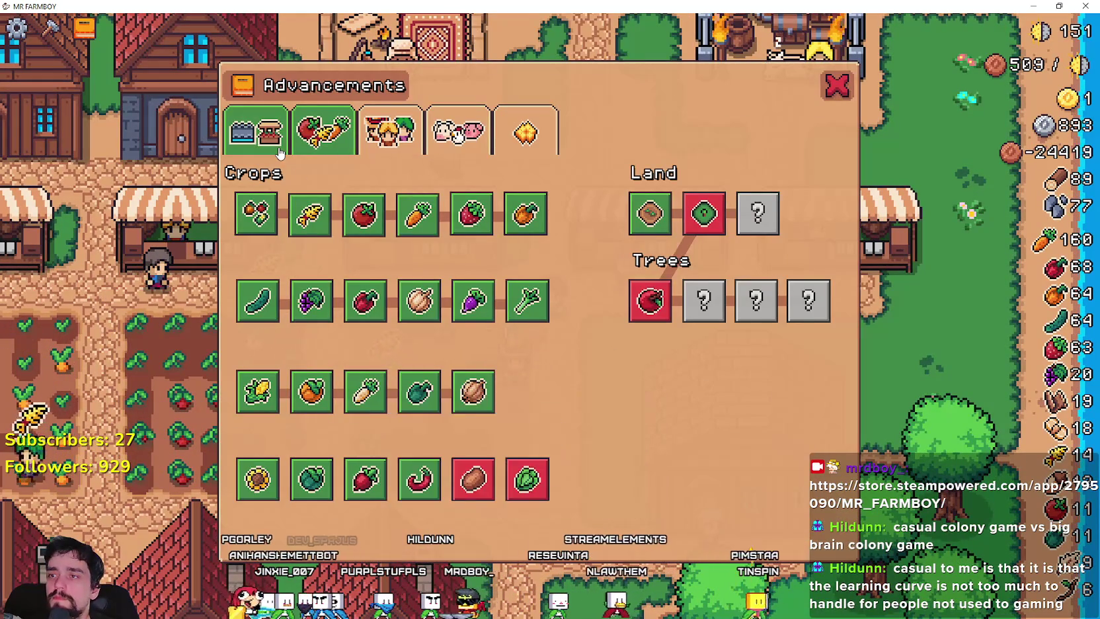
{"action": "left_click", "coordinate": [255, 131]}
{"action": "mouse_move", "coordinate": [312, 223]}
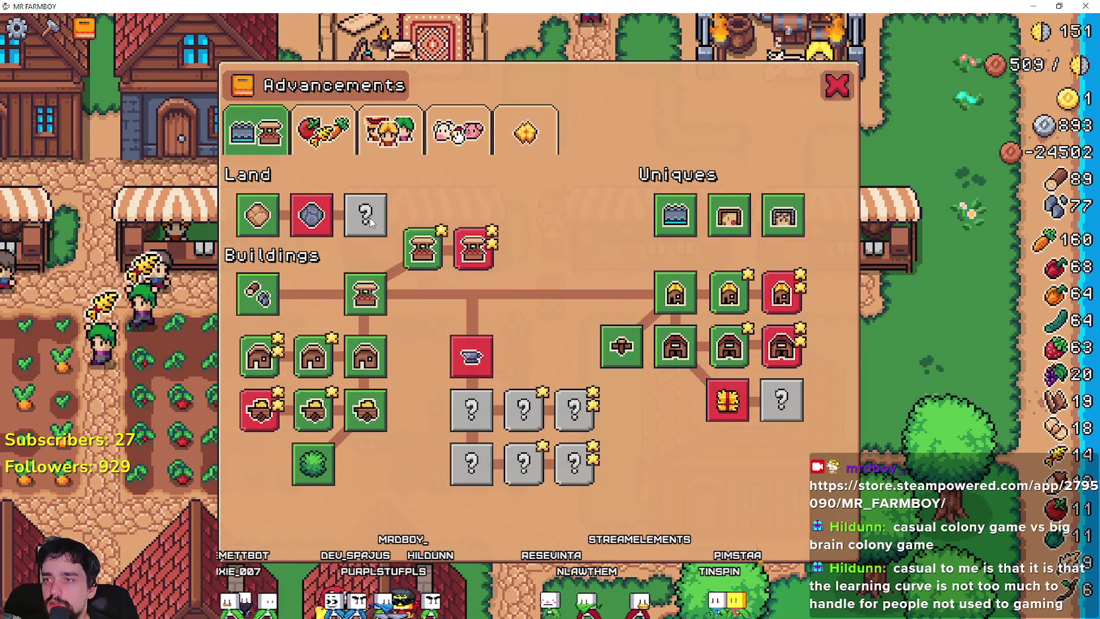
{"action": "left_click", "coordinate": [837, 87]}
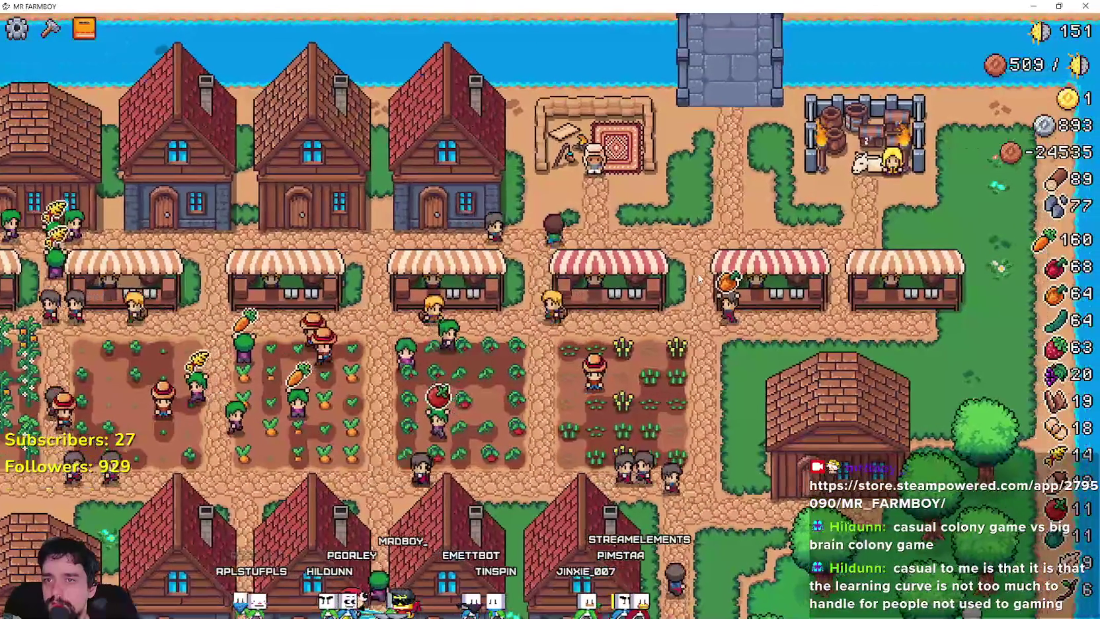
Step: Check the market stall merchant's selling window, then quit the game from the pause menu
{"action": "left_click", "coordinate": [668, 271]}
{"action": "key", "text": "Escape"}
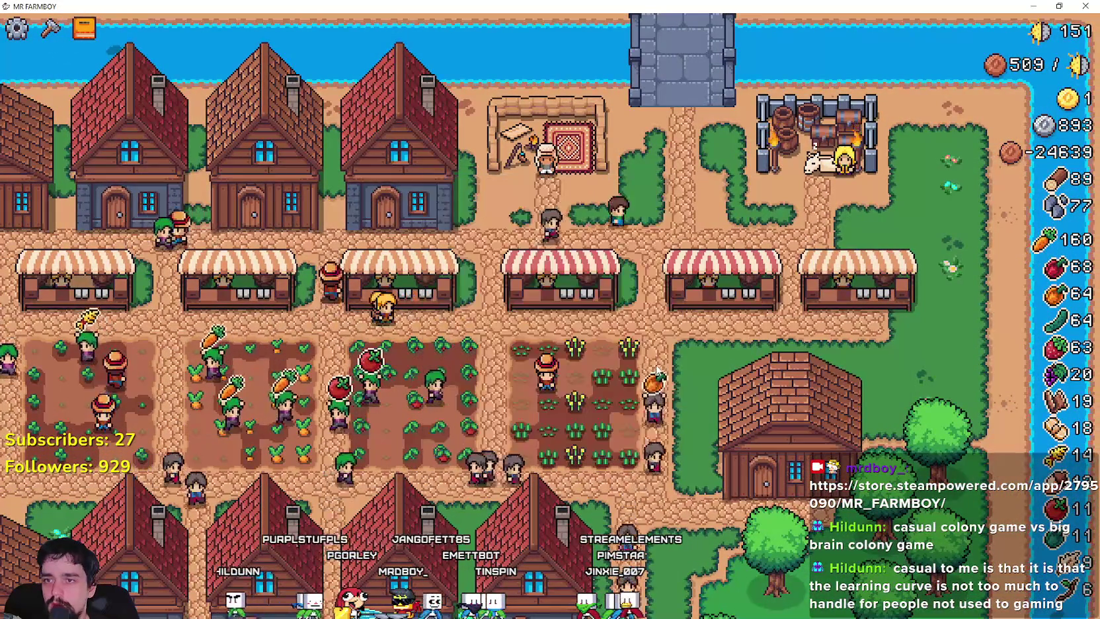
{"action": "key", "text": "Escape"}
{"action": "left_click", "coordinate": [615, 448]}
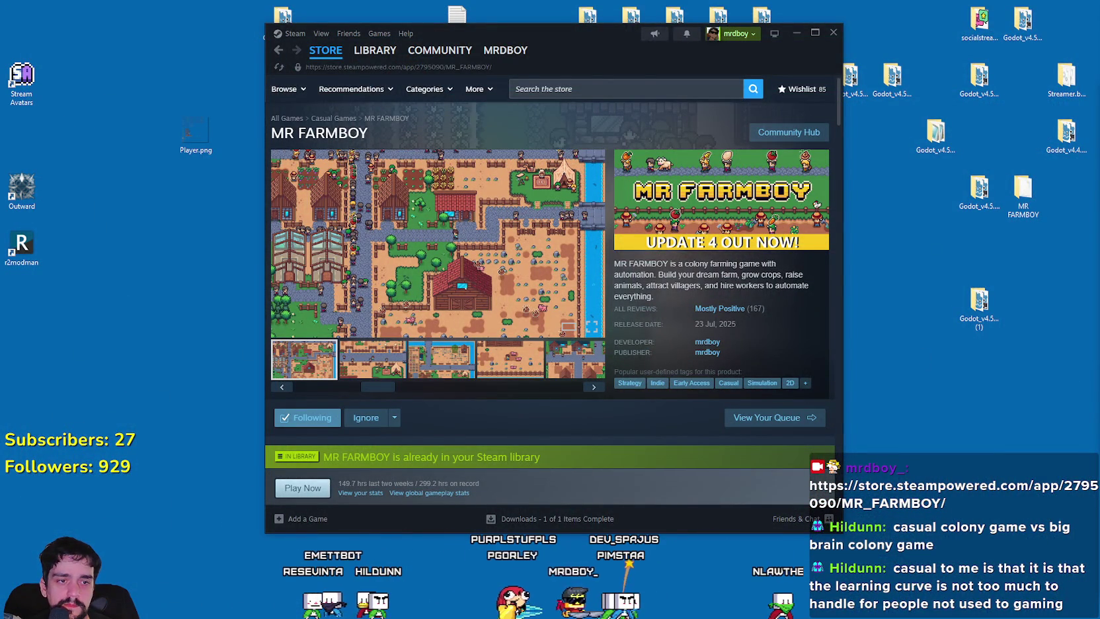
Step: Back in Godot, filter the FileSystem dock with 'foo' and open tooltip_component_test.gd
{"action": "key", "text": "alt+Tab"}
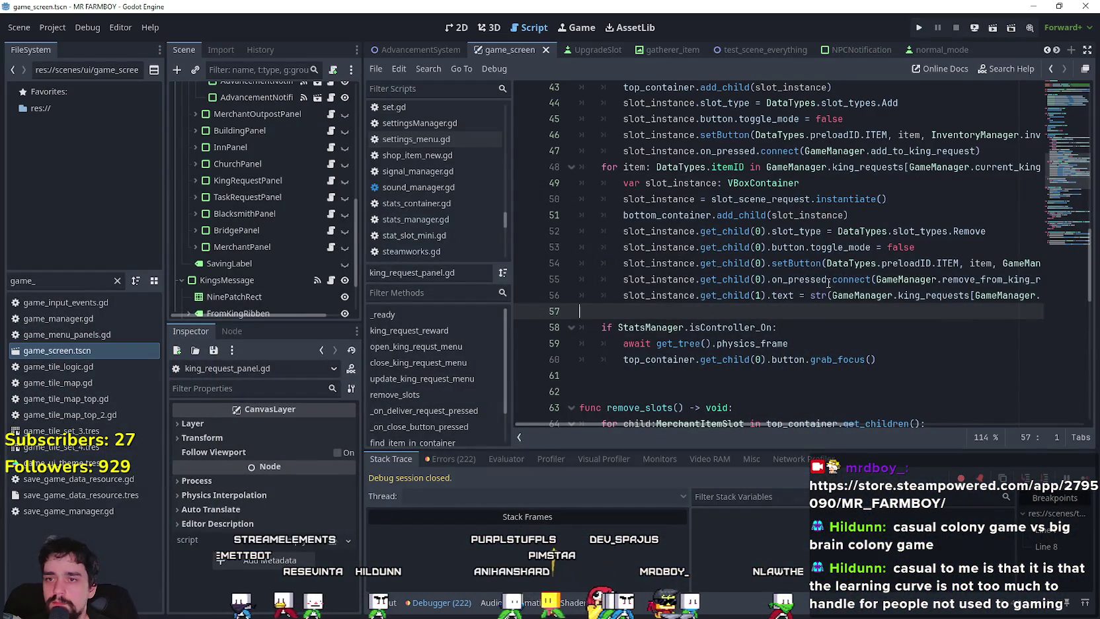
{"action": "scroll", "coordinate": [828, 283], "scroll_direction": "up", "scroll_amount": 2}
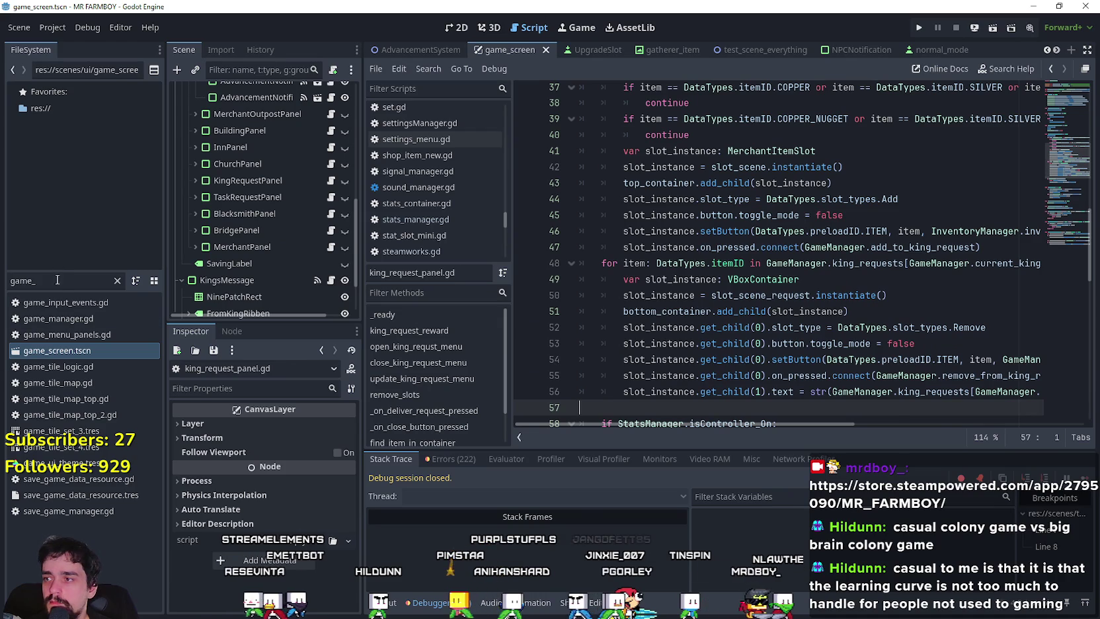
{"action": "type", "text": "f"}
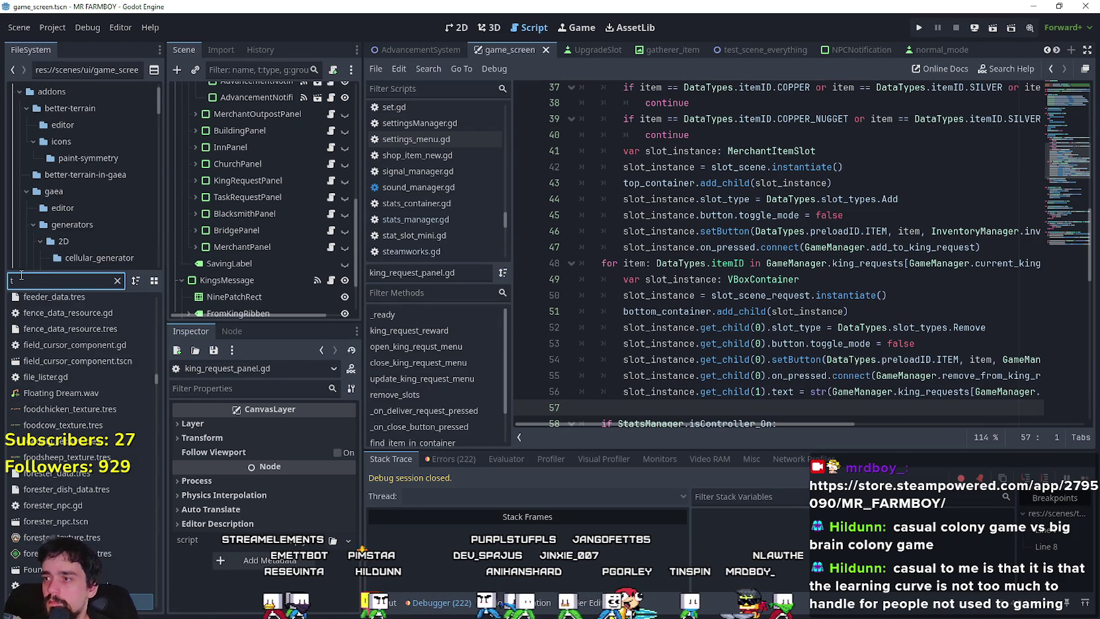
{"action": "type", "text": "ool"}
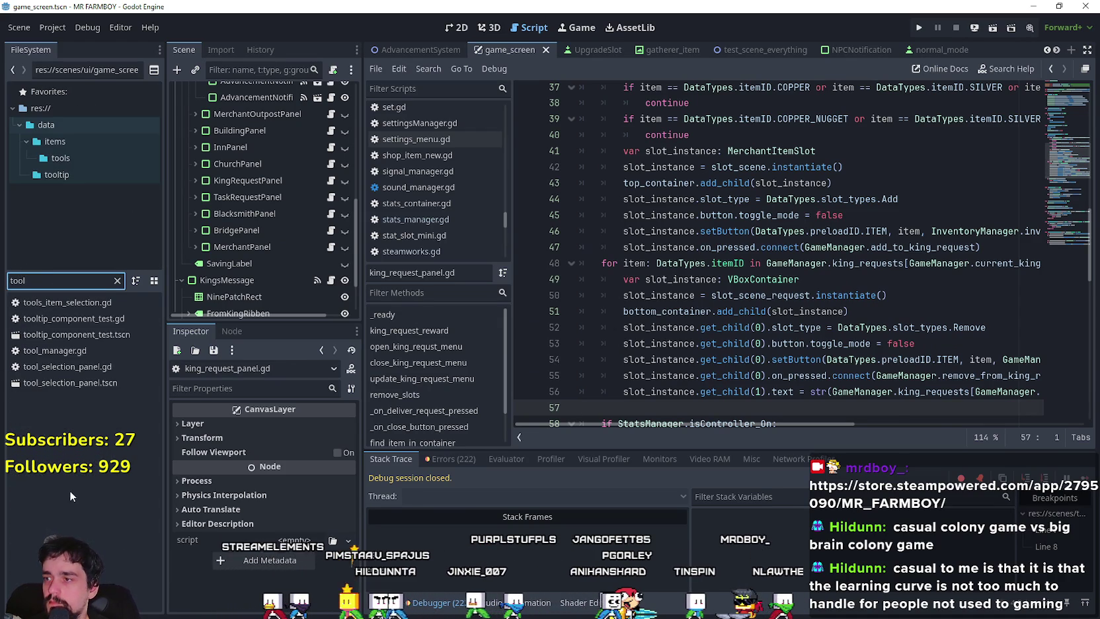
{"action": "double_click", "coordinate": [93, 318]}
Step: Inspect the inventory amount reset lines 250–251, then filter for 'tool' and reopen tooltip_component_test.gd
{"action": "mouse_move", "coordinate": [899, 274]}
{"action": "left_mouse_down"}
{"action": "mouse_move", "coordinate": [826, 235]}
{"action": "mouse_move", "coordinate": [839, 267]}
{"action": "left_mouse_up"}
{"action": "left_click_drag", "start_coordinate": [709, 266], "coordinate": [575, 256]}
{"action": "left_click", "coordinate": [914, 268]}
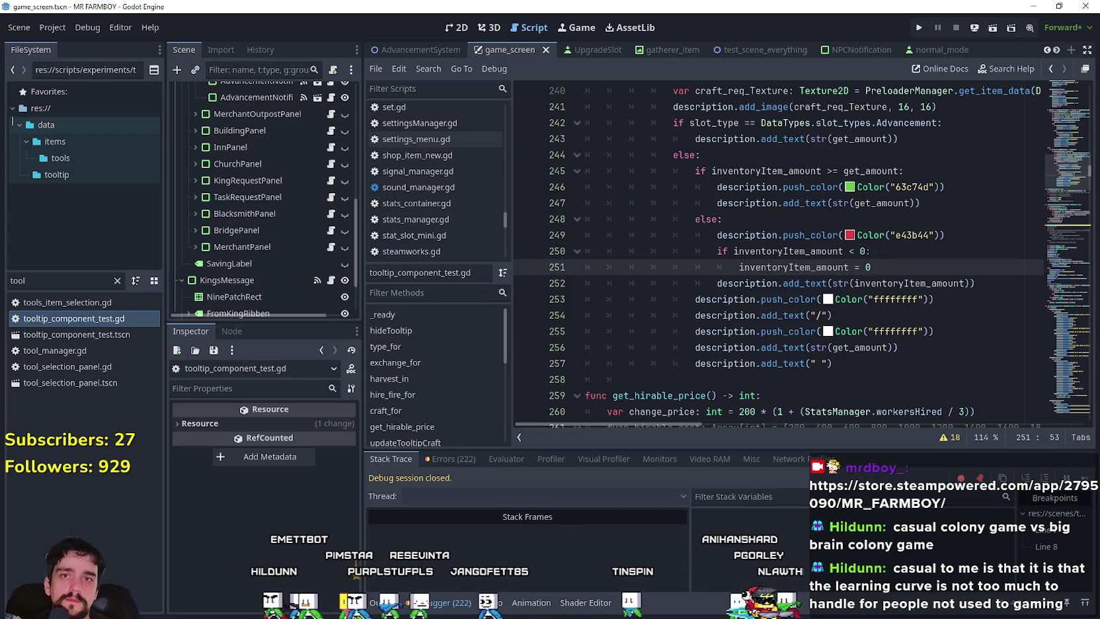
{"action": "left_click", "coordinate": [1085, 8]}
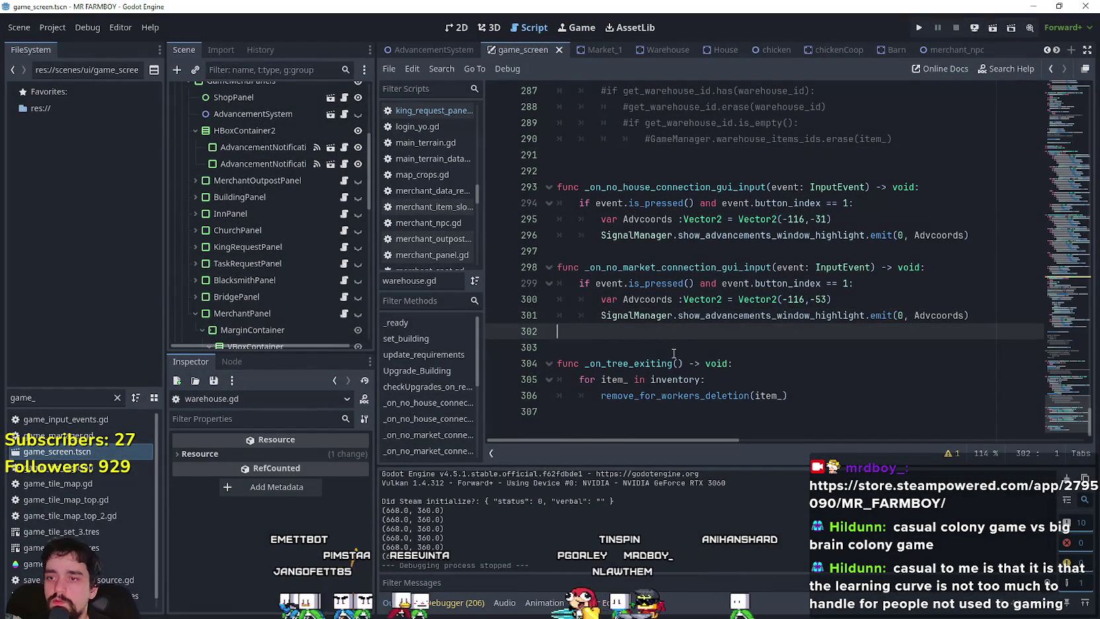
{"action": "left_click", "coordinate": [674, 354]}
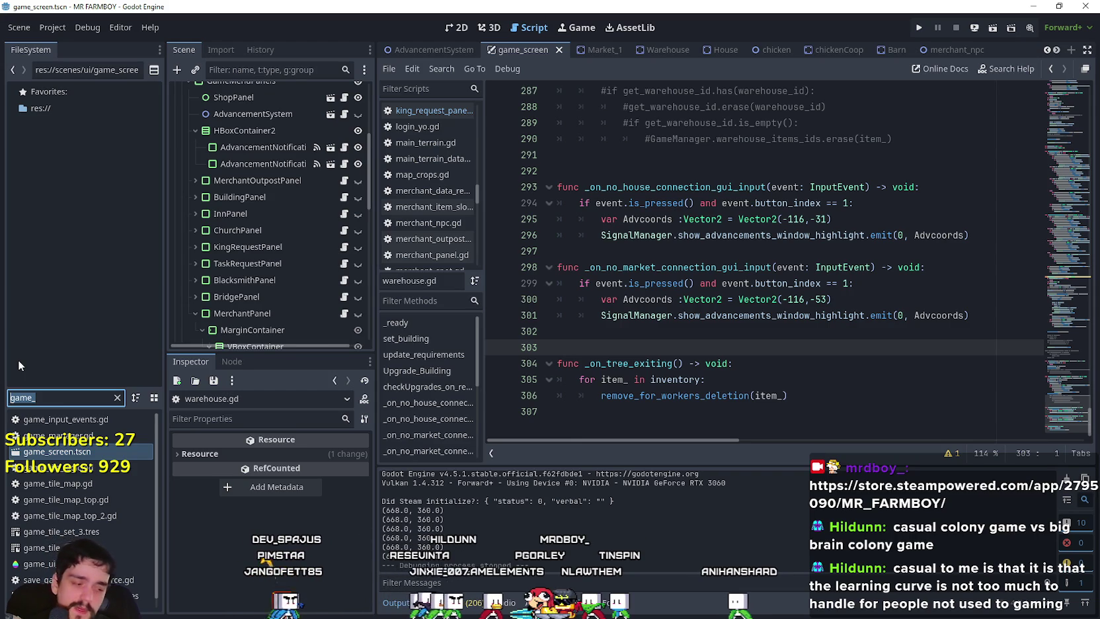
{"action": "type", "text": "tool"}
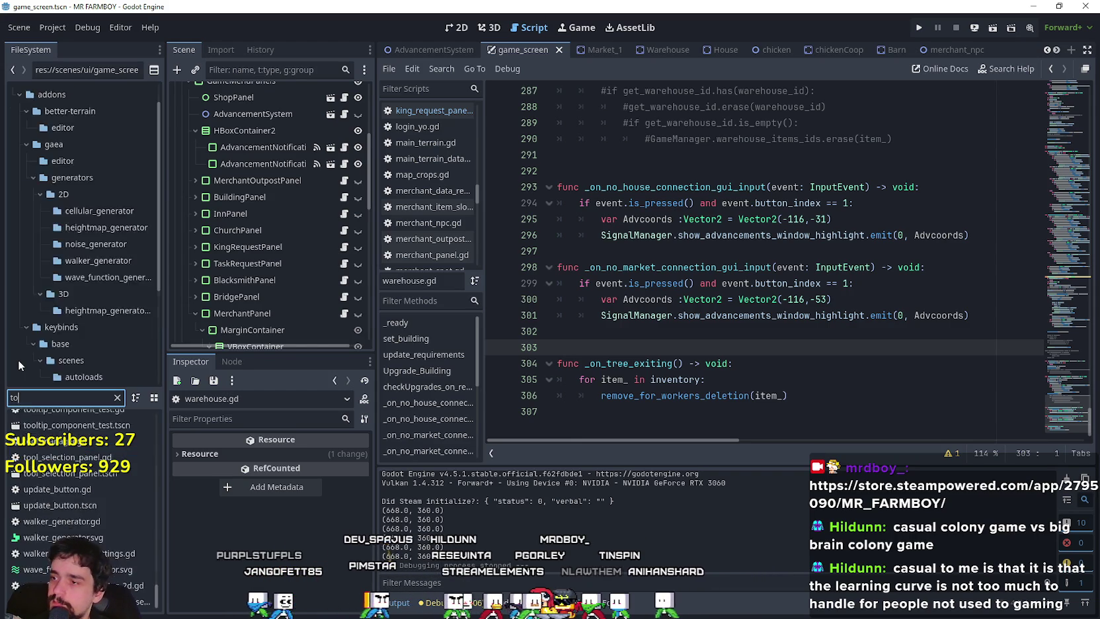
{"action": "double_click", "coordinate": [66, 435]}
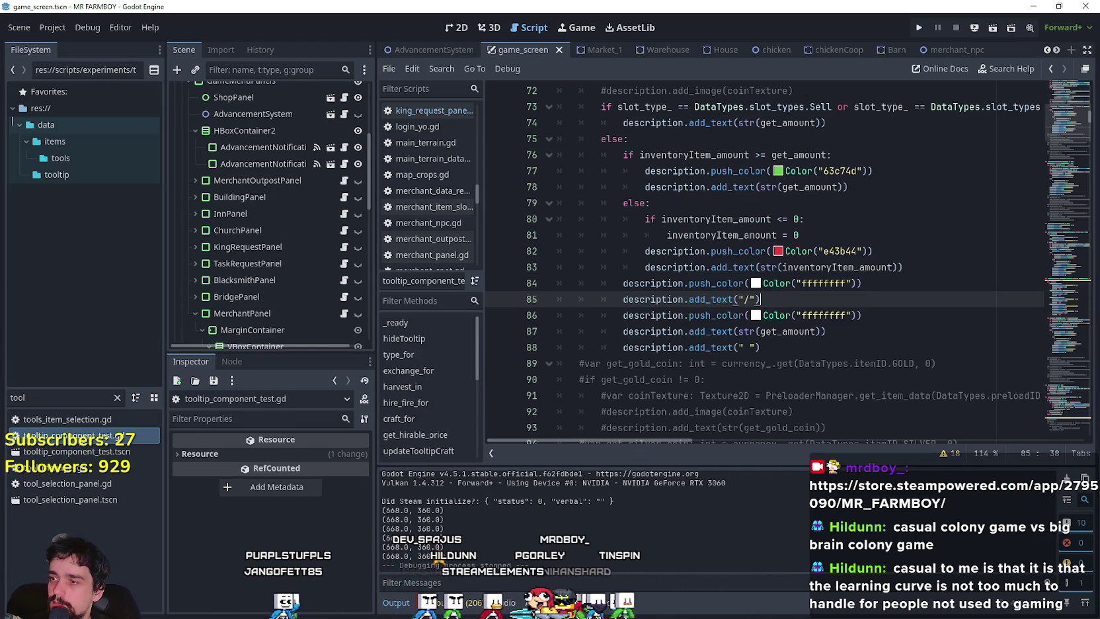
{"action": "left_click", "coordinate": [836, 250]}
{"action": "left_click", "coordinate": [837, 237]}
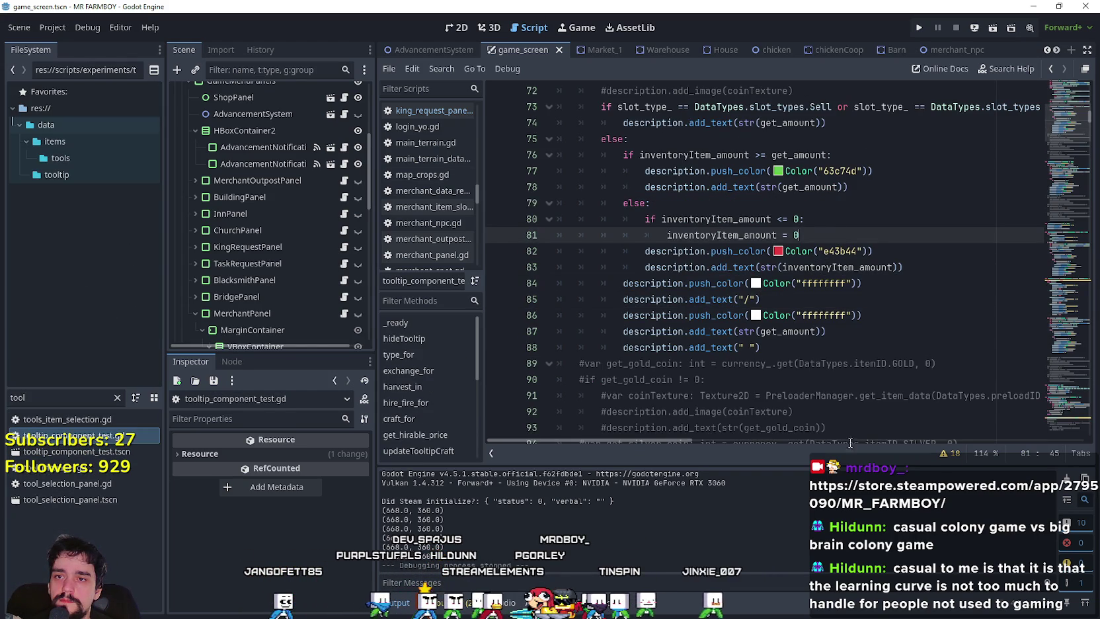
{"action": "scroll", "coordinate": [1059, 248], "scroll_direction": "up", "scroll_amount": 2}
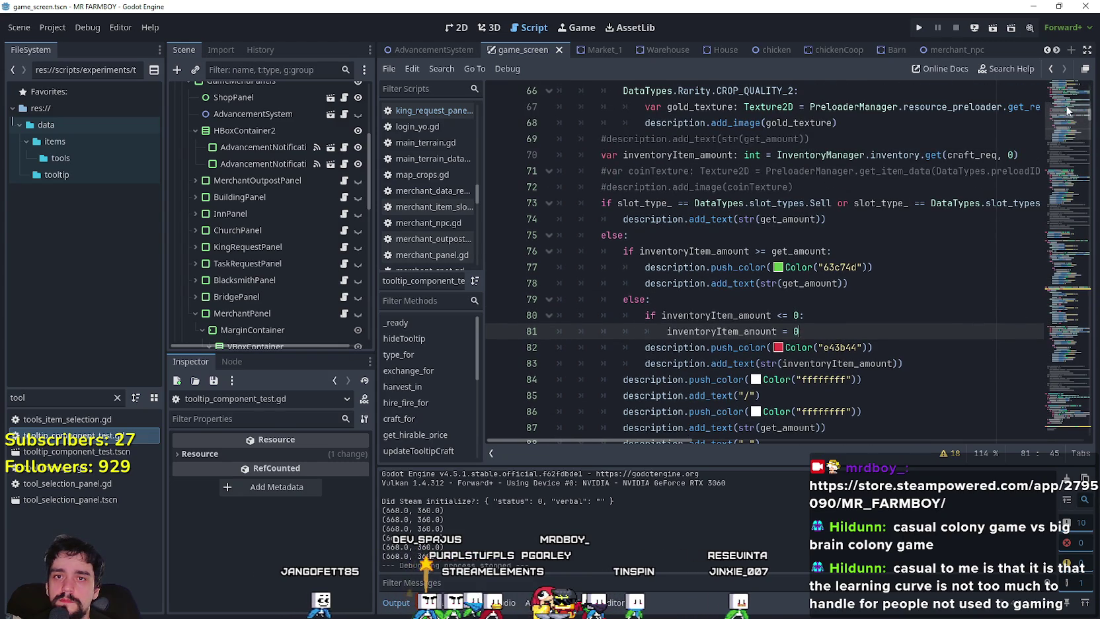
{"action": "scroll", "coordinate": [1067, 110], "scroll_direction": "up", "scroll_amount": 12}
{"action": "scroll", "coordinate": [1065, 117], "scroll_direction": "down", "scroll_amount": 5}
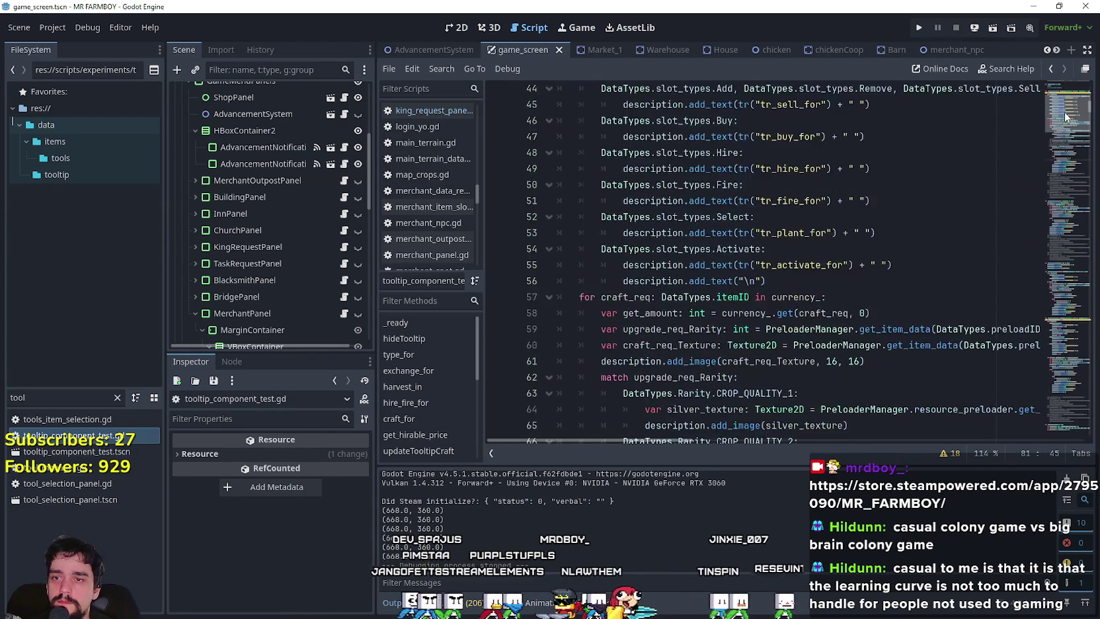
{"action": "scroll", "coordinate": [1065, 119], "scroll_direction": "down", "scroll_amount": 5}
{"action": "scroll", "coordinate": [767, 316], "scroll_direction": "down", "scroll_amount": 11}
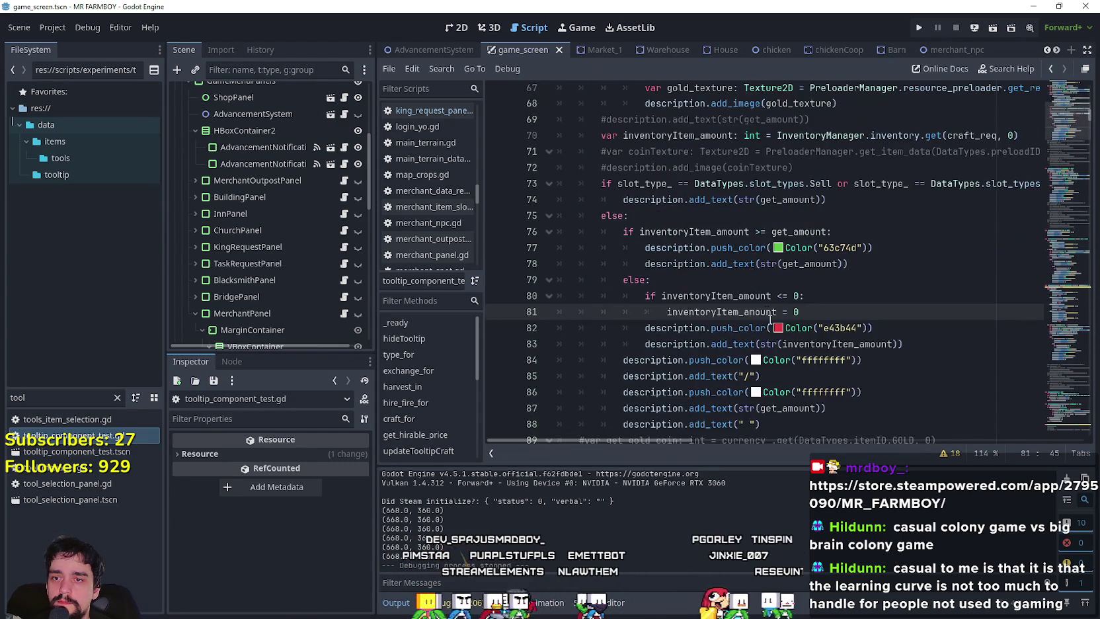
{"action": "scroll", "coordinate": [767, 316], "scroll_direction": "down", "scroll_amount": 6}
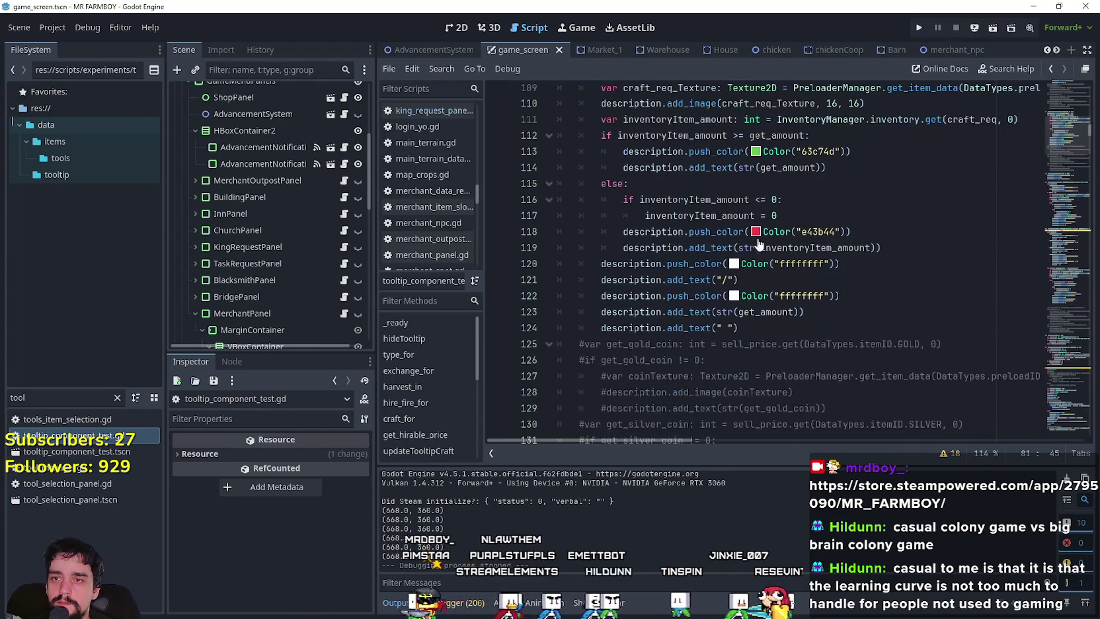
{"action": "left_click", "coordinate": [798, 216]}
{"action": "scroll", "coordinate": [1031, 160], "scroll_direction": "down", "scroll_amount": 3}
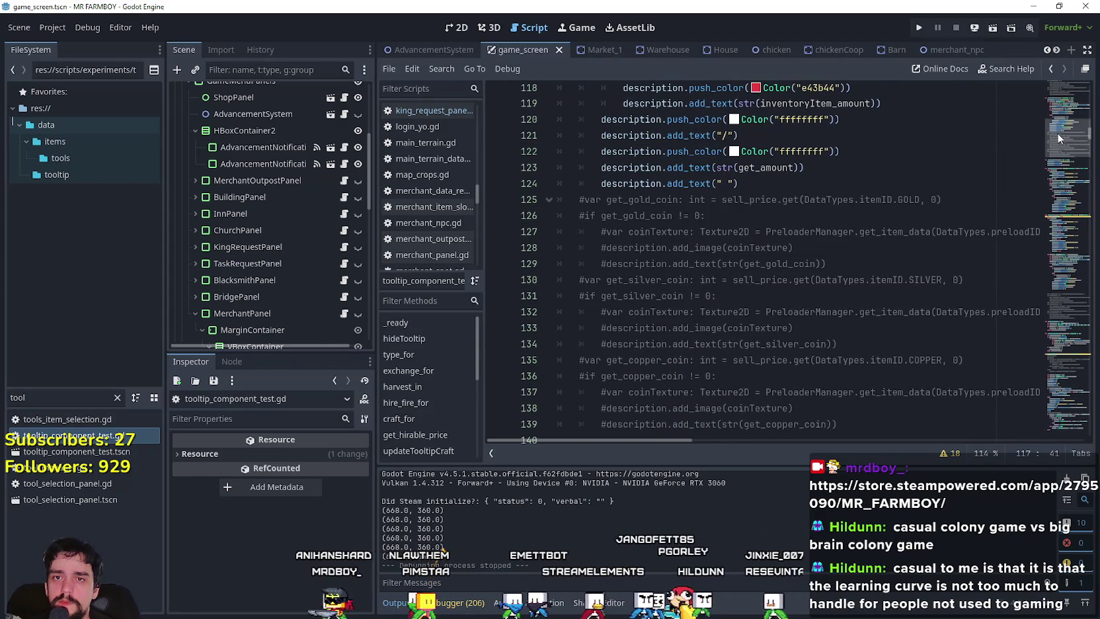
{"action": "scroll", "coordinate": [1059, 137], "scroll_direction": "down", "scroll_amount": 9}
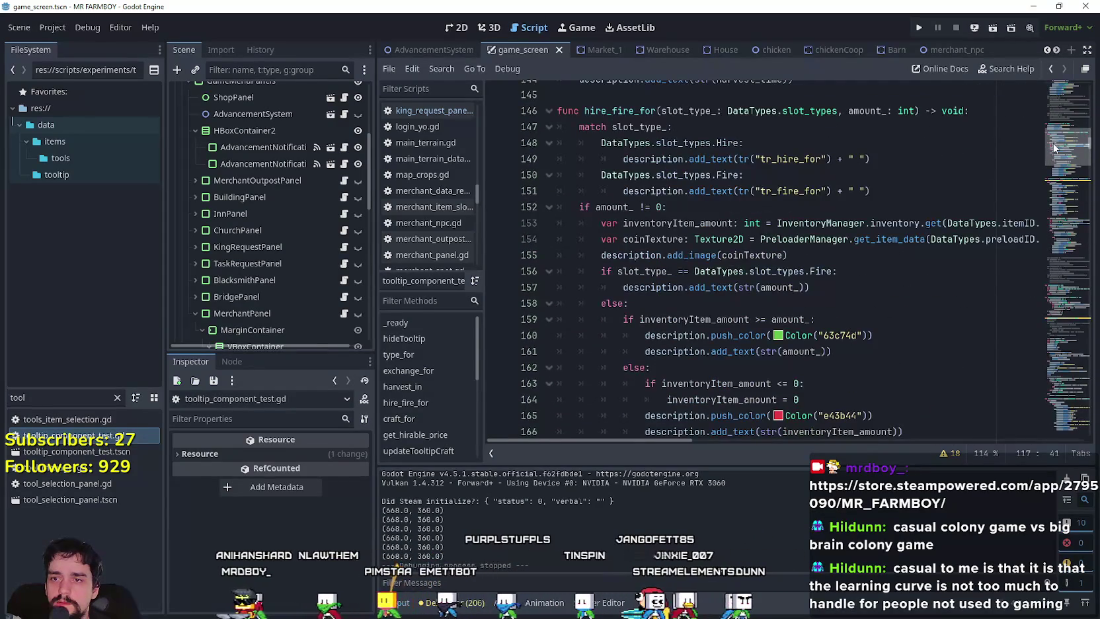
{"action": "scroll", "coordinate": [1053, 148], "scroll_direction": "down", "scroll_amount": 4}
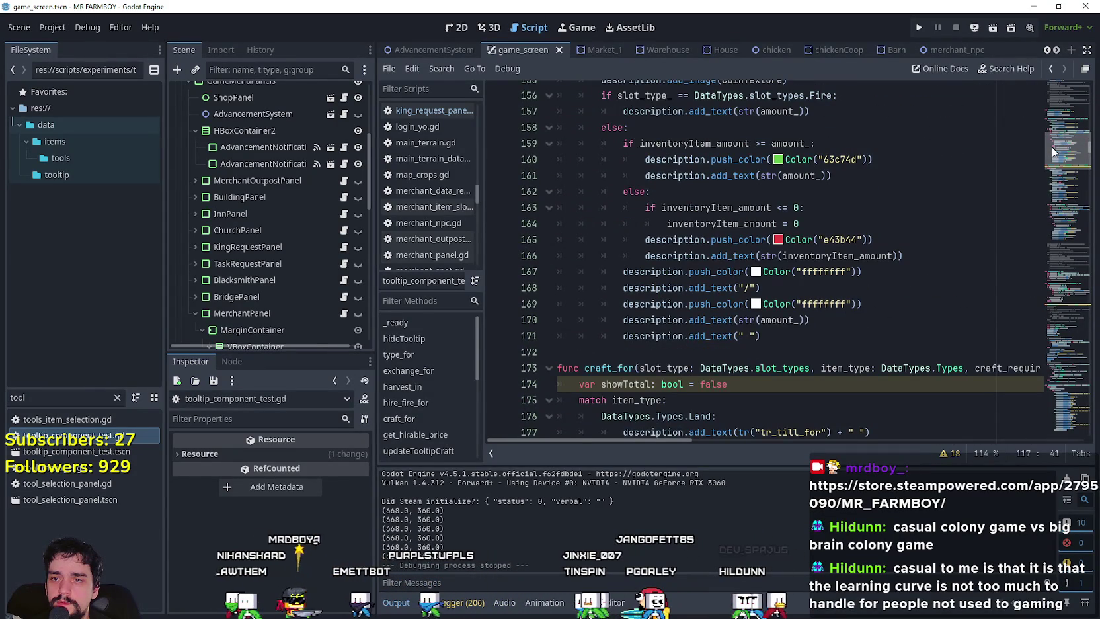
{"action": "scroll", "coordinate": [1052, 146], "scroll_direction": "down", "scroll_amount": 9}
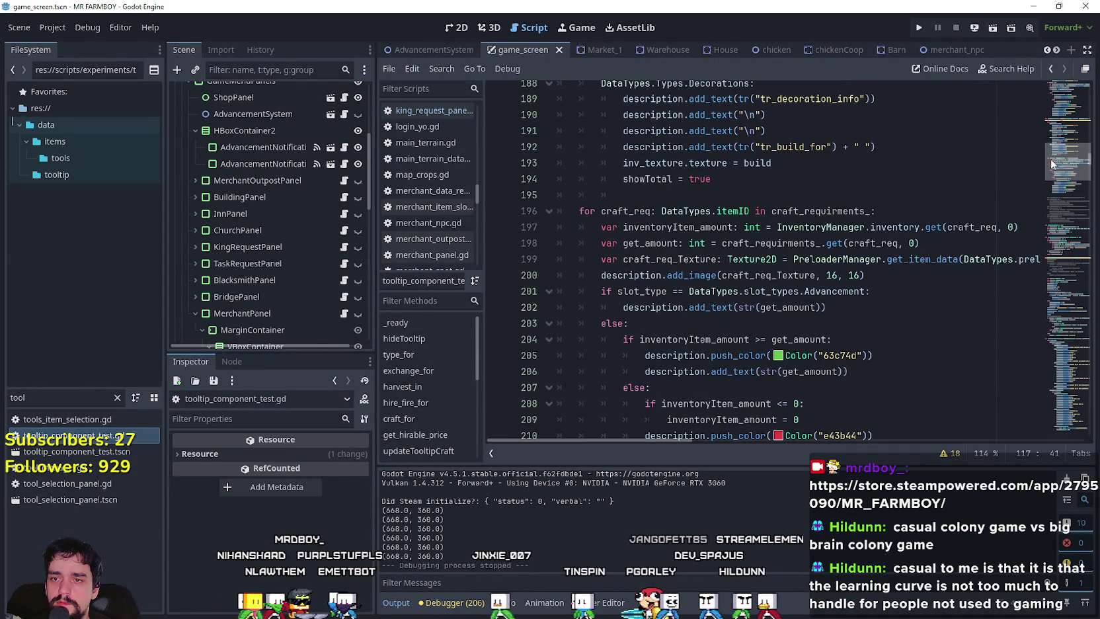
{"action": "scroll", "coordinate": [812, 321], "scroll_direction": "down", "scroll_amount": 3}
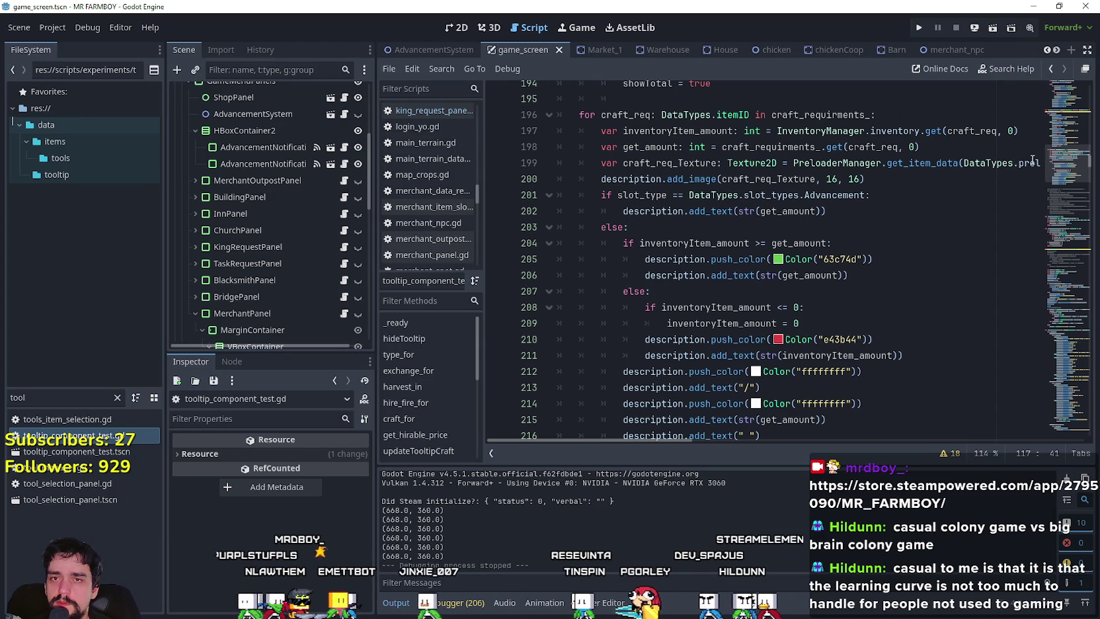
{"action": "left_click", "coordinate": [919, 27]}
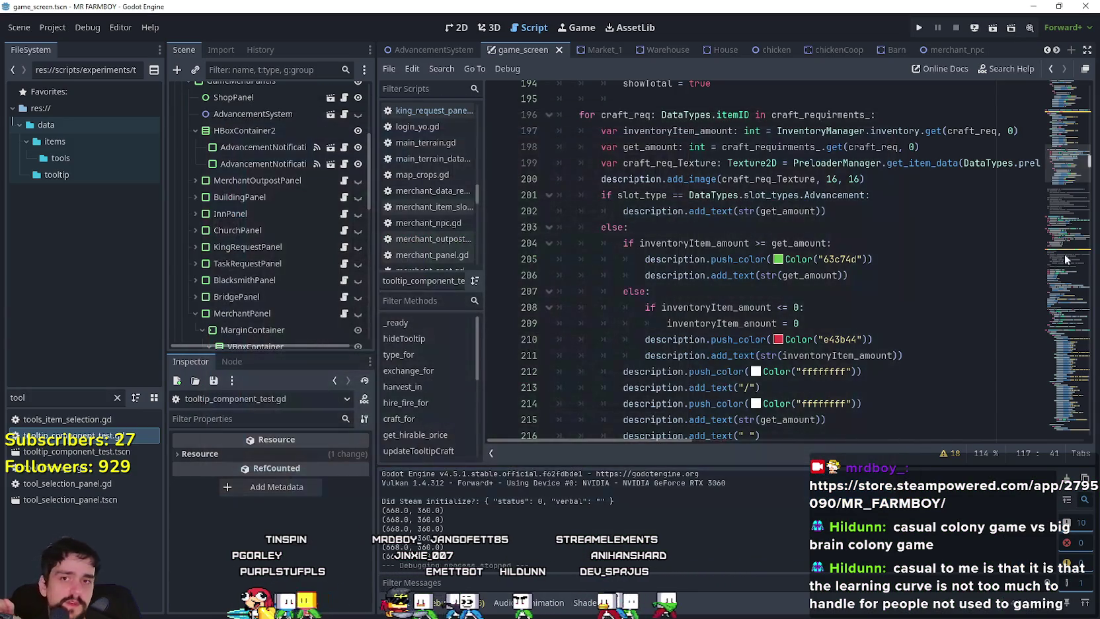
{"action": "left_click", "coordinate": [1082, 8]}
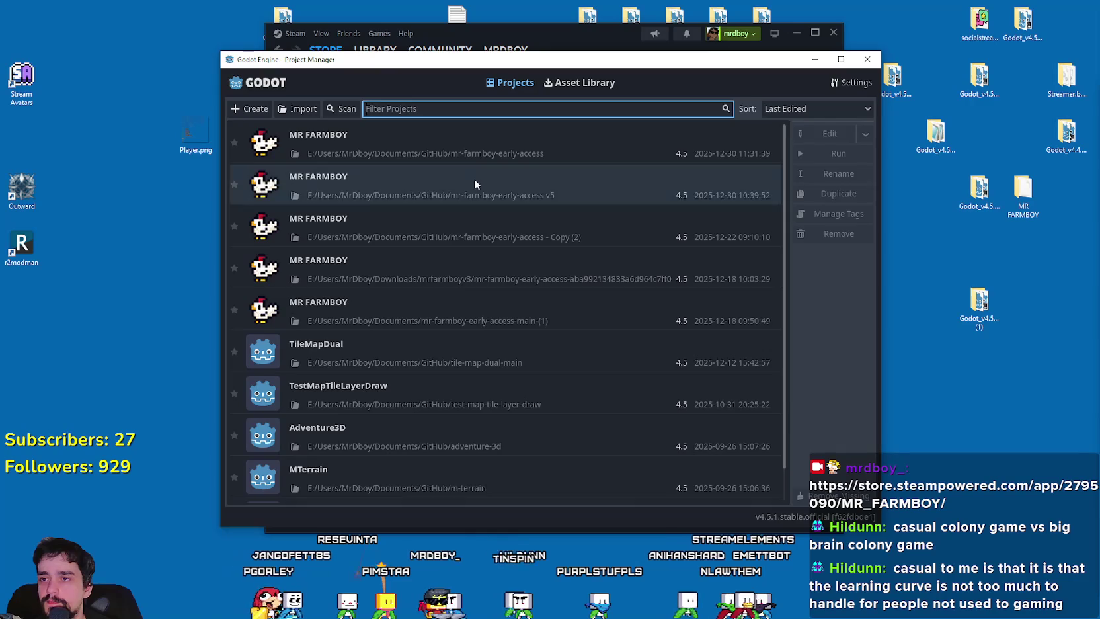
Step: Reopen the MR FARMBOY project from the Project Manager list
{"action": "double_click", "coordinate": [475, 178]}
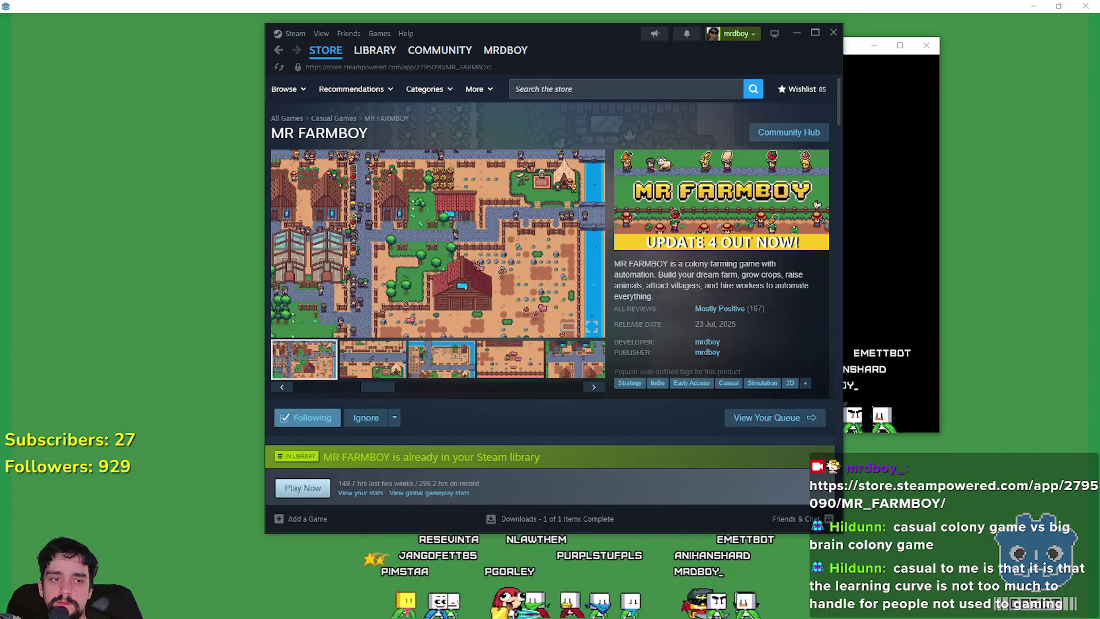
Step: Browse the MR FARMBOY Community Hub discussions, close the stray blank window and minimize Steam
{"action": "left_click", "coordinate": [765, 138]}
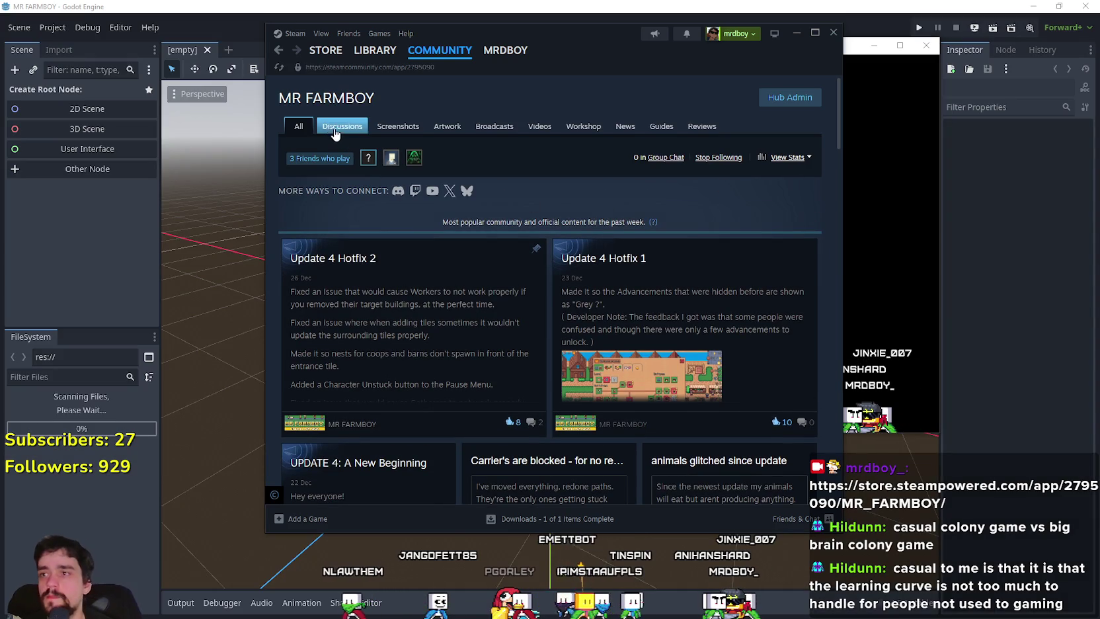
{"action": "left_click", "coordinate": [335, 130]}
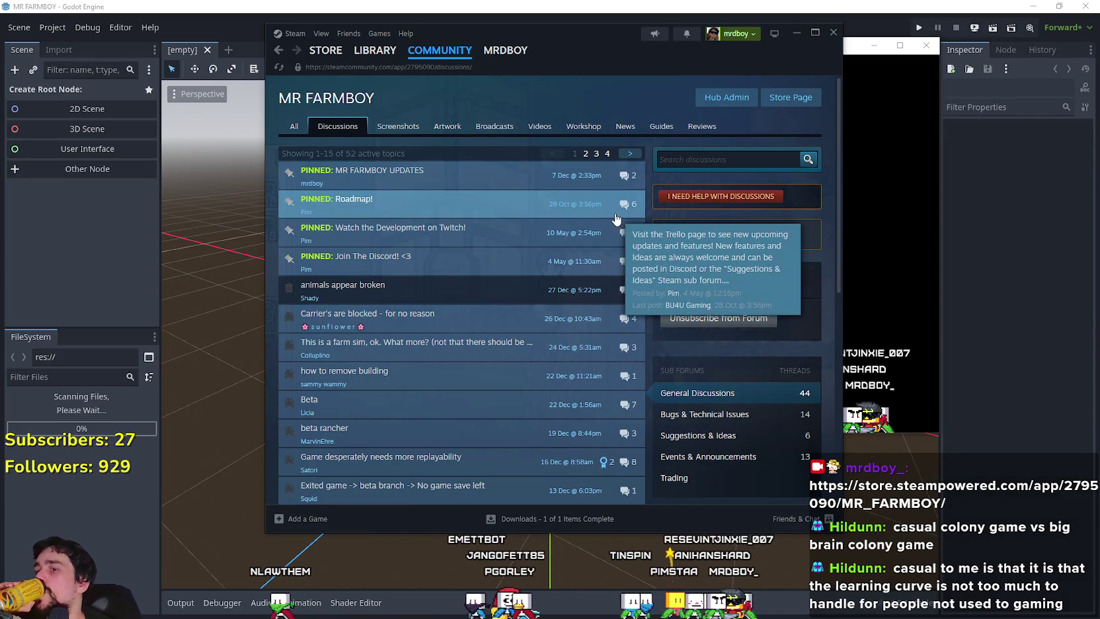
{"action": "left_click", "coordinate": [874, 45]}
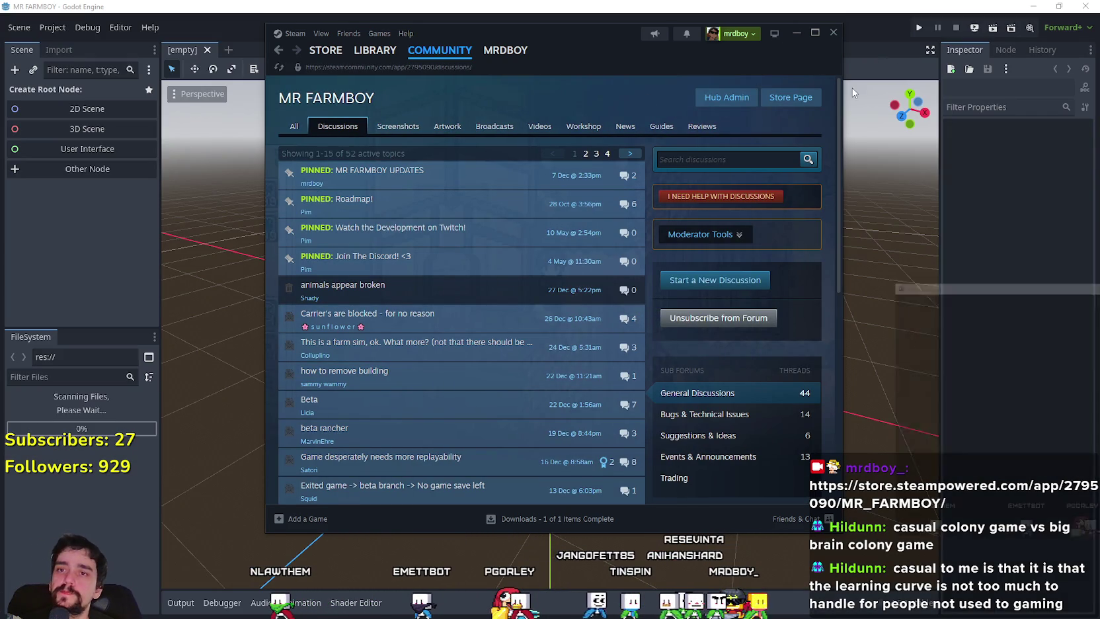
{"action": "left_click", "coordinate": [796, 33]}
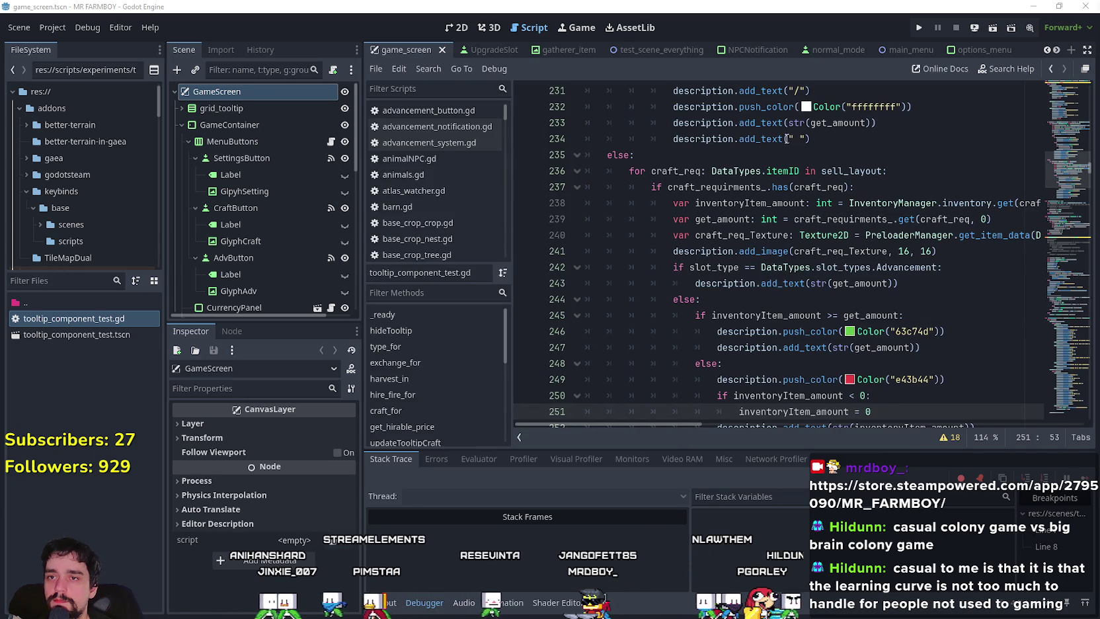
Step: Scroll up tooltip_component_test.gd to the first else branch in the craft_for function
{"action": "scroll", "coordinate": [787, 139], "scroll_direction": "up", "scroll_amount": 4}
{"action": "left_click", "coordinate": [878, 238]}
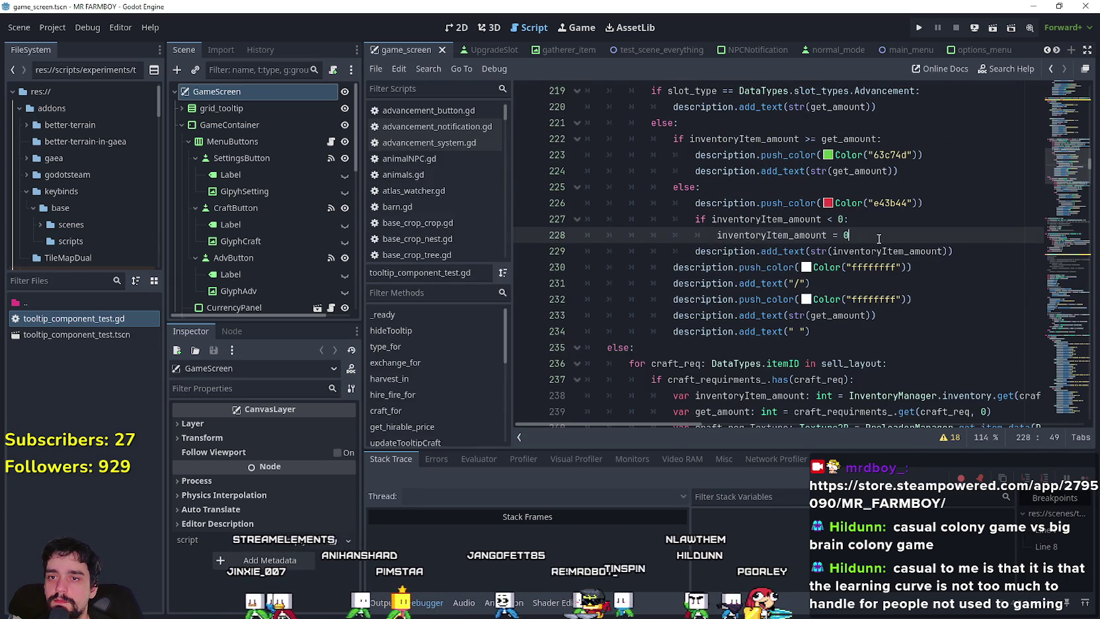
{"action": "scroll", "coordinate": [879, 238], "scroll_direction": "up", "scroll_amount": 5}
{"action": "left_click", "coordinate": [709, 221]}
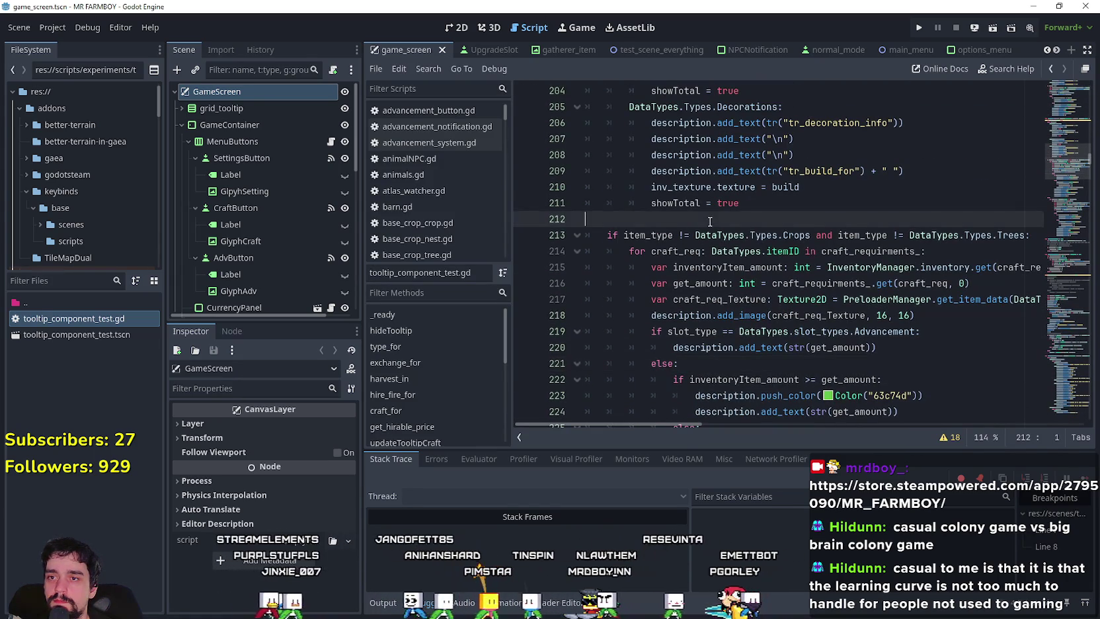
{"action": "scroll", "coordinate": [702, 292], "scroll_direction": "up", "scroll_amount": 6}
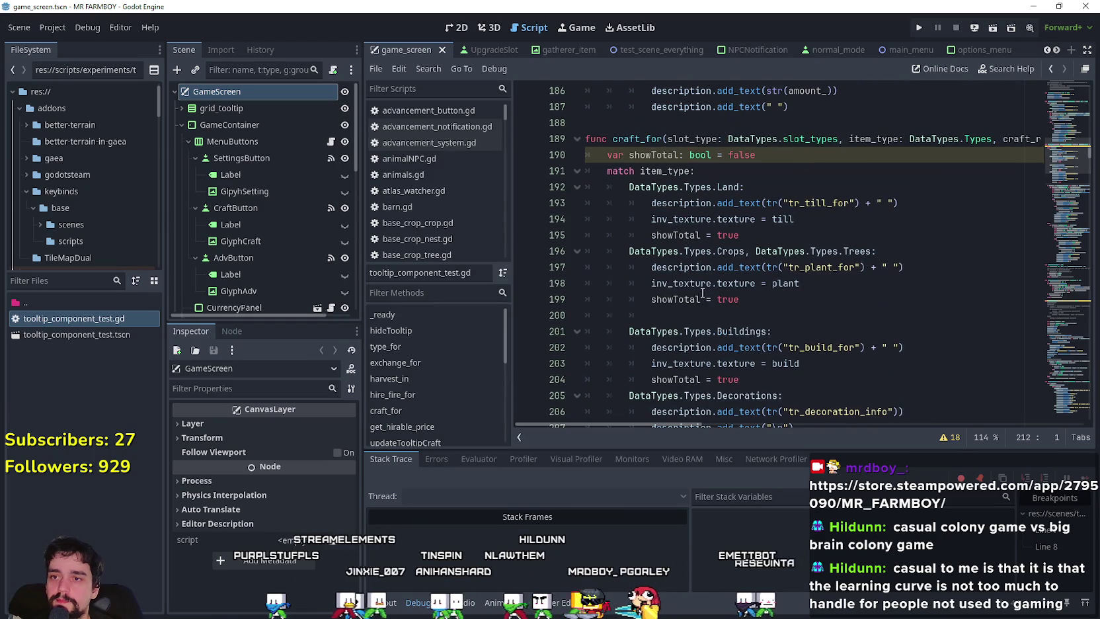
{"action": "left_click", "coordinate": [581, 316]}
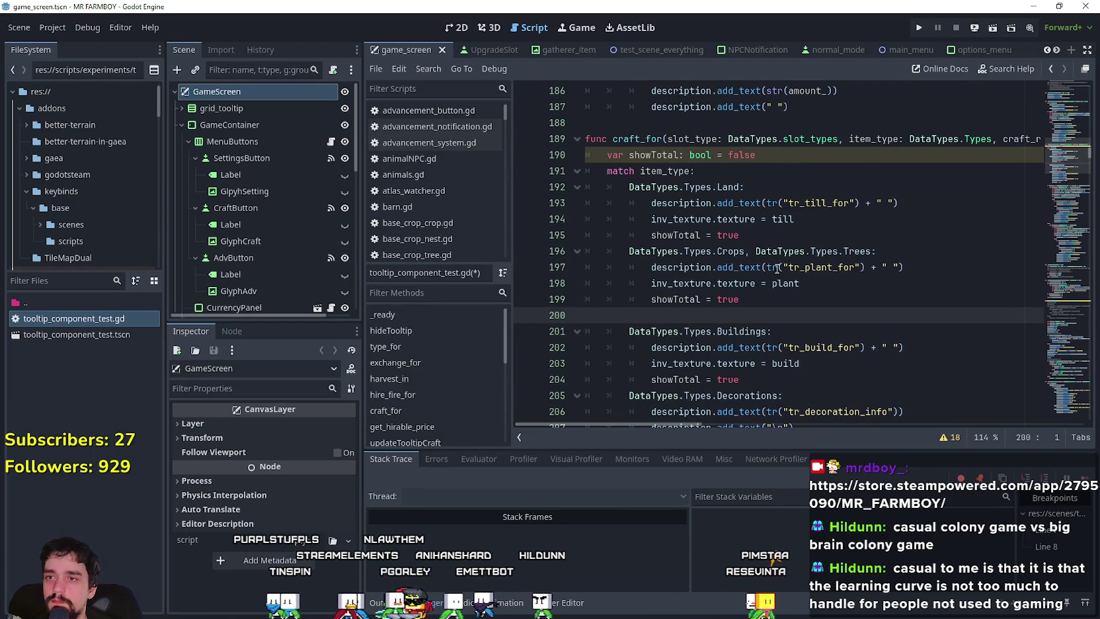
{"action": "scroll", "coordinate": [777, 267], "scroll_direction": "up", "scroll_amount": 8}
{"action": "mouse_move", "coordinate": [1069, 156]}
{"action": "left_mouse_down"}
{"action": "mouse_move", "coordinate": [1059, 104]}
{"action": "mouse_move", "coordinate": [1059, 123]}
{"action": "left_mouse_up"}
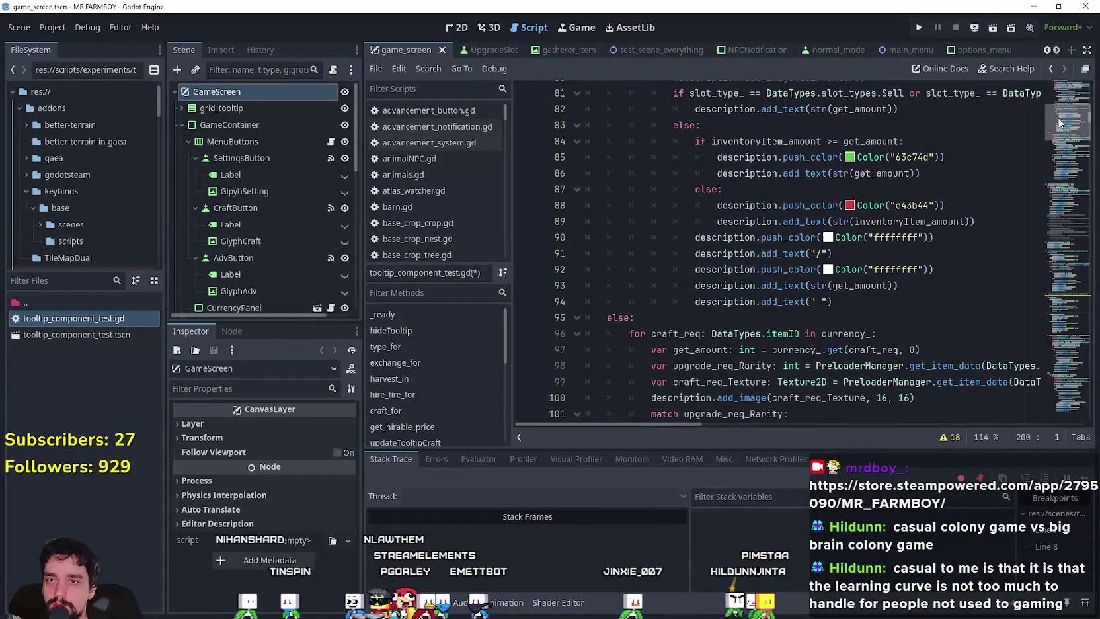
{"action": "left_click", "coordinate": [820, 187]}
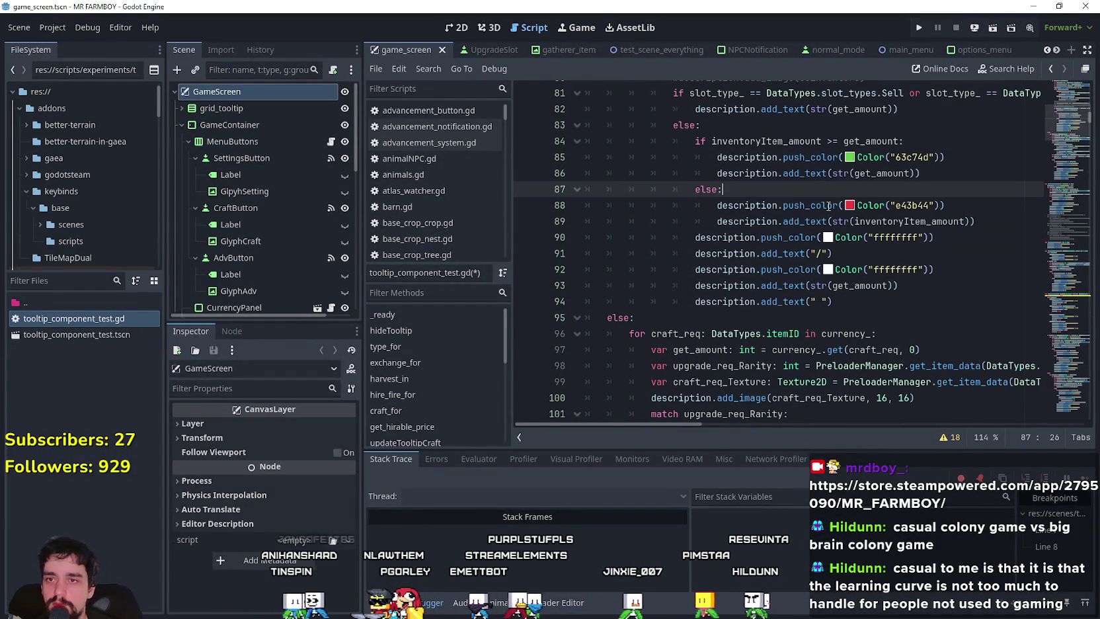
{"action": "scroll", "coordinate": [869, 315], "scroll_direction": "up", "scroll_amount": 1}
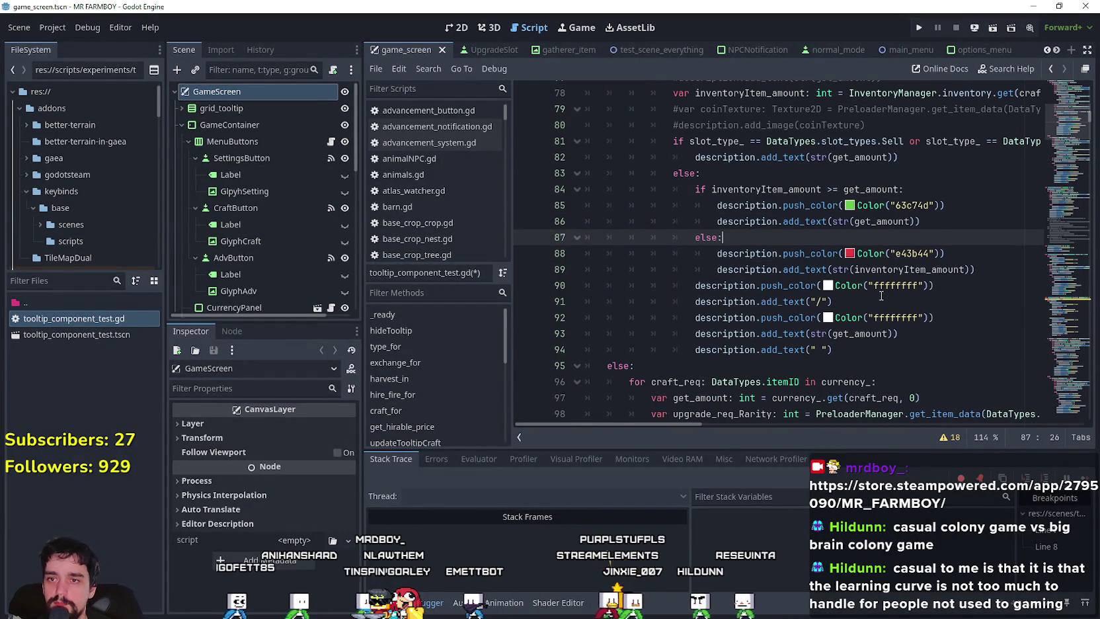
Step: Paste the 'if inventoryItem_amount < 0: inventoryItem_amount = 0' guard under the else, fix indentation, save
{"action": "key", "text": "Return"}
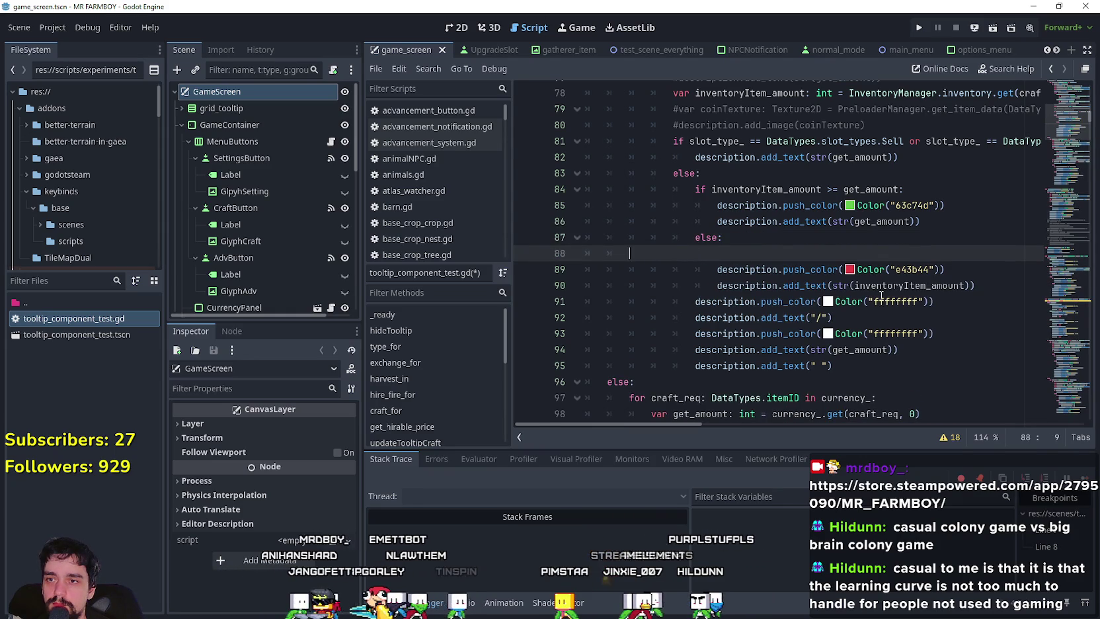
{"action": "type", "text": "if inventoryItem_amount < 0: \t\t\t\t\t\t\tinventoryItem_amount = 0"}
{"action": "left_click", "coordinate": [753, 253]}
{"action": "key", "text": "Delete"}
{"action": "key", "text": "Delete"}
{"action": "key", "text": "Delete"}
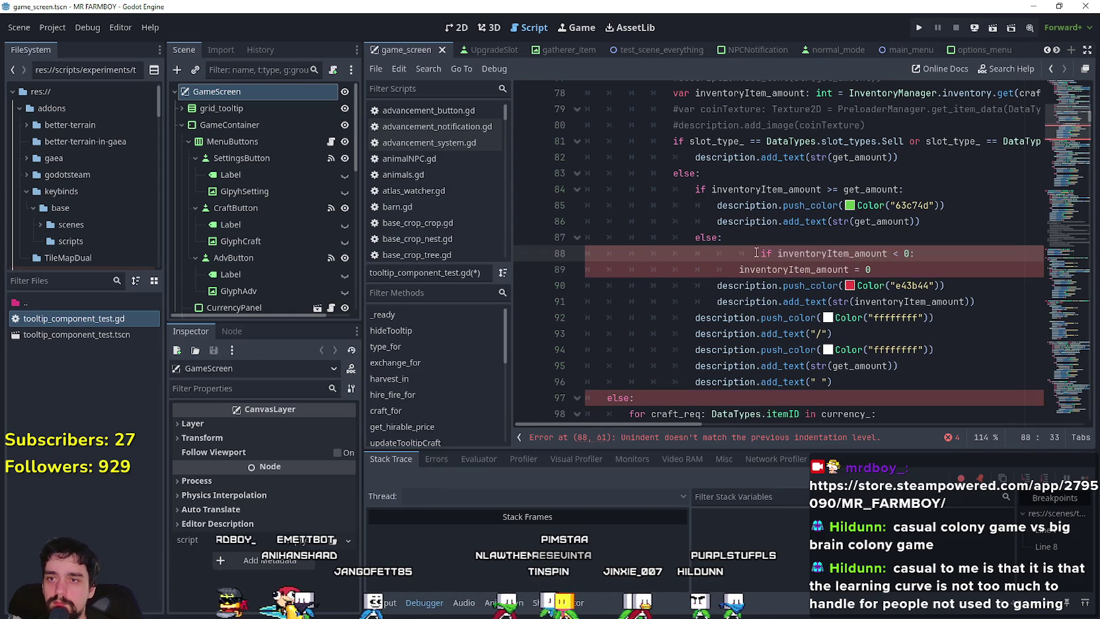
{"action": "key", "text": "BackSpace"}
{"action": "key", "text": "BackSpace"}
{"action": "left_click", "coordinate": [828, 269]}
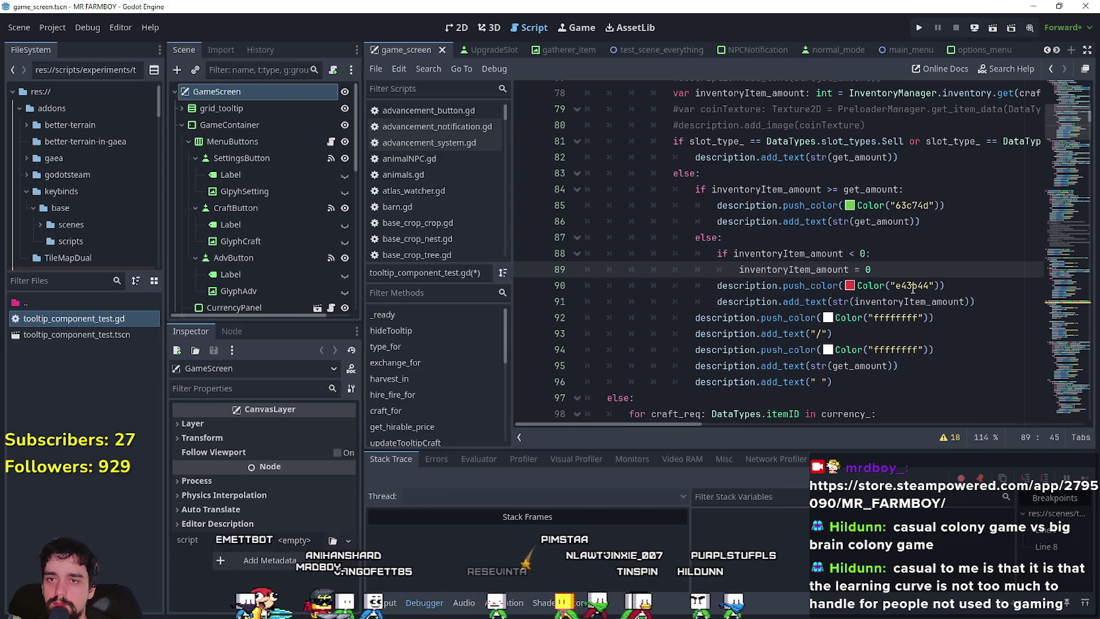
{"action": "key", "text": "ctrl+s"}
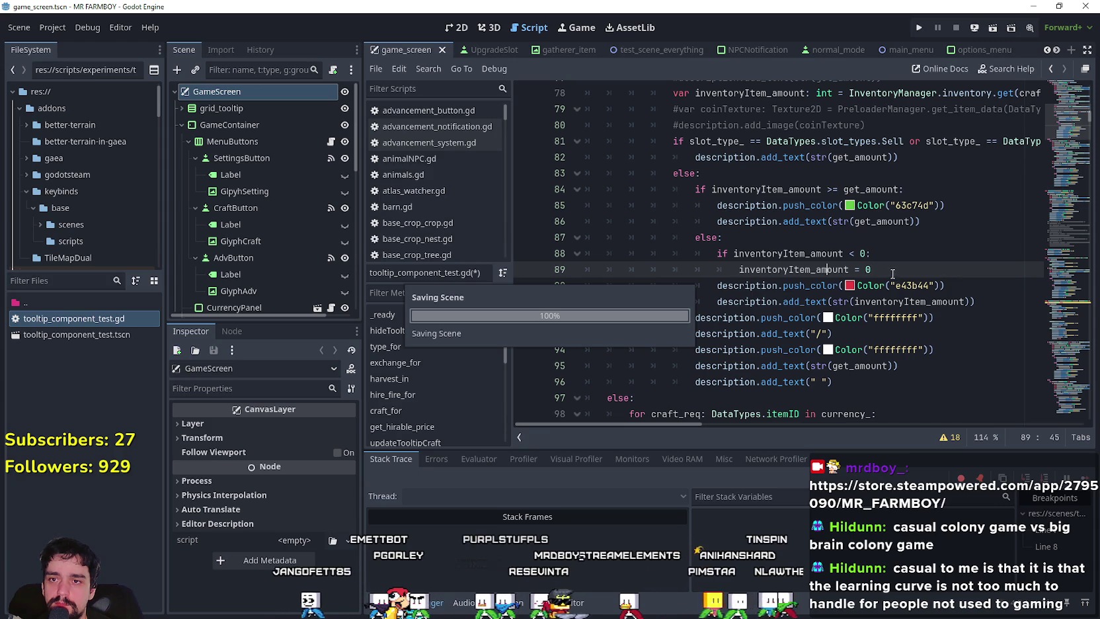
{"action": "mouse_move", "coordinate": [1047, 154]}
{"action": "left_mouse_down"}
{"action": "mouse_move", "coordinate": [1059, 102]}
{"action": "mouse_move", "coordinate": [1051, 126]}
{"action": "left_mouse_up"}
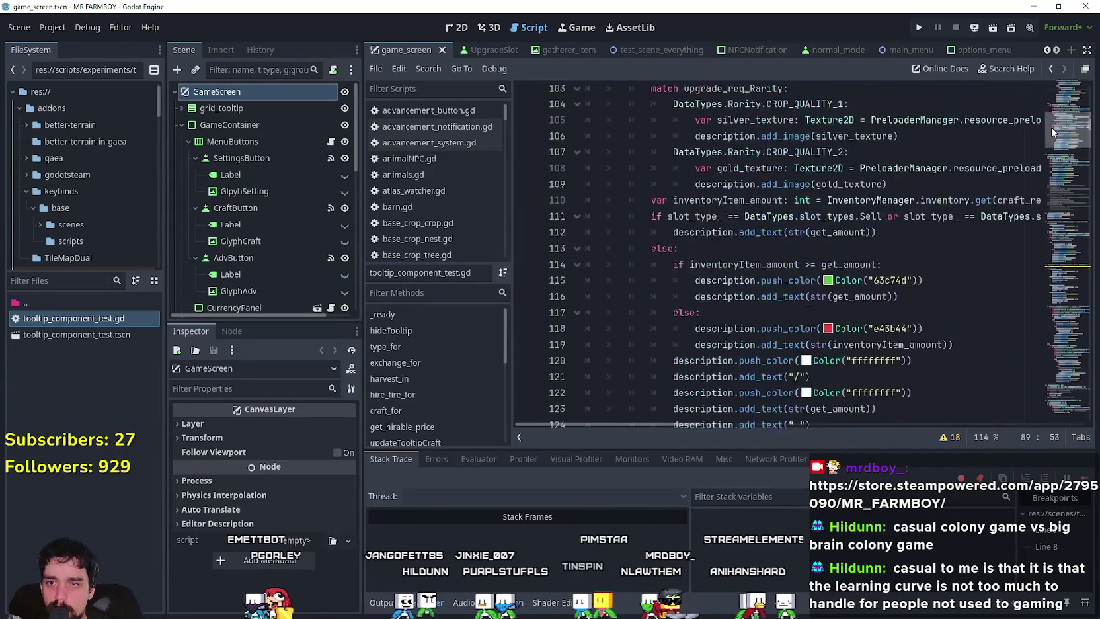
Step: Paste the inventoryItem_amount < 0 guard under the second requirement loop's else, re-indent it, and save
{"action": "left_click", "coordinate": [727, 231]}
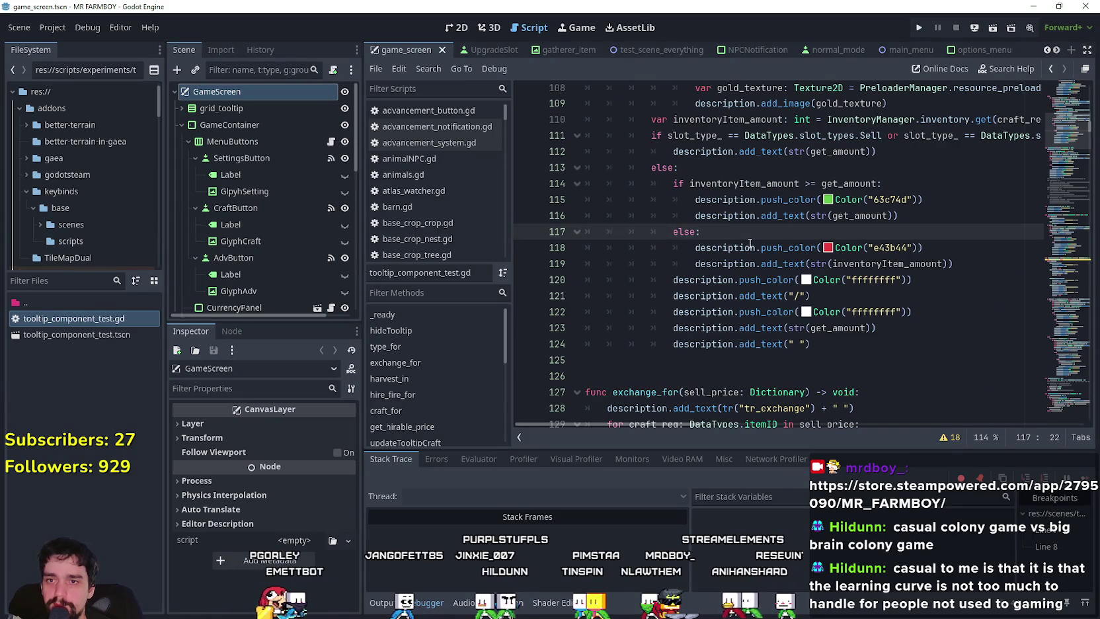
{"action": "key", "text": "Return"}
{"action": "key", "text": "ctrl+v"}
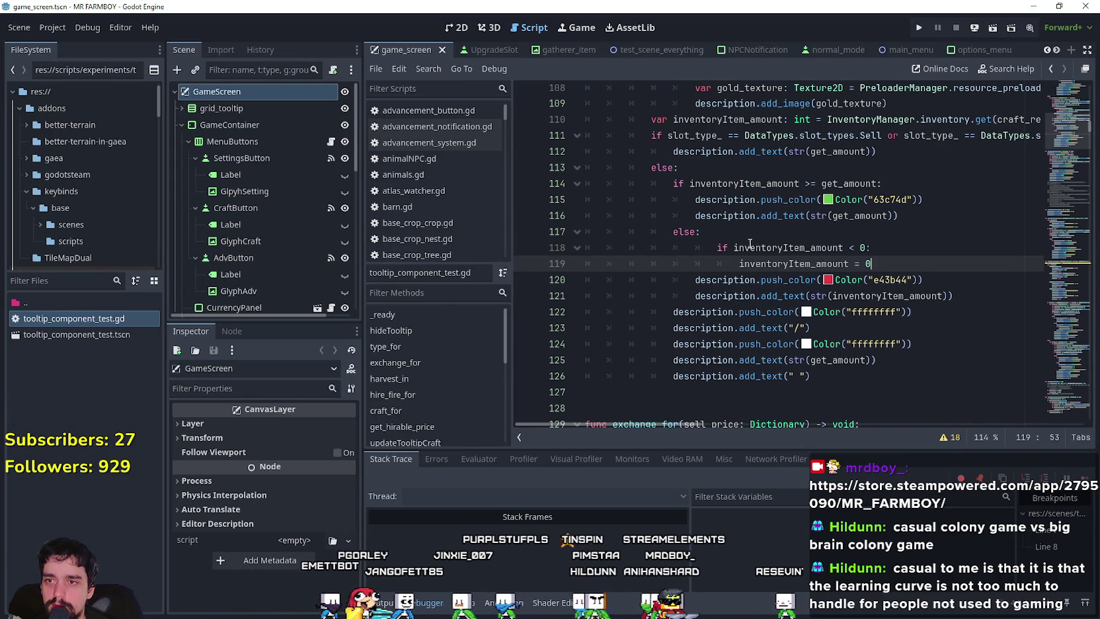
{"action": "left_click_drag", "start_coordinate": [871, 263], "coordinate": [591, 261]}
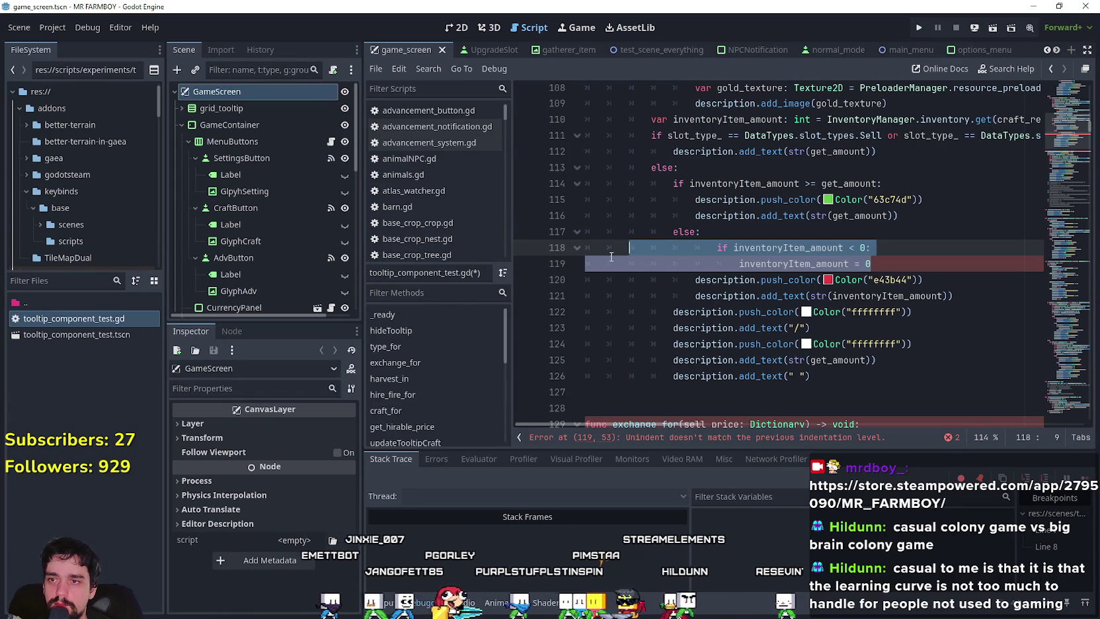
{"action": "left_click_drag", "start_coordinate": [903, 257], "coordinate": [555, 255]}
{"action": "key", "text": "ctrl+c"}
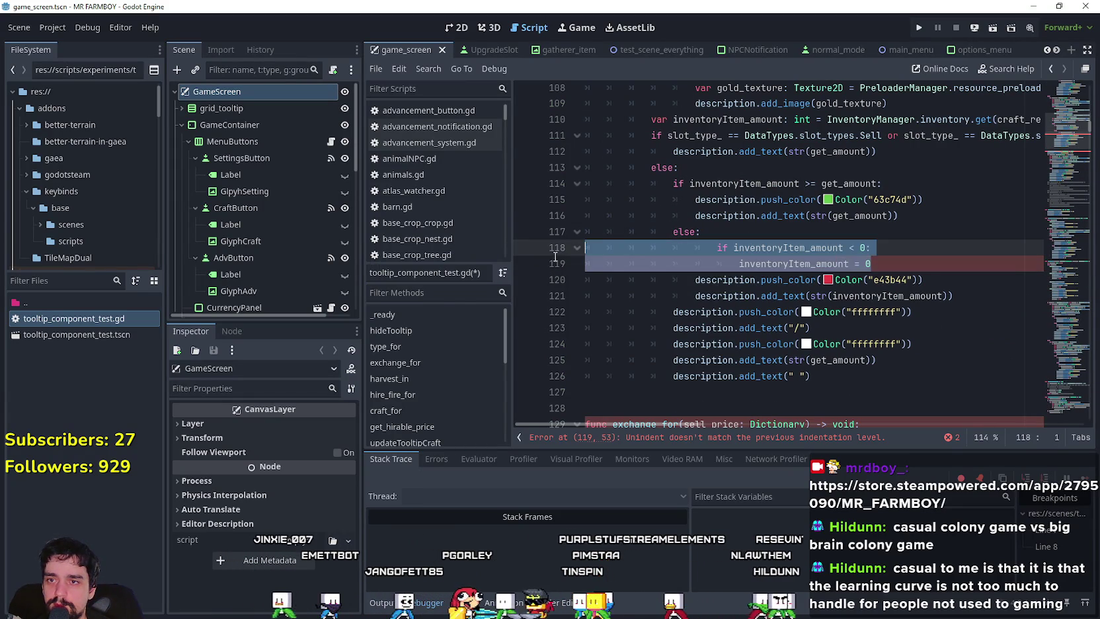
{"action": "left_click", "coordinate": [699, 294]}
{"action": "key", "text": "ctrl+s"}
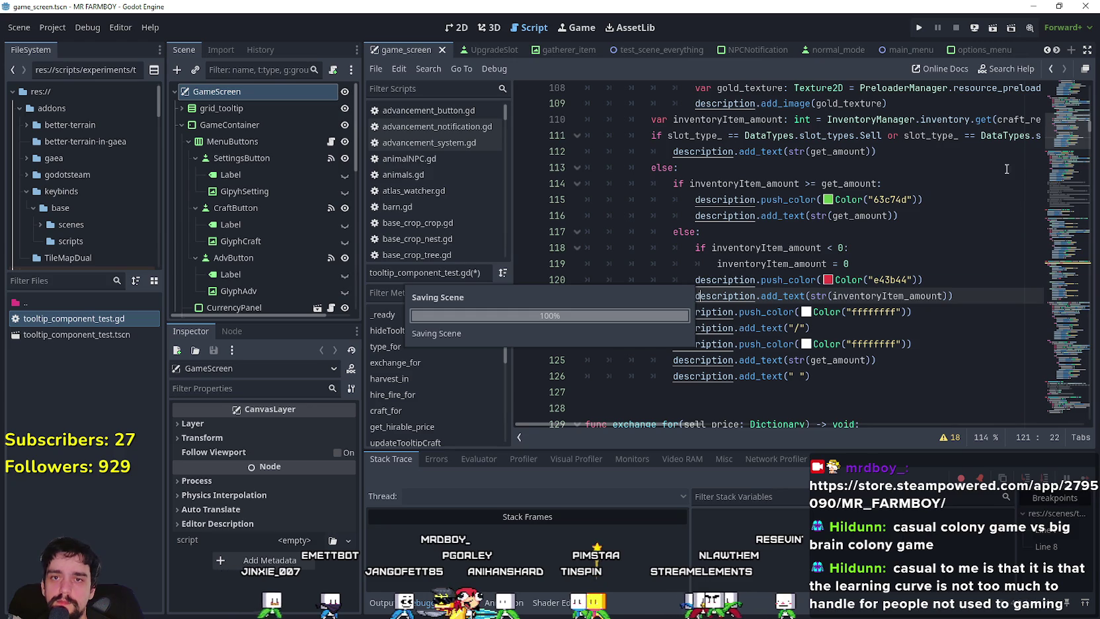
{"action": "scroll", "coordinate": [1059, 135], "scroll_direction": "down", "scroll_amount": 10}
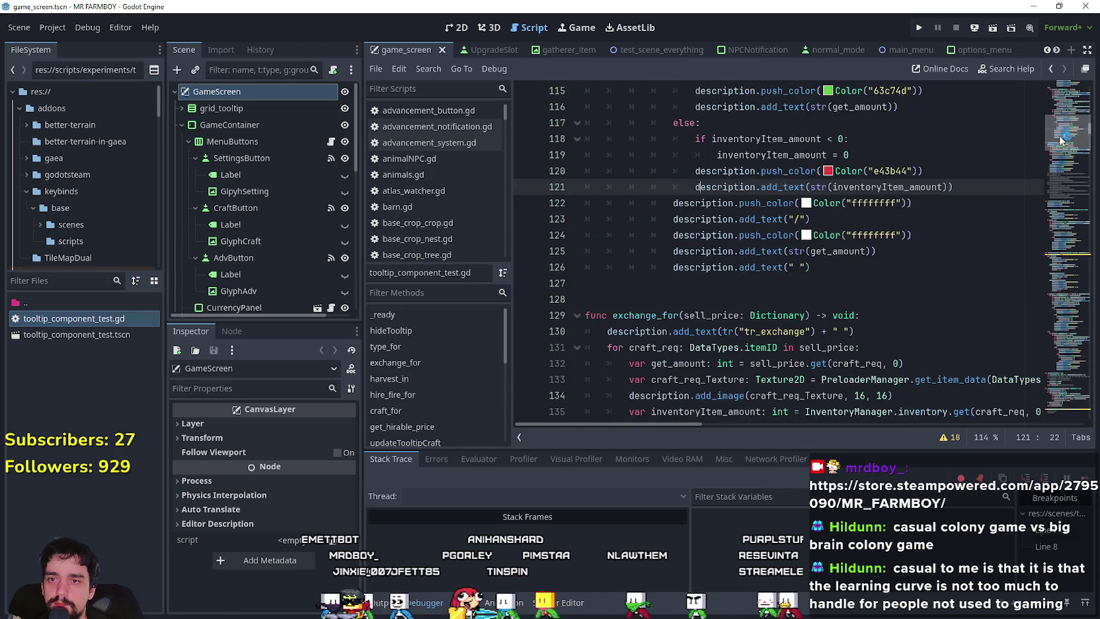
{"action": "scroll", "coordinate": [1056, 144], "scroll_direction": "up", "scroll_amount": 5}
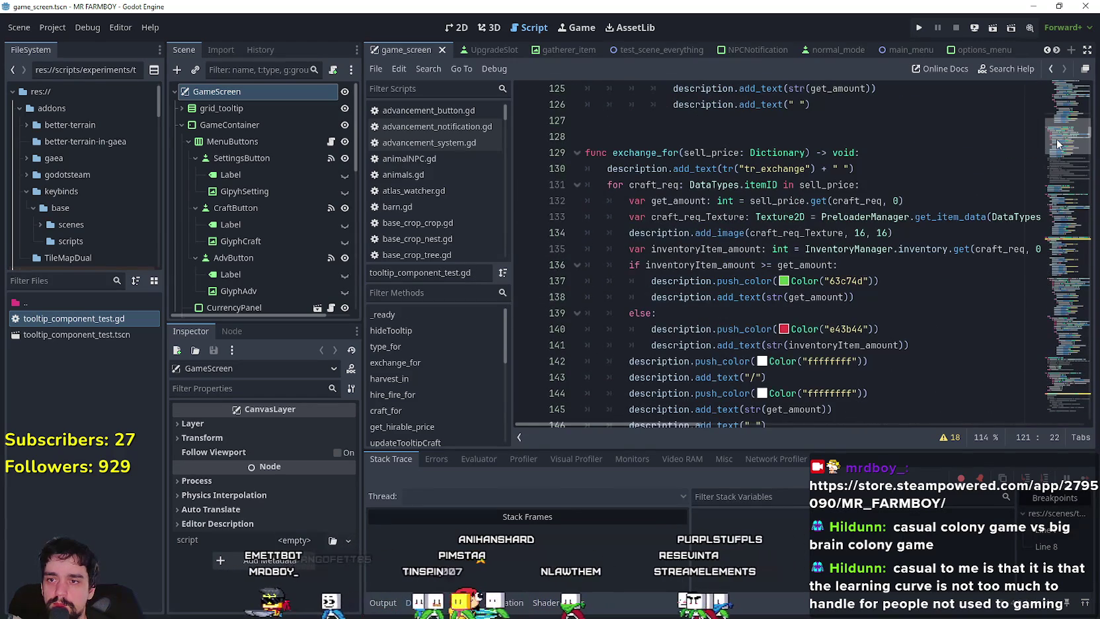
Step: Add the same negative-amount guard under exchange_for's else branch and save the script
{"action": "left_click", "coordinate": [681, 313]}
{"action": "key", "text": "Return"}
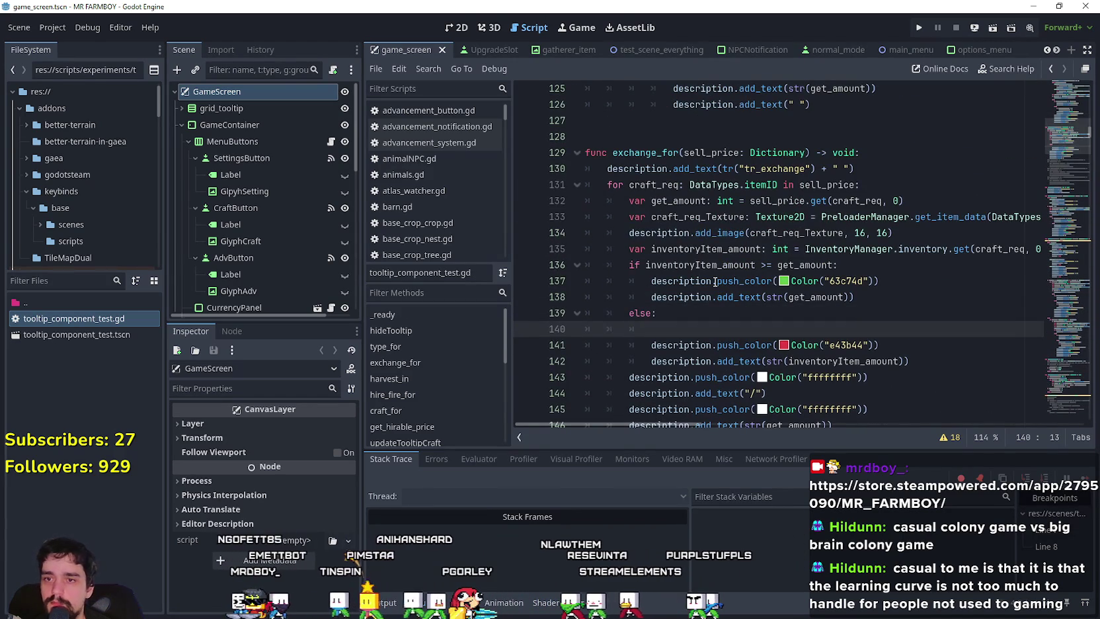
{"action": "key", "text": "ctrl+v"}
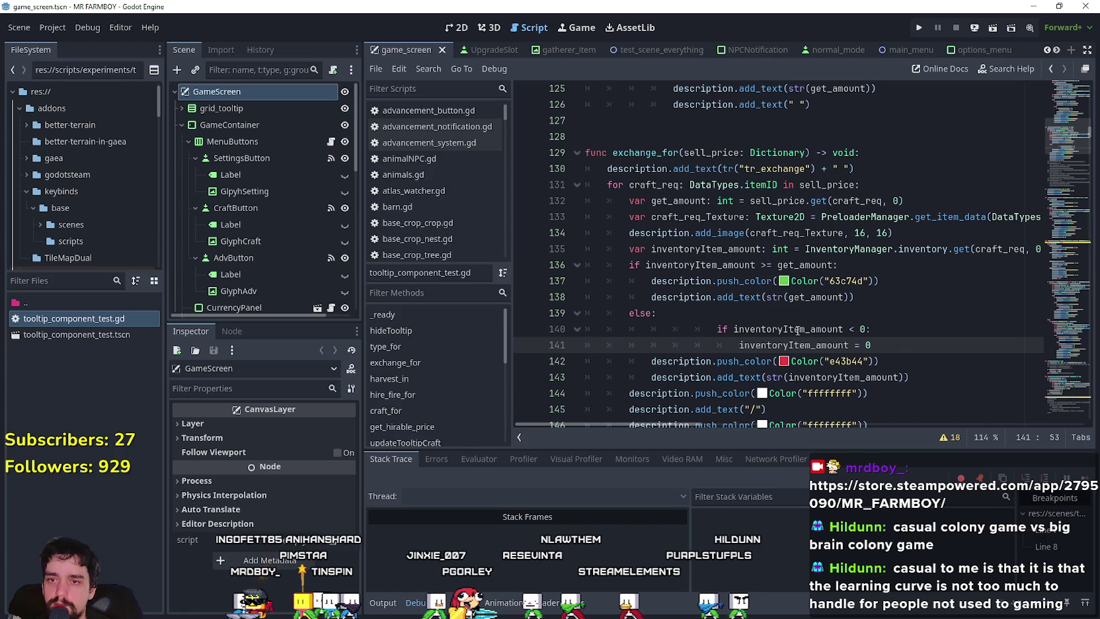
{"action": "left_click", "coordinate": [558, 345]}
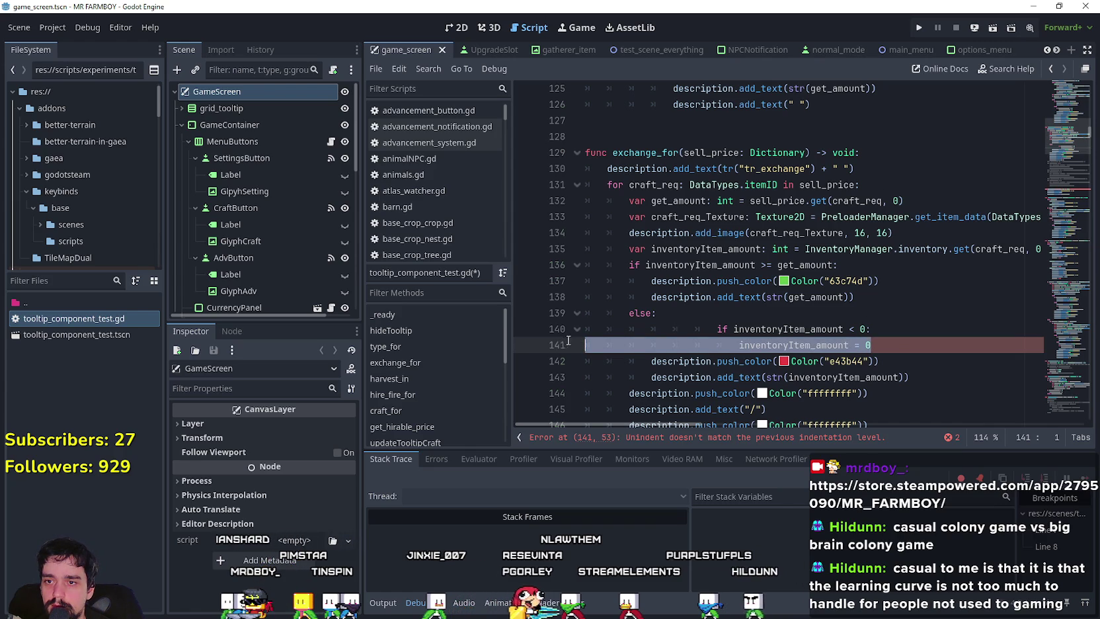
{"action": "key", "text": "shift+Up"}
{"action": "left_click", "coordinate": [863, 348]}
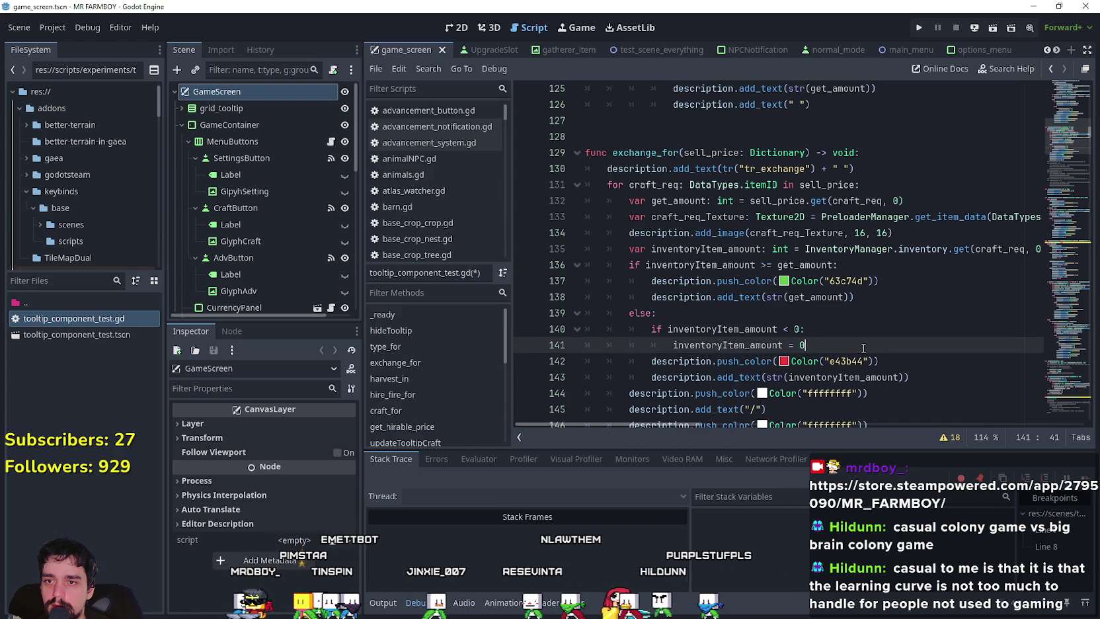
{"action": "key", "text": "ctrl+s"}
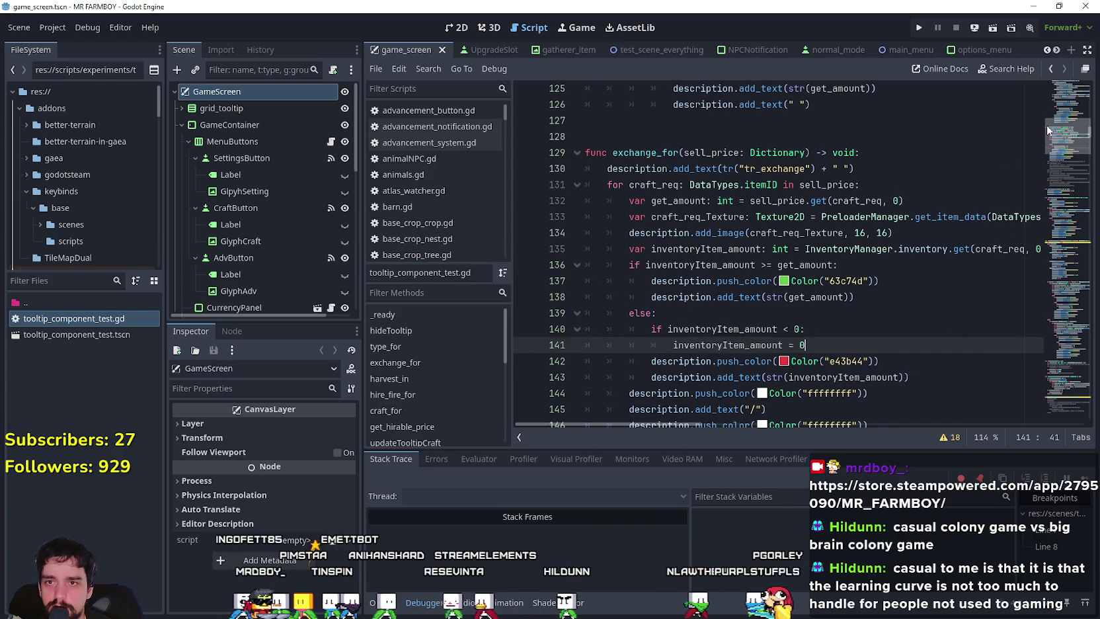
Step: Paste the inventoryItem_amount < 0 reset under hire_fire_for's else at line 186 and fix its indentation
{"action": "scroll", "coordinate": [1048, 133], "scroll_direction": "down", "scroll_amount": 2}
{"action": "scroll", "coordinate": [1048, 133], "scroll_direction": "up", "scroll_amount": 1}
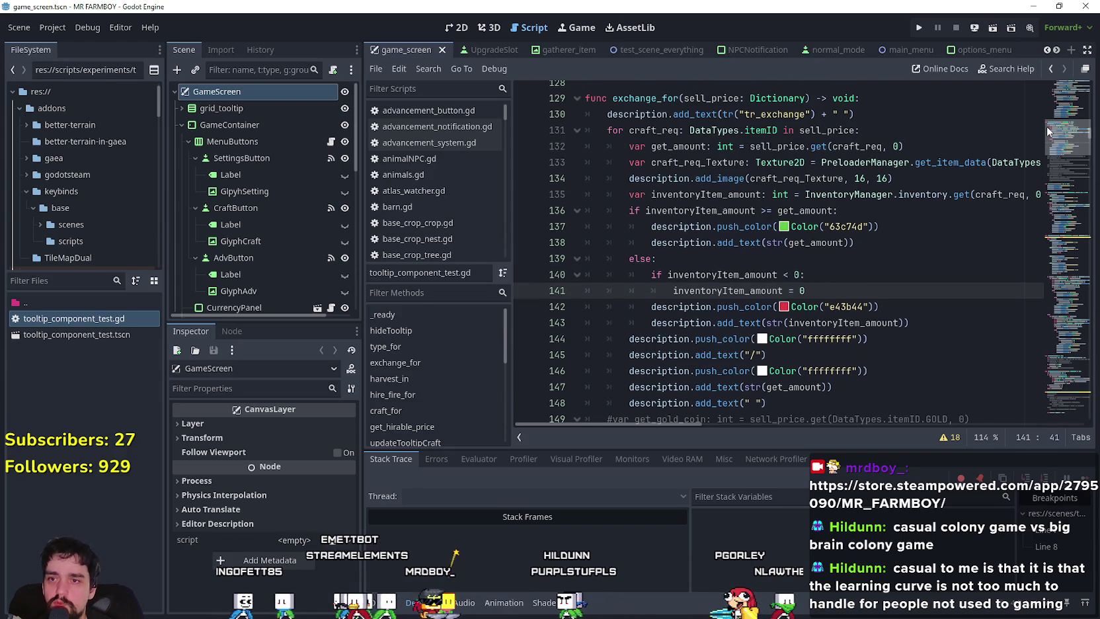
{"action": "scroll", "coordinate": [1046, 126], "scroll_direction": "down", "scroll_amount": 1}
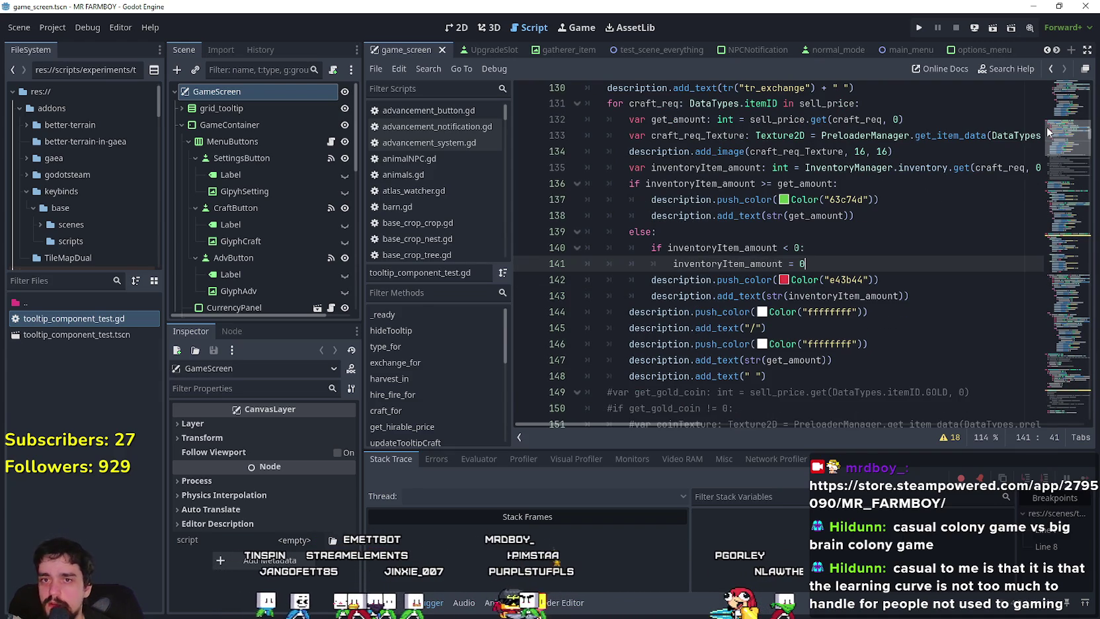
{"action": "scroll", "coordinate": [1049, 135], "scroll_direction": "down", "scroll_amount": 5}
{"action": "scroll", "coordinate": [1050, 131], "scroll_direction": "up", "scroll_amount": 9}
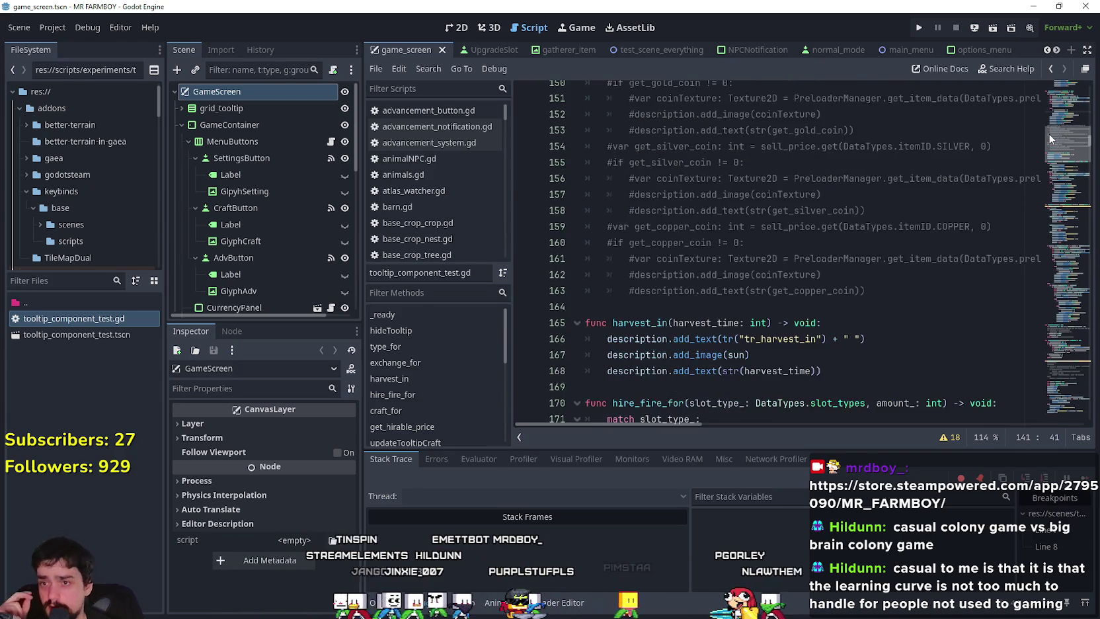
{"action": "scroll", "coordinate": [1050, 125], "scroll_direction": "down", "scroll_amount": 15}
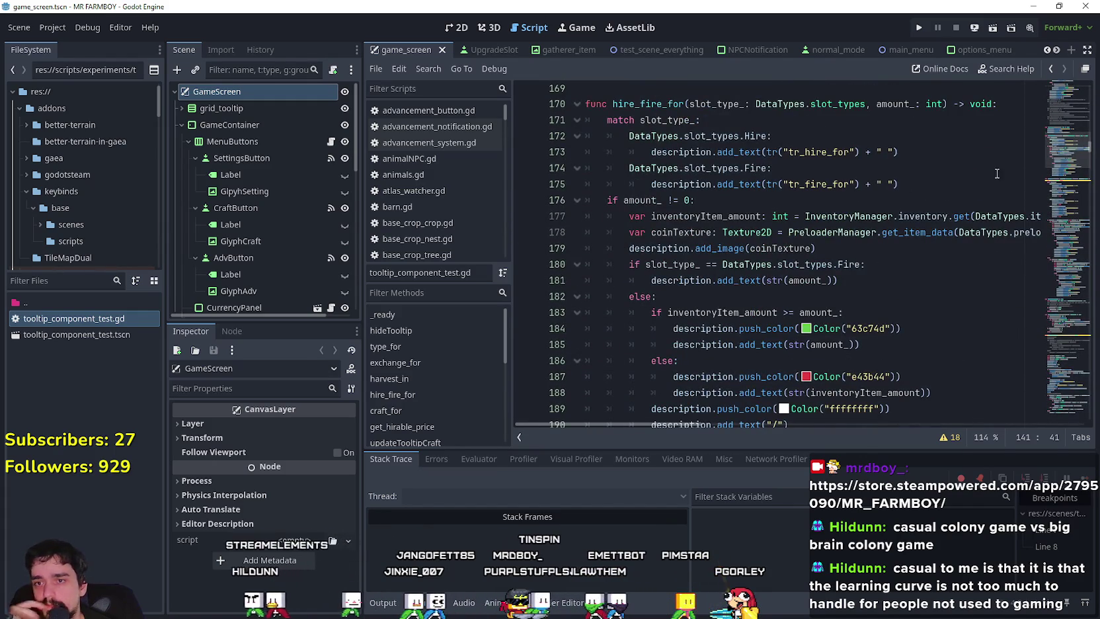
{"action": "scroll", "coordinate": [794, 199], "scroll_direction": "down", "scroll_amount": 3}
{"action": "left_click", "coordinate": [751, 223]}
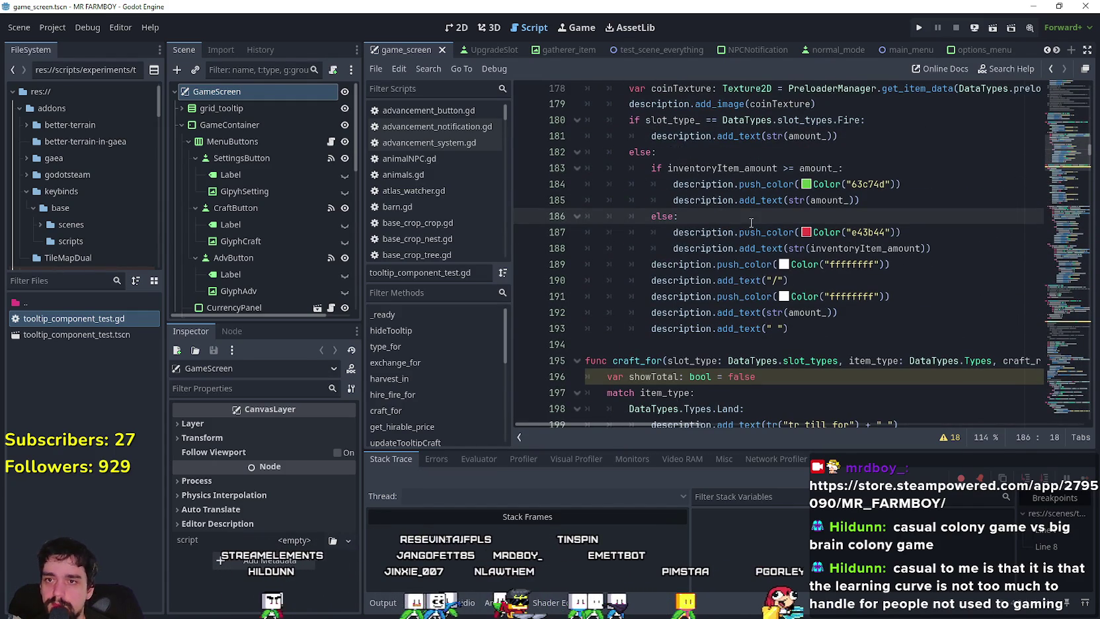
{"action": "key", "text": "Return"}
{"action": "key", "text": "ctrl+v"}
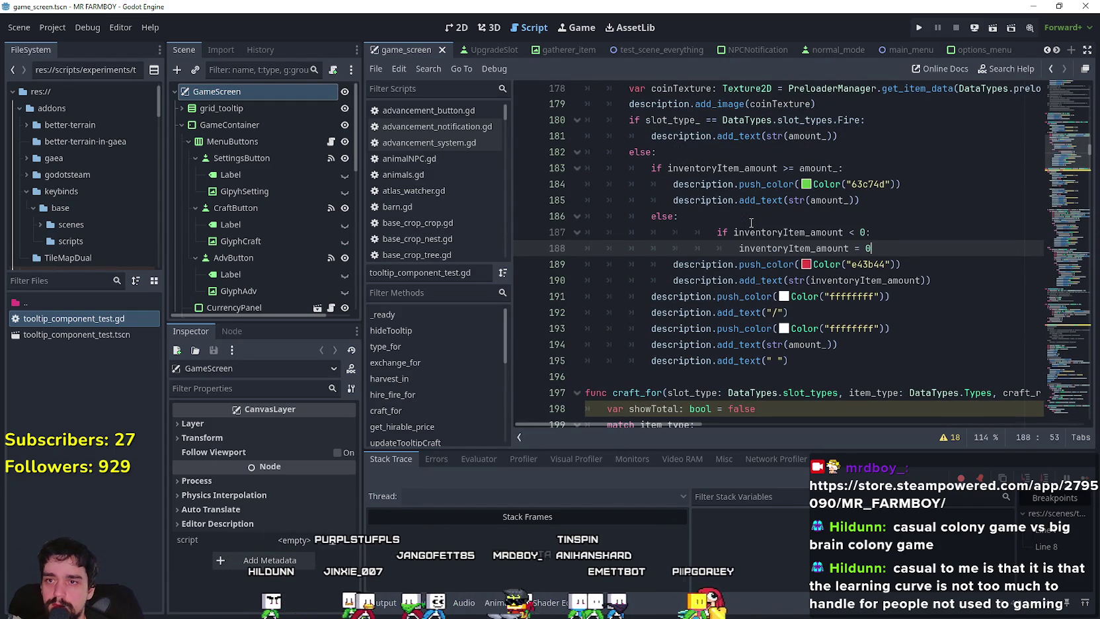
{"action": "key", "text": "shift+Up"}
{"action": "key", "text": "shift+Home"}
{"action": "key", "text": "shift+Tab"}
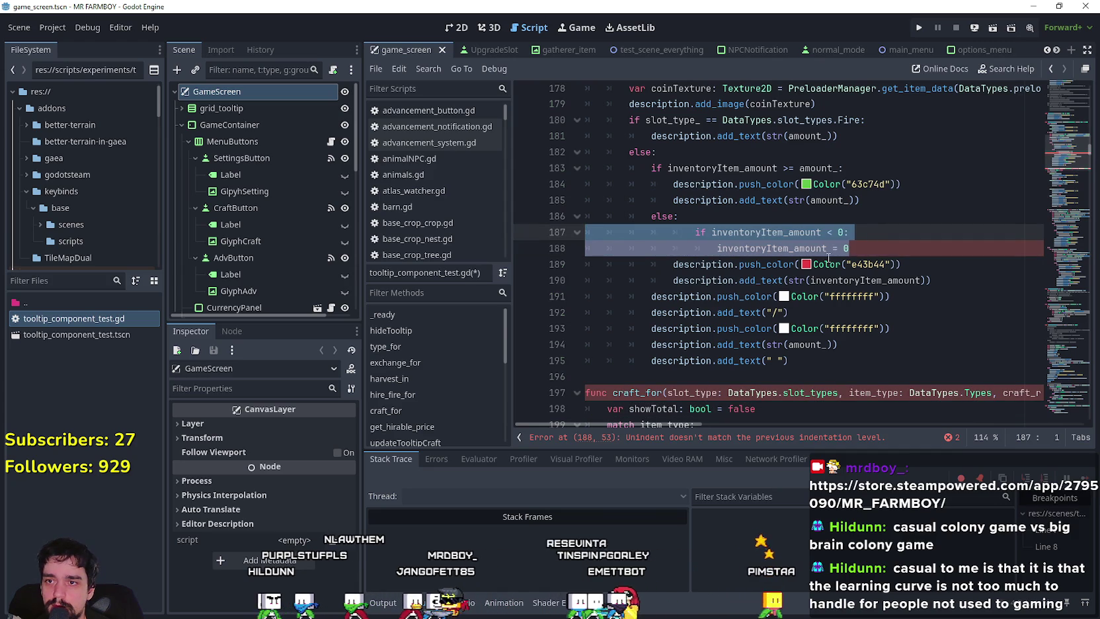
Step: Change the hire_fire_for comparison from < 0 to <= 0 and save the script
{"action": "left_click", "coordinate": [812, 233]}
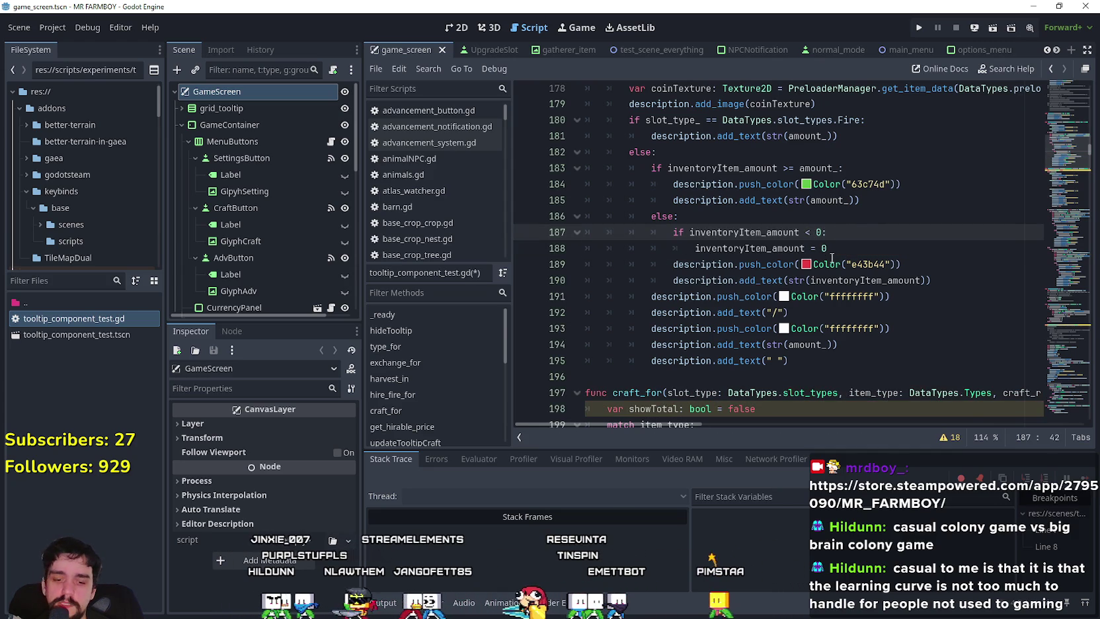
{"action": "type", "text": "="}
{"action": "key", "text": "Escape"}
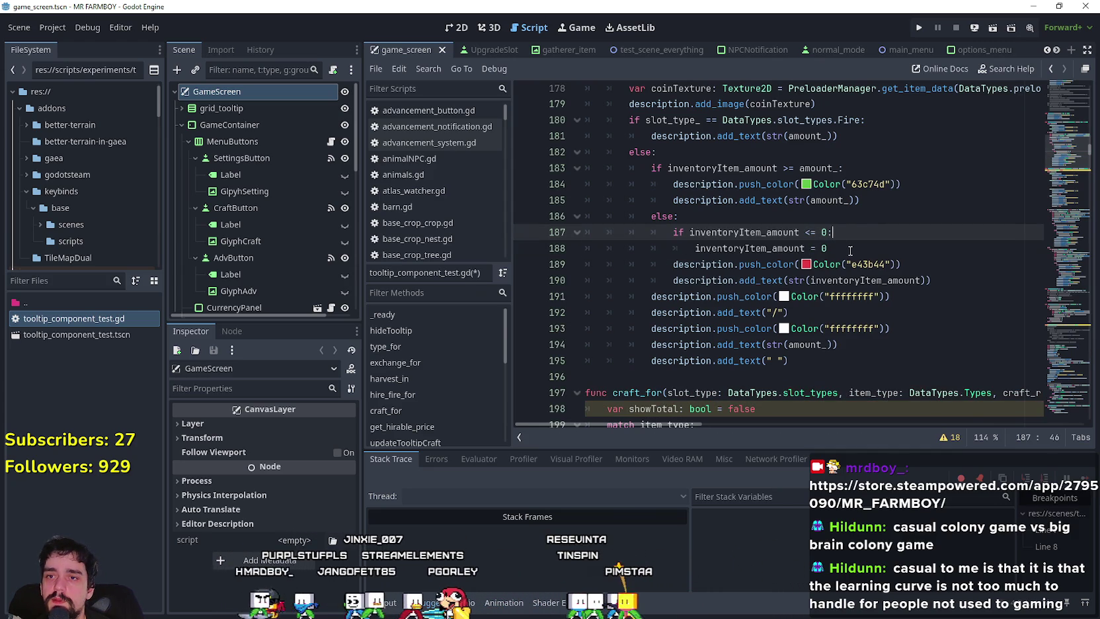
{"action": "left_click", "coordinate": [850, 250]}
{"action": "key", "text": "ctrl+s"}
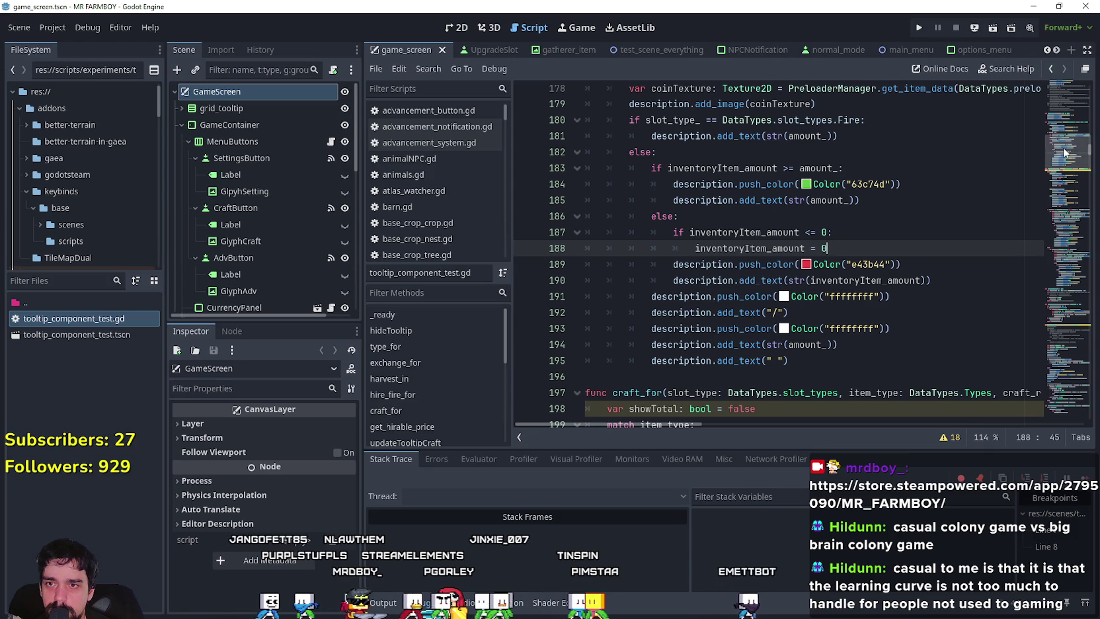
{"action": "scroll", "coordinate": [1062, 153], "scroll_direction": "up", "scroll_amount": 1}
{"action": "scroll", "coordinate": [1061, 145], "scroll_direction": "up", "scroll_amount": 10}
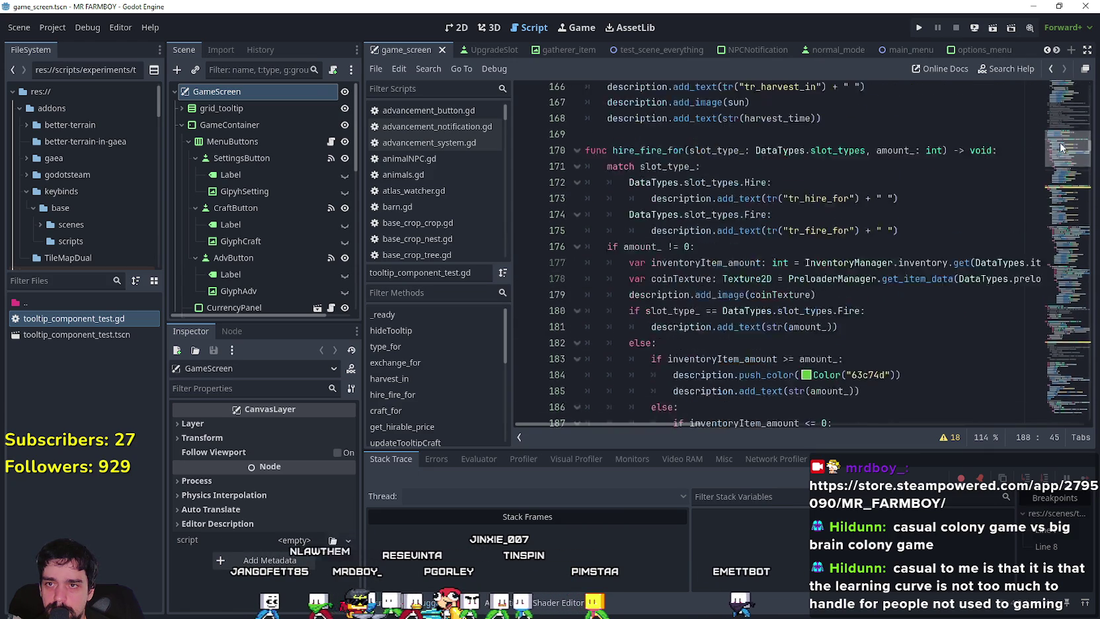
{"action": "scroll", "coordinate": [1058, 139], "scroll_direction": "down", "scroll_amount": 10}
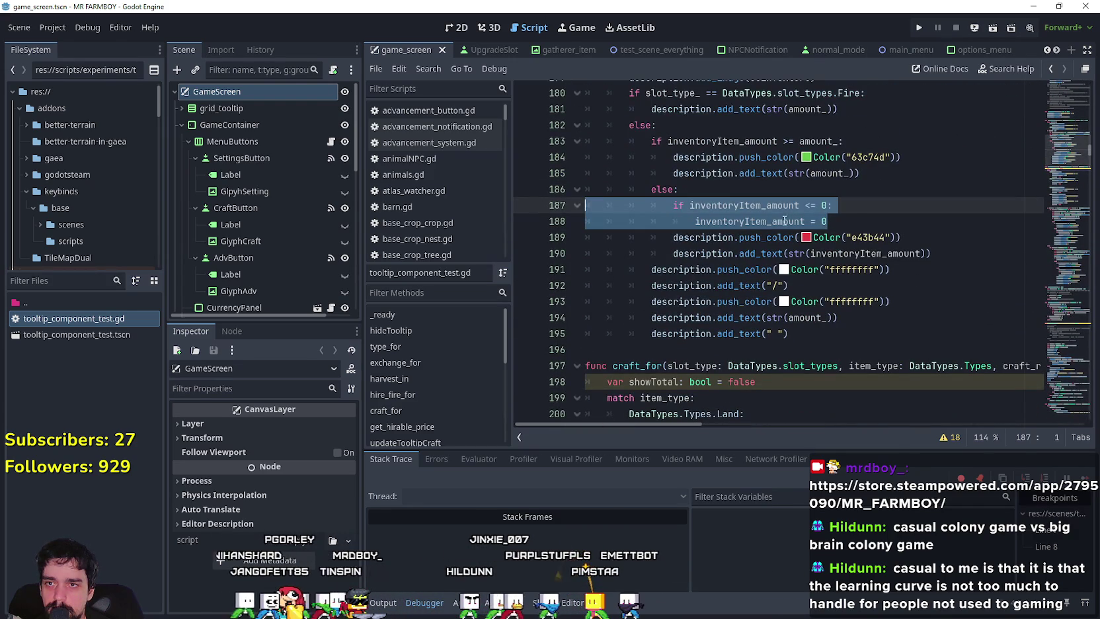
{"action": "key", "text": "End"}
{"action": "key", "text": "ctrl+s"}
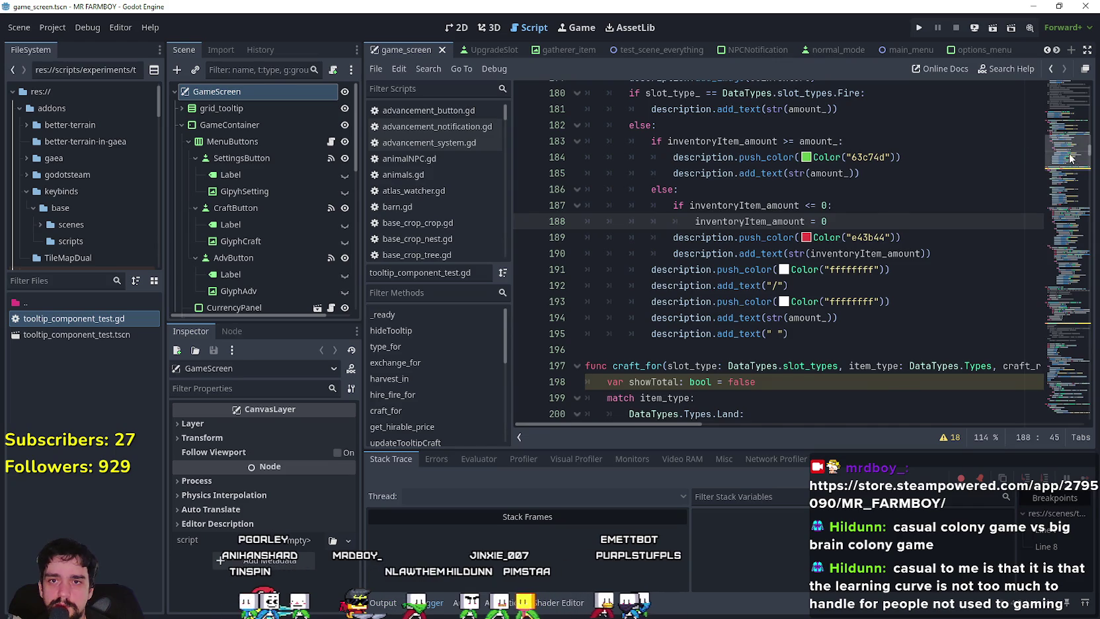
{"action": "scroll", "coordinate": [1066, 147], "scroll_direction": "up", "scroll_amount": 9}
{"action": "scroll", "coordinate": [1065, 147], "scroll_direction": "up", "scroll_amount": 3}
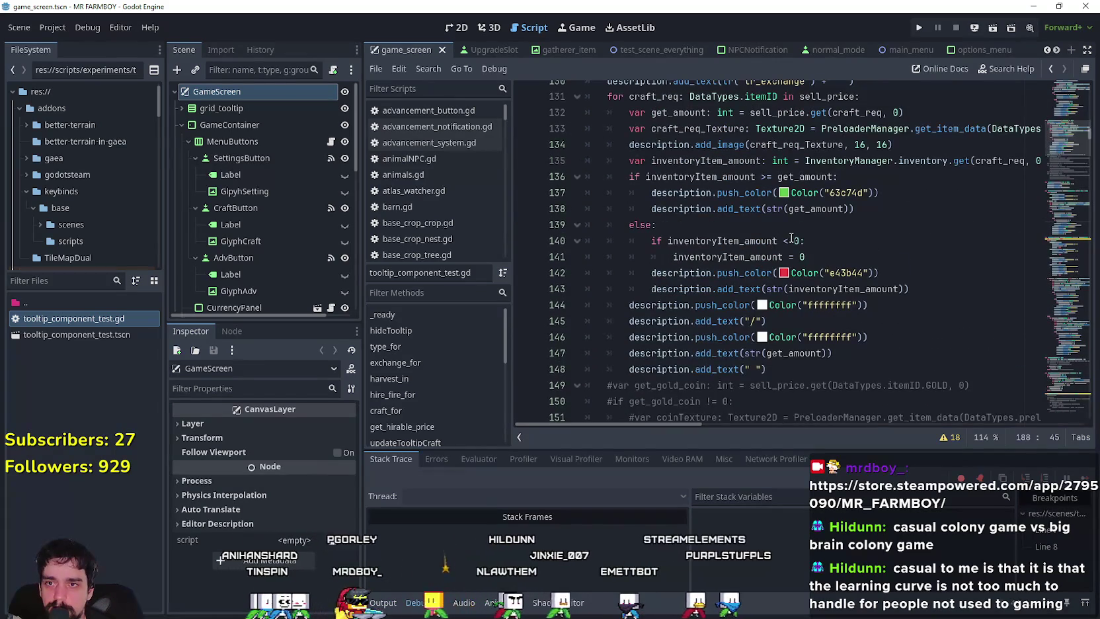
{"action": "left_click", "coordinate": [873, 240]}
Step: Change the inventory clamps on lines 140 and 118 from < 0 to <= 0
{"action": "type", "text": "p"}
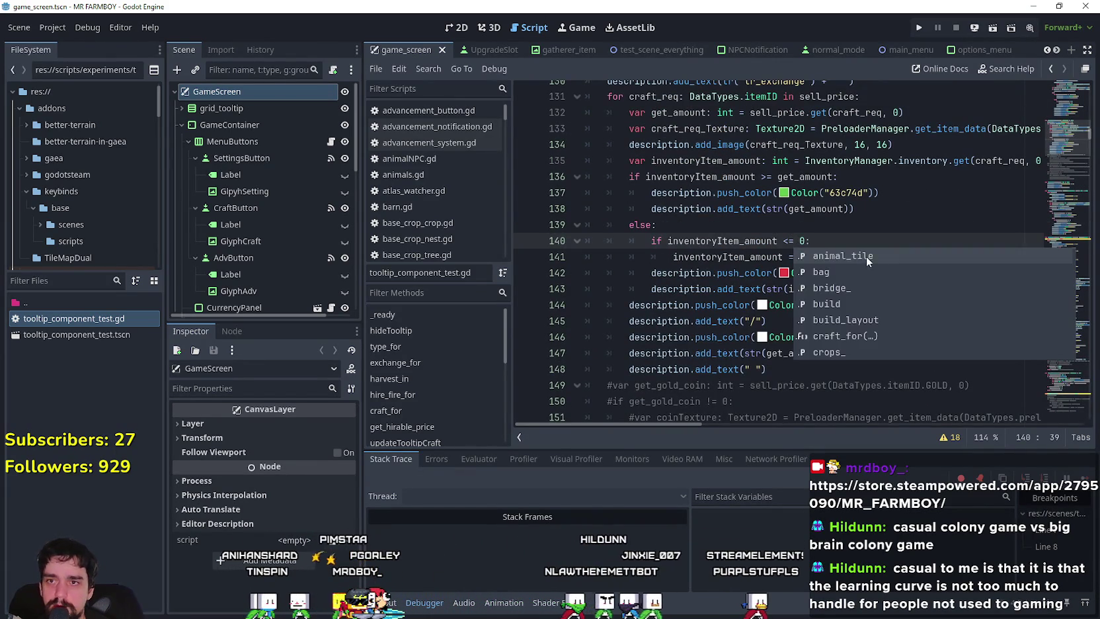
{"action": "scroll", "coordinate": [781, 216], "scroll_direction": "up", "scroll_amount": 4}
{"action": "scroll", "coordinate": [781, 216], "scroll_direction": "up", "scroll_amount": 3}
{"action": "left_click", "coordinate": [834, 272]}
{"action": "type", "text": "="}
Step: Change the line 88 clamp to <= 0 and save the script
{"action": "scroll", "coordinate": [840, 290], "scroll_direction": "up", "scroll_amount": 9}
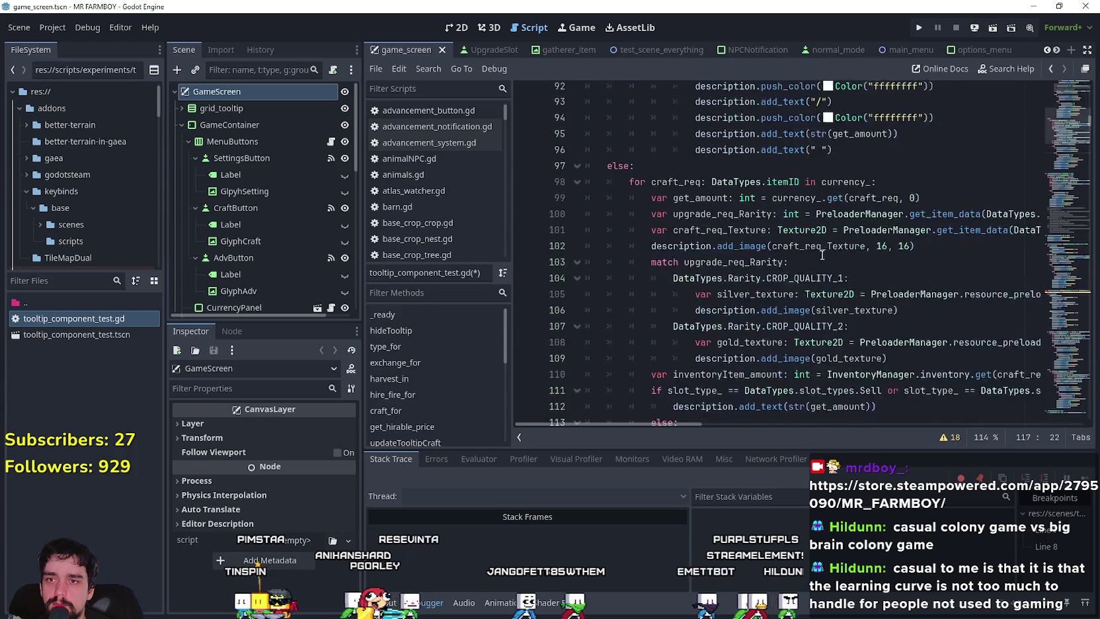
{"action": "left_click", "coordinate": [852, 252]}
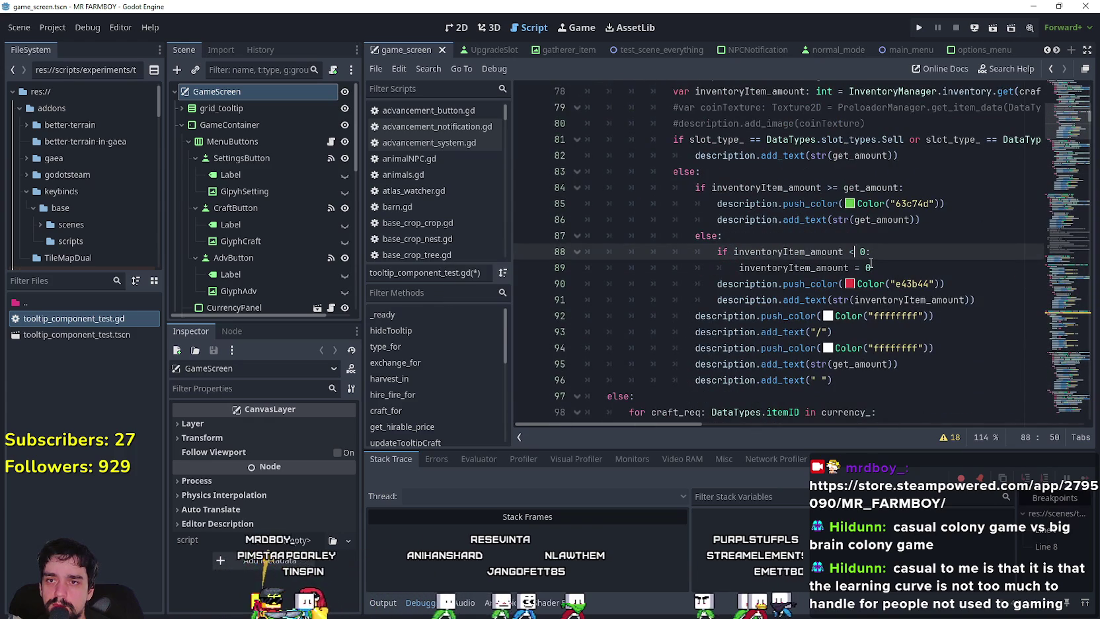
{"action": "left_click", "coordinate": [860, 187]}
{"action": "scroll", "coordinate": [836, 253], "scroll_direction": "up", "scroll_amount": 5}
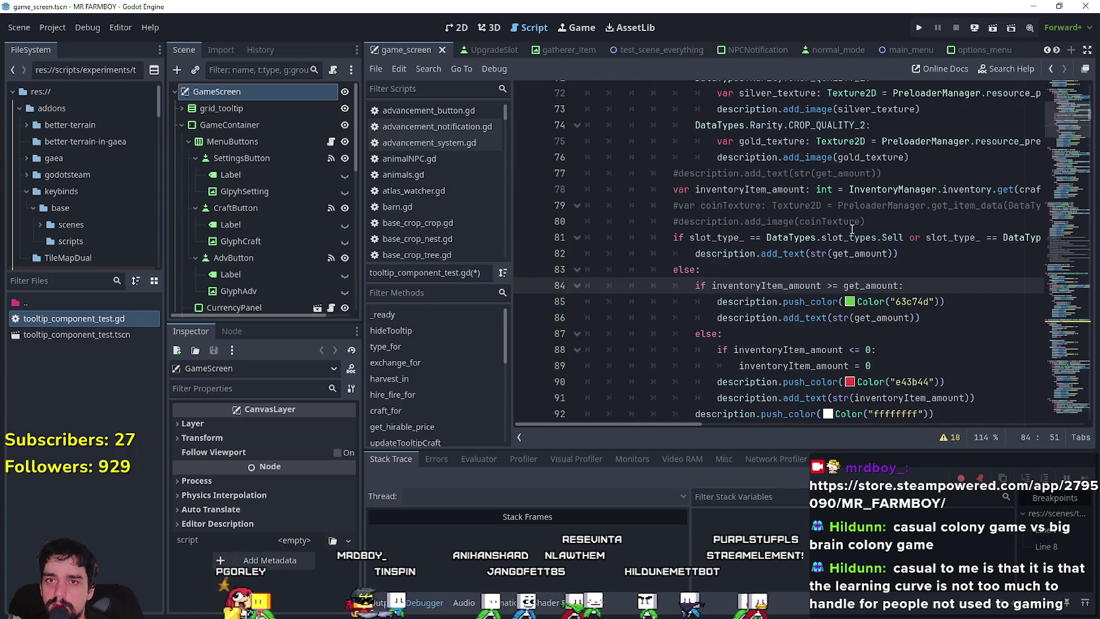
{"action": "scroll", "coordinate": [837, 253], "scroll_direction": "up", "scroll_amount": 11}
{"action": "scroll", "coordinate": [858, 275], "scroll_direction": "down", "scroll_amount": 10}
{"action": "scroll", "coordinate": [857, 275], "scroll_direction": "down", "scroll_amount": 20}
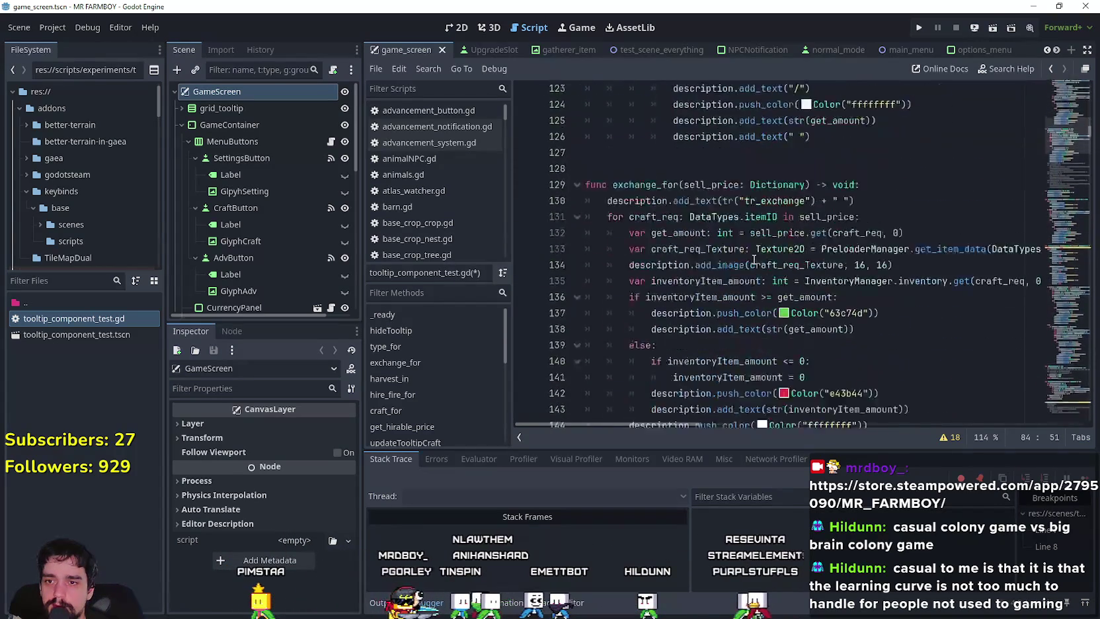
{"action": "scroll", "coordinate": [757, 252], "scroll_direction": "down", "scroll_amount": 14}
{"action": "left_click", "coordinate": [758, 252]}
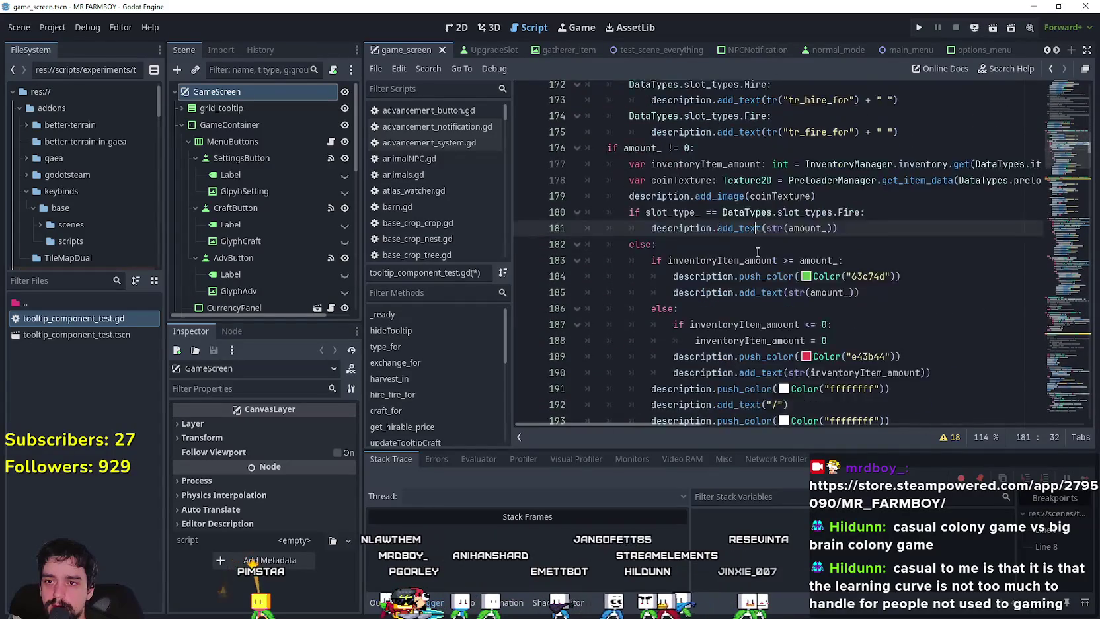
{"action": "scroll", "coordinate": [758, 252], "scroll_direction": "down", "scroll_amount": 1}
{"action": "left_click", "coordinate": [758, 251]}
{"action": "key", "text": "ctrl+s"}
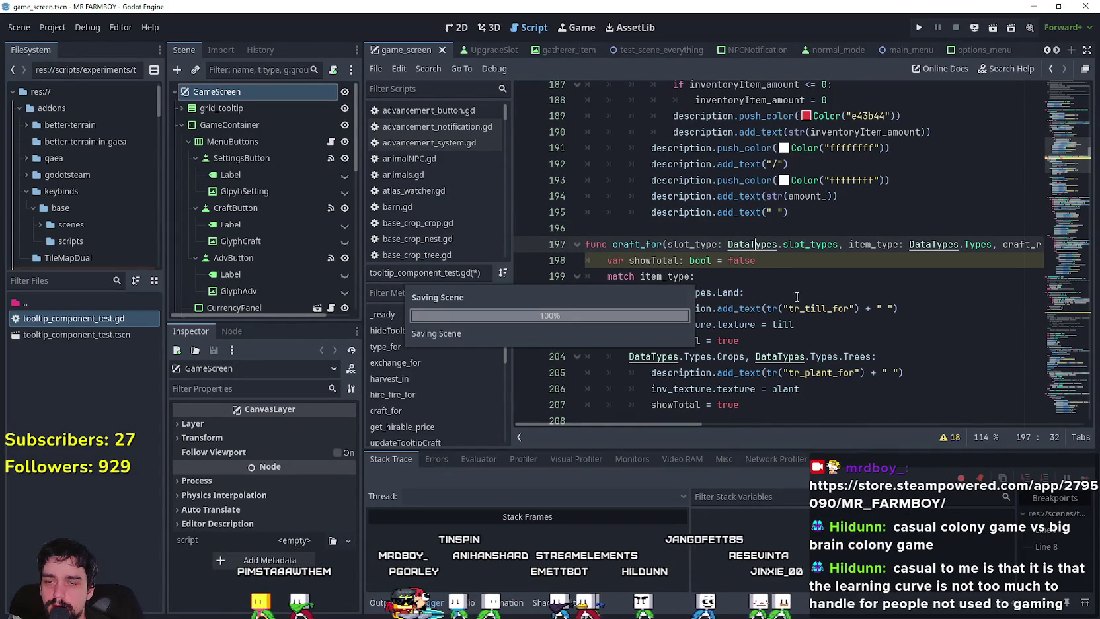
{"action": "left_click", "coordinate": [792, 291]}
Step: Remove the push_color e43b44 red colour line at 234 from above the amount clamp
{"action": "scroll", "coordinate": [793, 289], "scroll_direction": "down", "scroll_amount": 11}
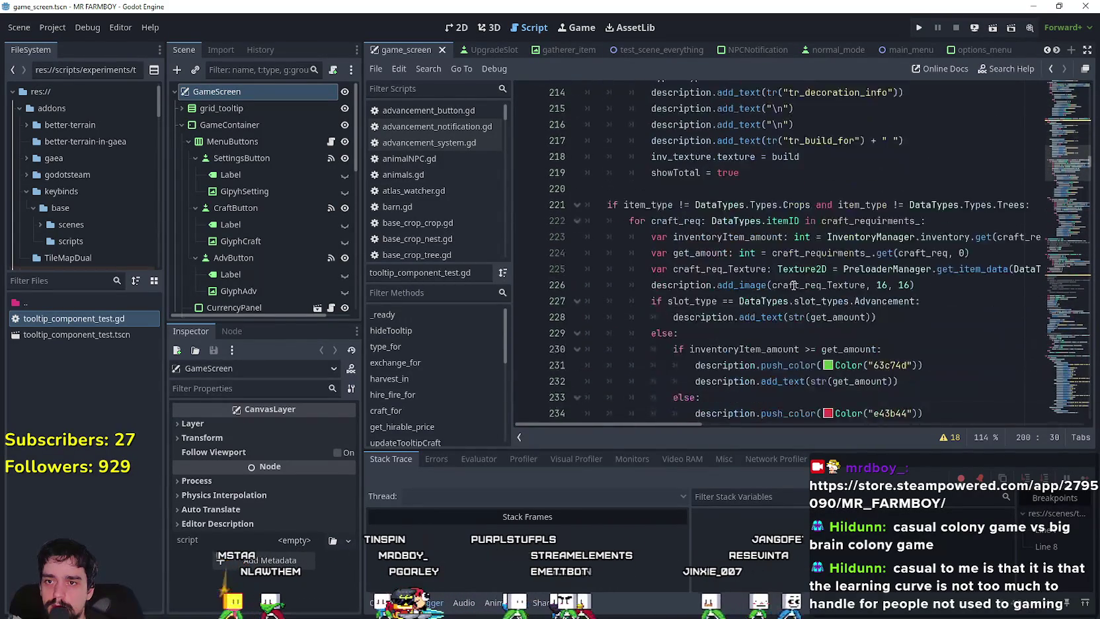
{"action": "scroll", "coordinate": [793, 286], "scroll_direction": "down", "scroll_amount": 2}
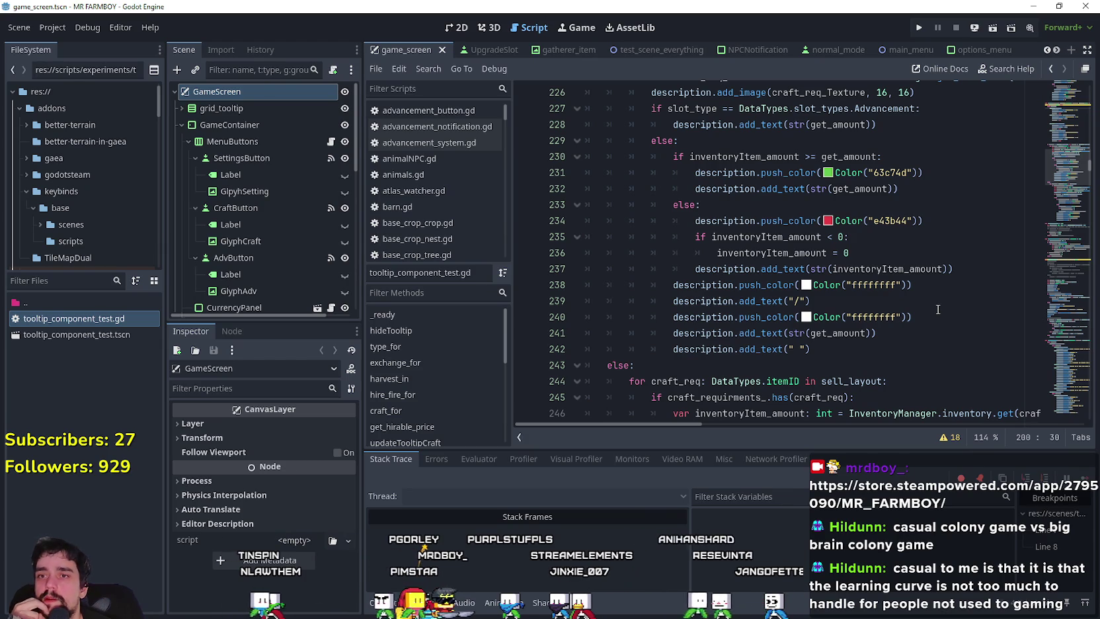
{"action": "scroll", "coordinate": [929, 301], "scroll_direction": "down", "scroll_amount": 2}
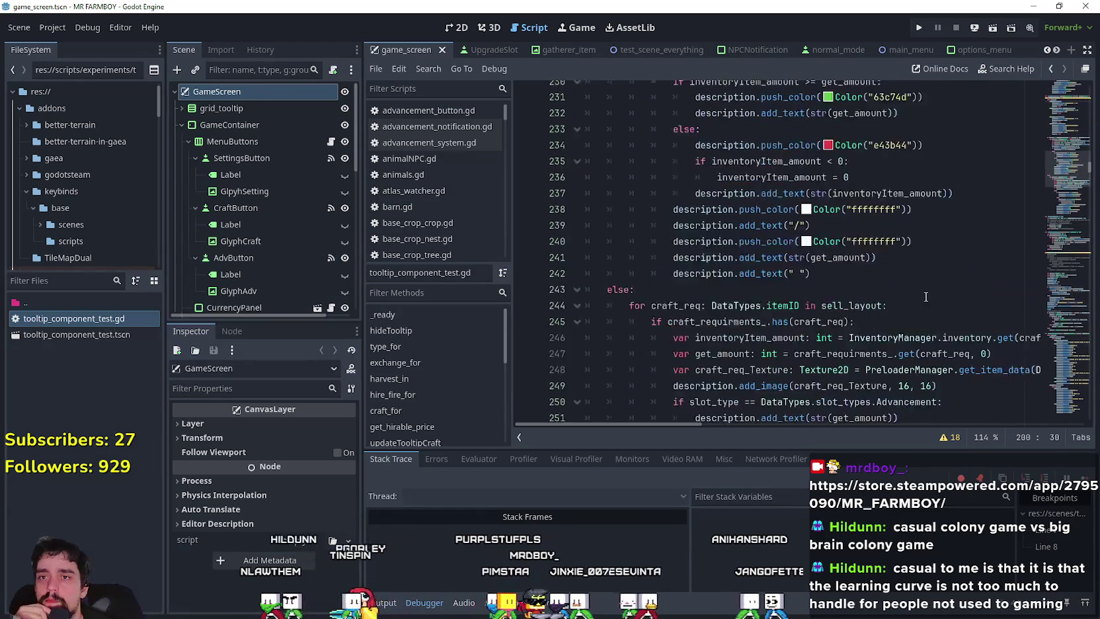
{"action": "scroll", "coordinate": [926, 296], "scroll_direction": "up", "scroll_amount": 3}
{"action": "scroll", "coordinate": [843, 221], "scroll_direction": "down", "scroll_amount": 2}
{"action": "left_click", "coordinate": [843, 221]}
{"action": "scroll", "coordinate": [893, 336], "scroll_direction": "up", "scroll_amount": 1}
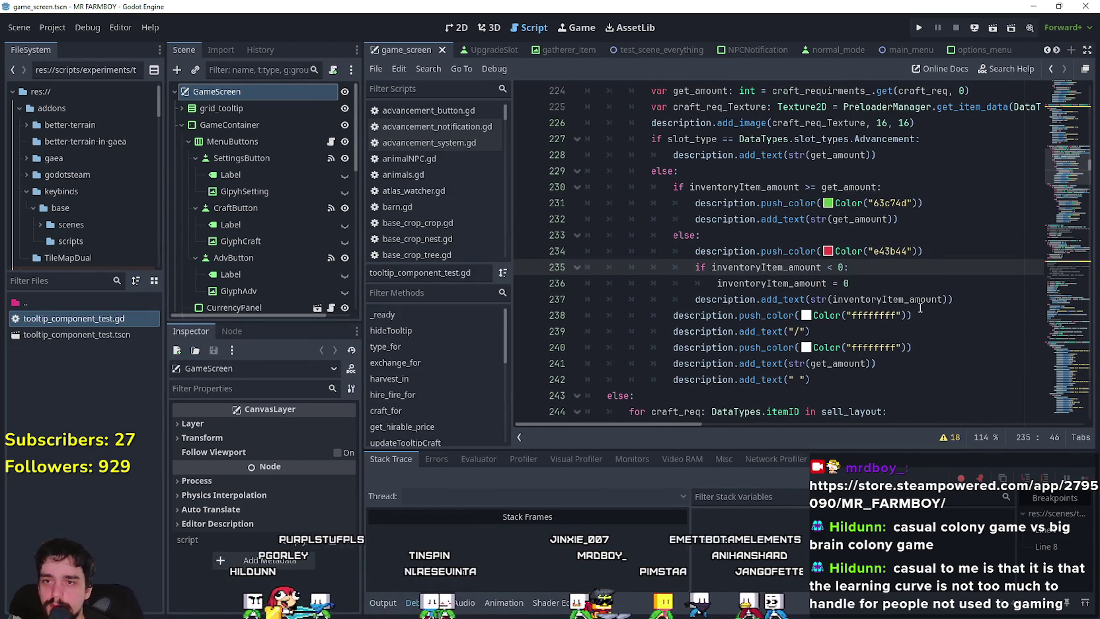
{"action": "scroll", "coordinate": [847, 273], "scroll_direction": "down", "scroll_amount": 1}
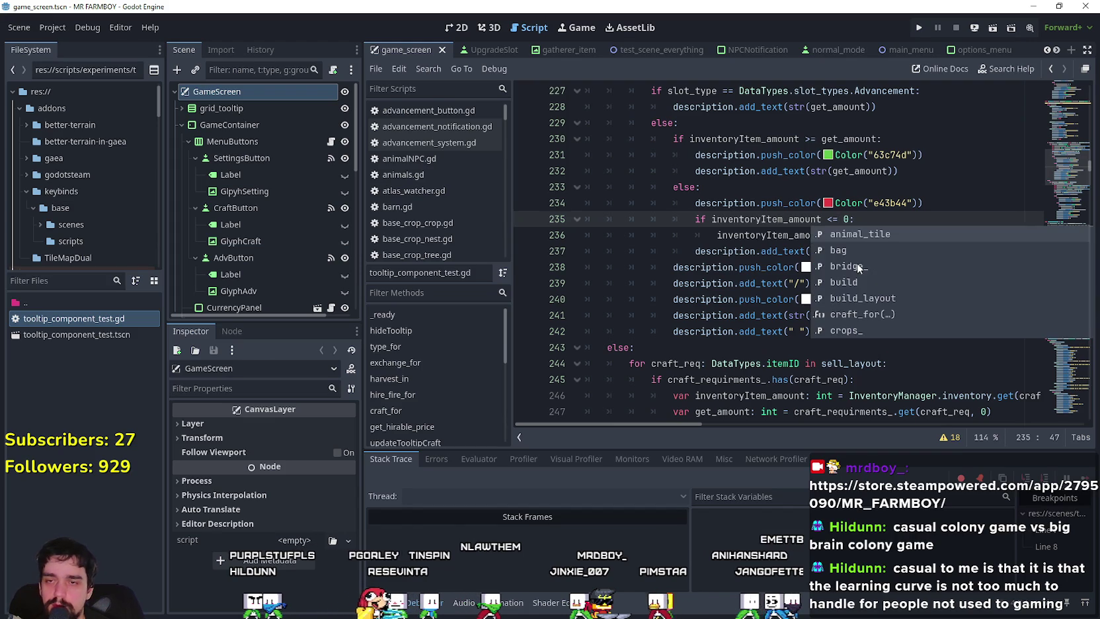
{"action": "left_click", "coordinate": [900, 203]}
{"action": "left_click_drag", "start_coordinate": [926, 203], "coordinate": [521, 205]}
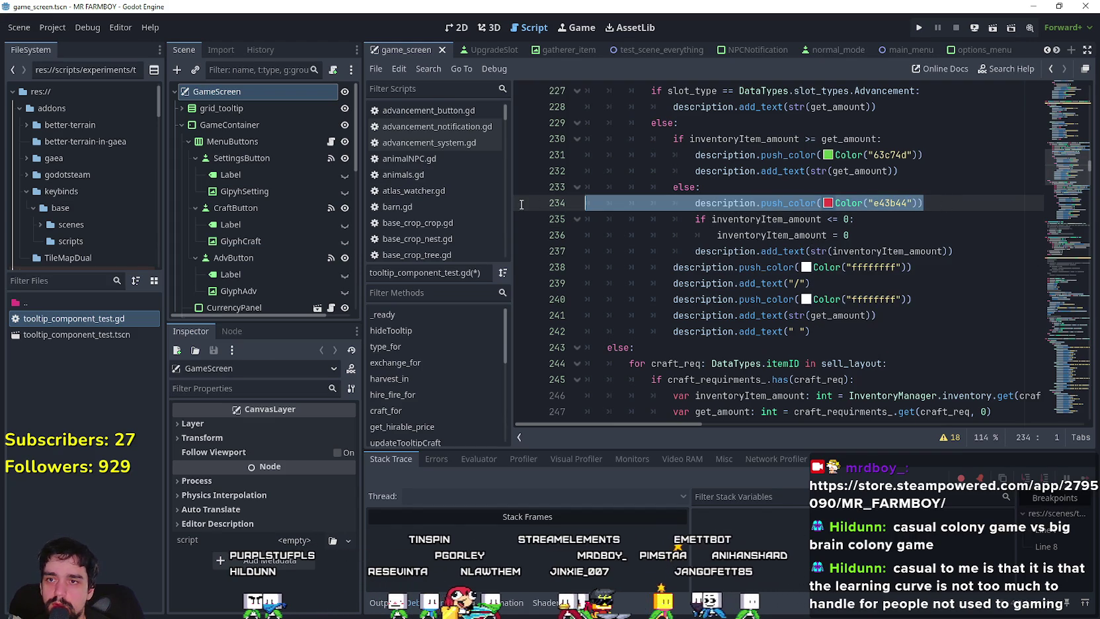
{"action": "key", "text": "BackSpace"}
{"action": "key", "text": "BackSpace"}
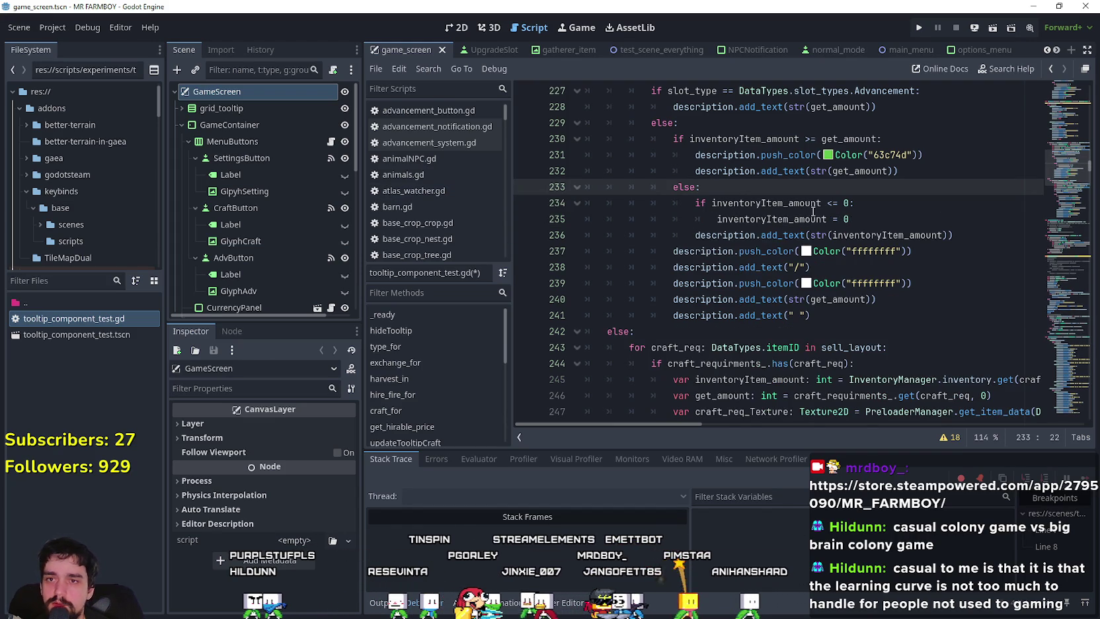
Step: Place the red colour line below the <= 0 zero clamp and save the script
{"action": "left_click", "coordinate": [866, 223]}
{"action": "key", "text": "Return"}
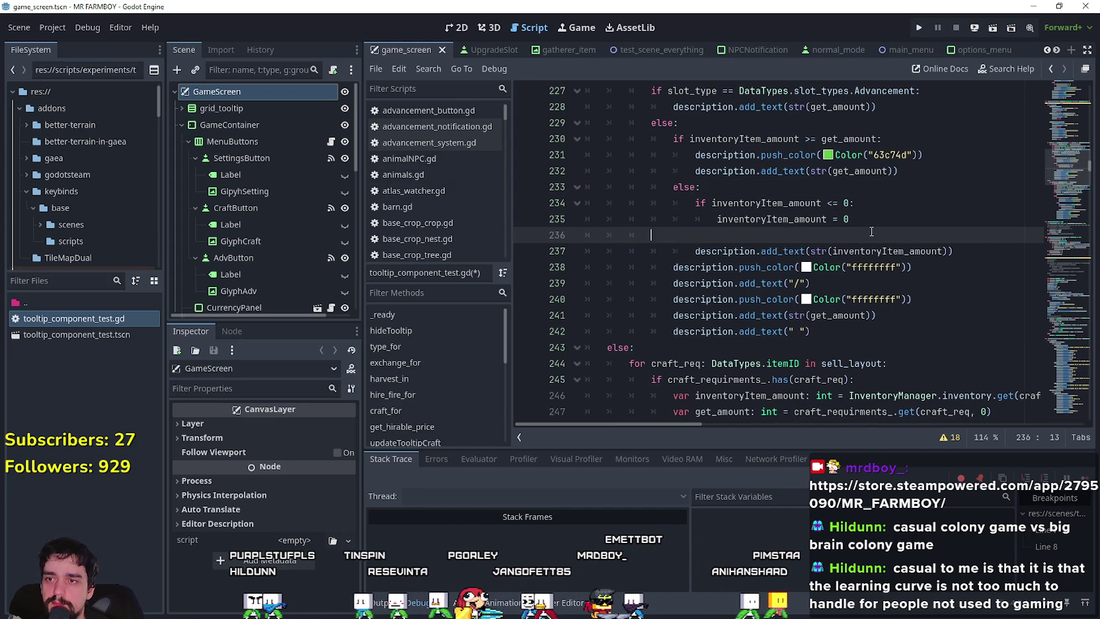
{"action": "type", "text": "description.push_color(Color(\"e43b44\"))"}
{"action": "key", "text": "ctrl+s"}
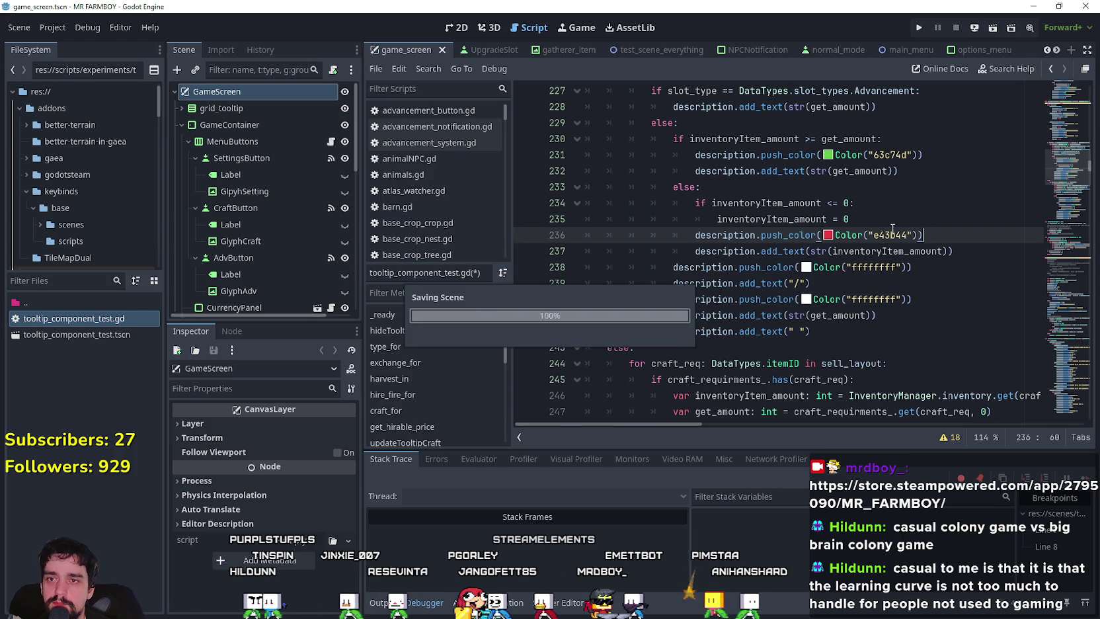
{"action": "key", "text": "Up"}
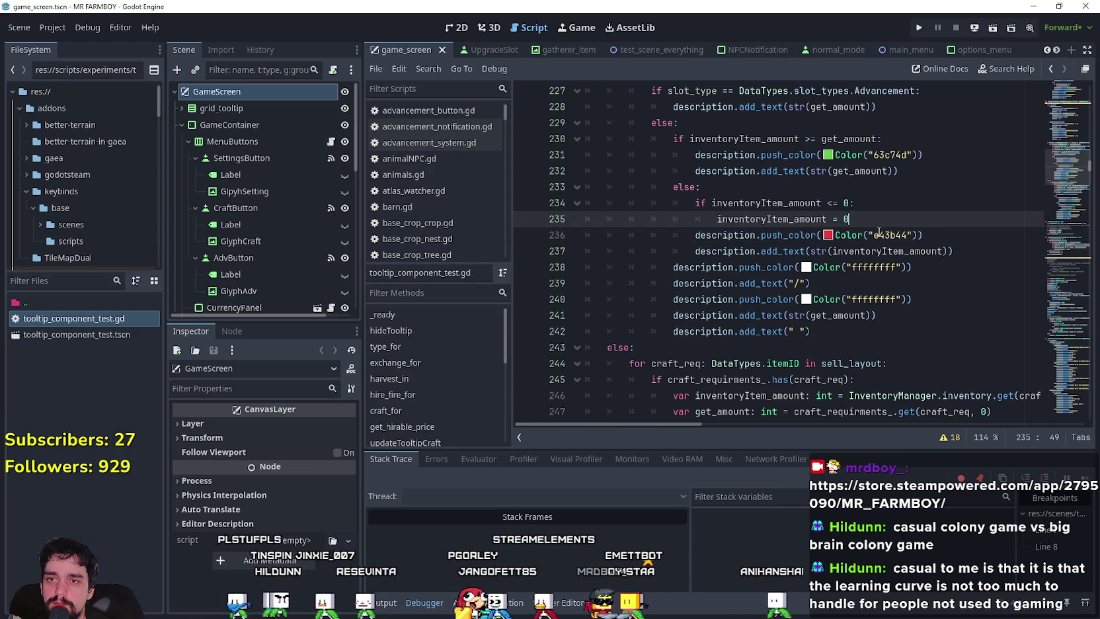
{"action": "mouse_move", "coordinate": [899, 227]}
{"action": "left_mouse_down"}
{"action": "mouse_move", "coordinate": [714, 204]}
{"action": "mouse_move", "coordinate": [564, 205]}
{"action": "left_mouse_up"}
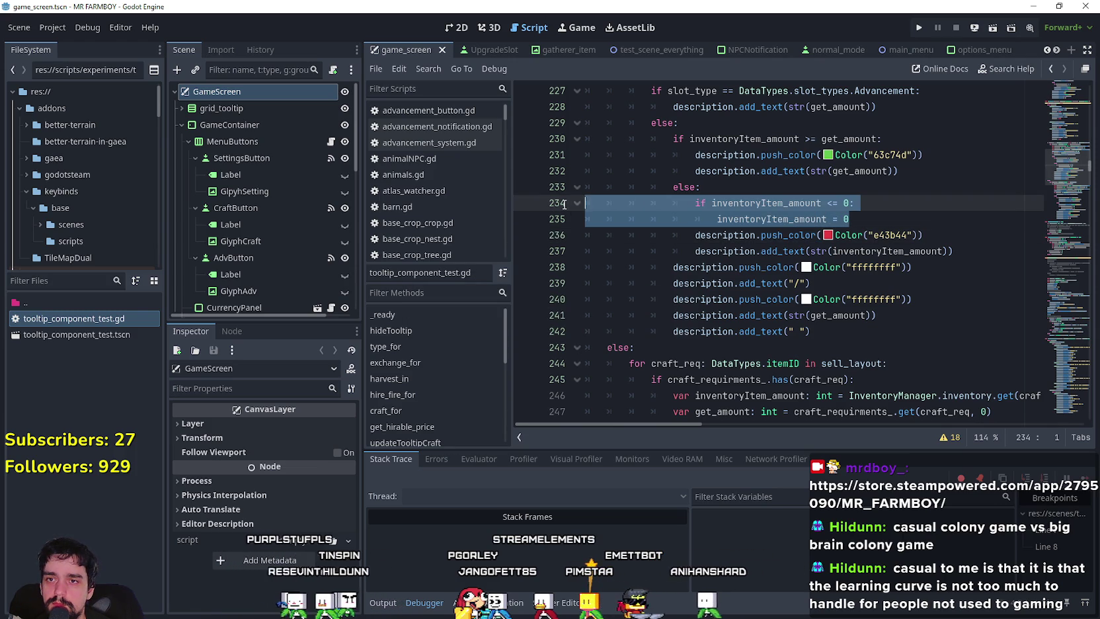
{"action": "left_click", "coordinate": [858, 219]}
{"action": "key", "text": "ctrl+s"}
{"action": "left_click_drag", "start_coordinate": [1064, 174], "coordinate": [1059, 182]}
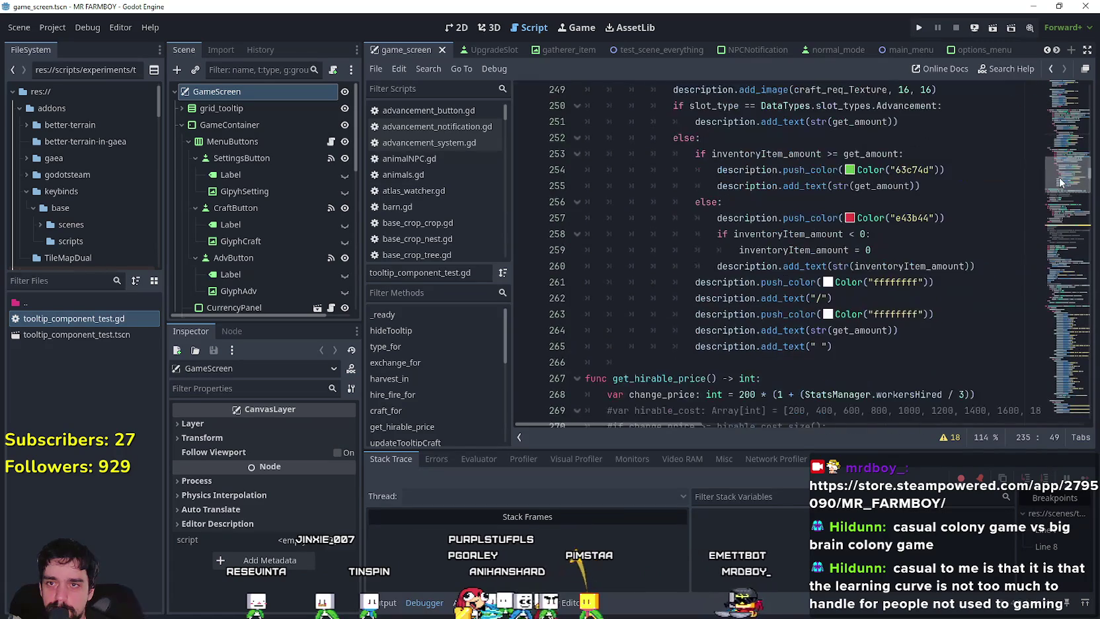
Step: Change the crafting amount check on line 258 from < 0 to <= 0
{"action": "left_click", "coordinate": [876, 235]}
{"action": "scroll", "coordinate": [877, 251], "scroll_direction": "up", "scroll_amount": 1}
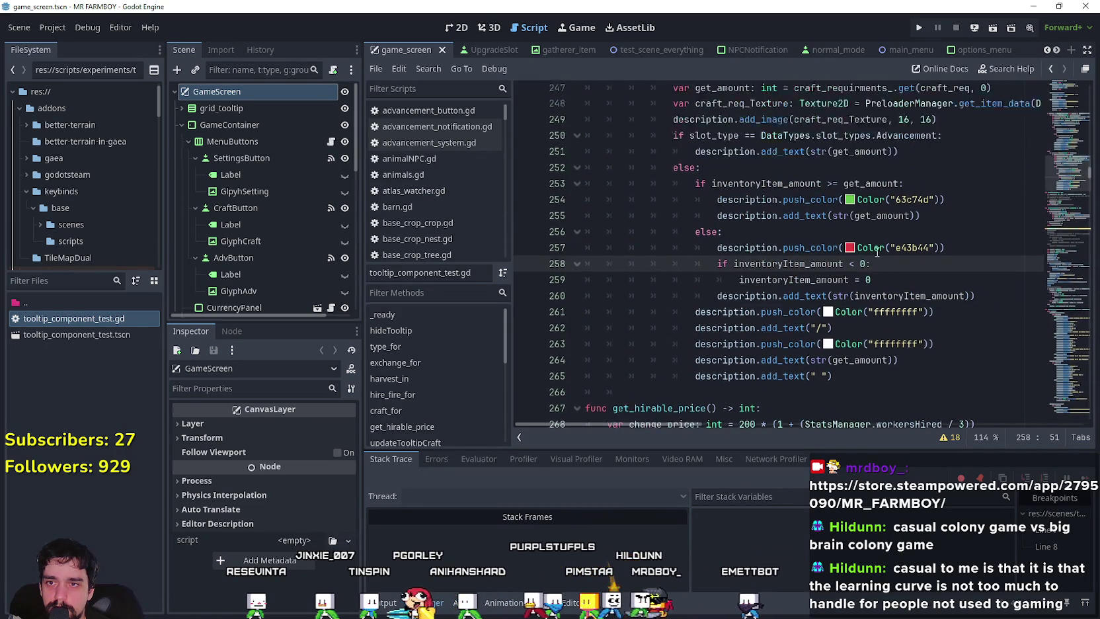
{"action": "scroll", "coordinate": [877, 252], "scroll_direction": "up", "scroll_amount": 8}
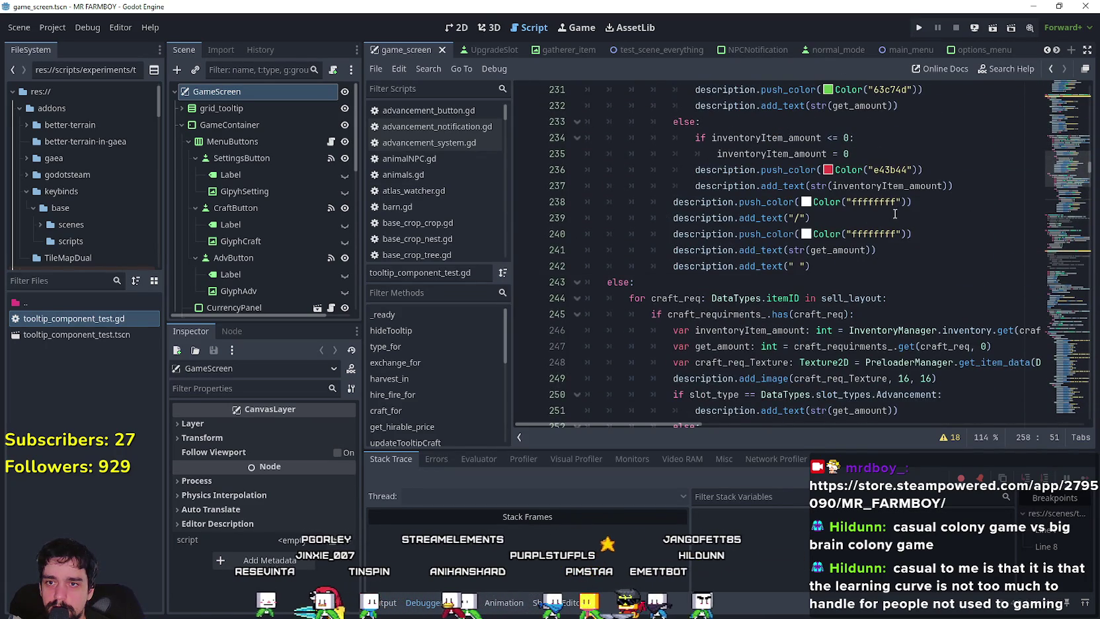
{"action": "scroll", "coordinate": [894, 213], "scroll_direction": "up", "scroll_amount": 9}
{"action": "scroll", "coordinate": [880, 283], "scroll_direction": "down", "scroll_amount": 12}
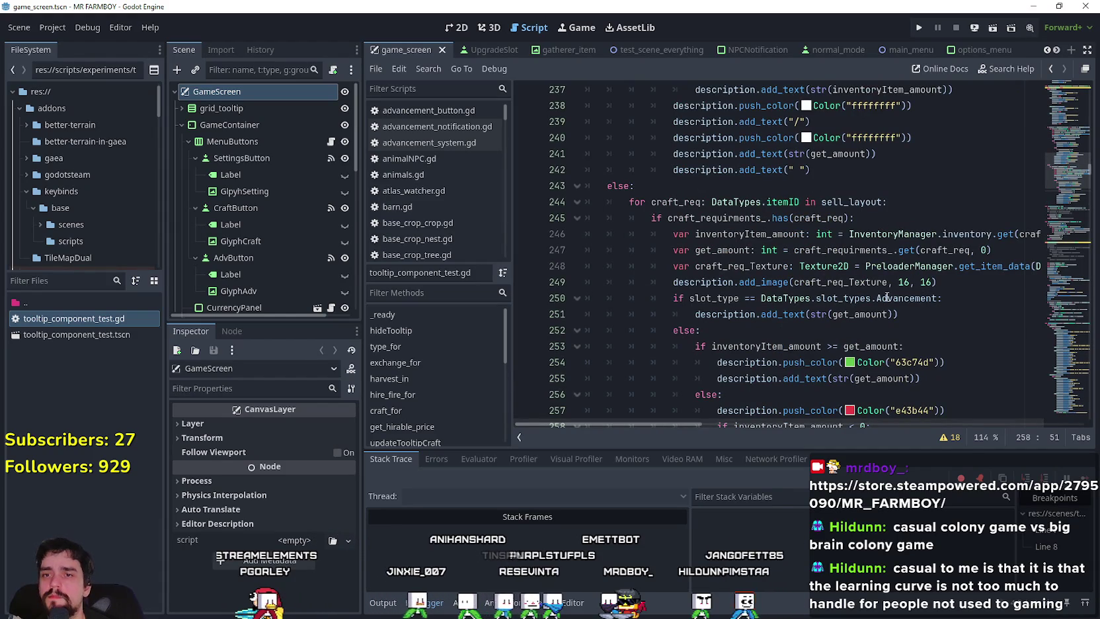
{"action": "mouse_move", "coordinate": [873, 283]}
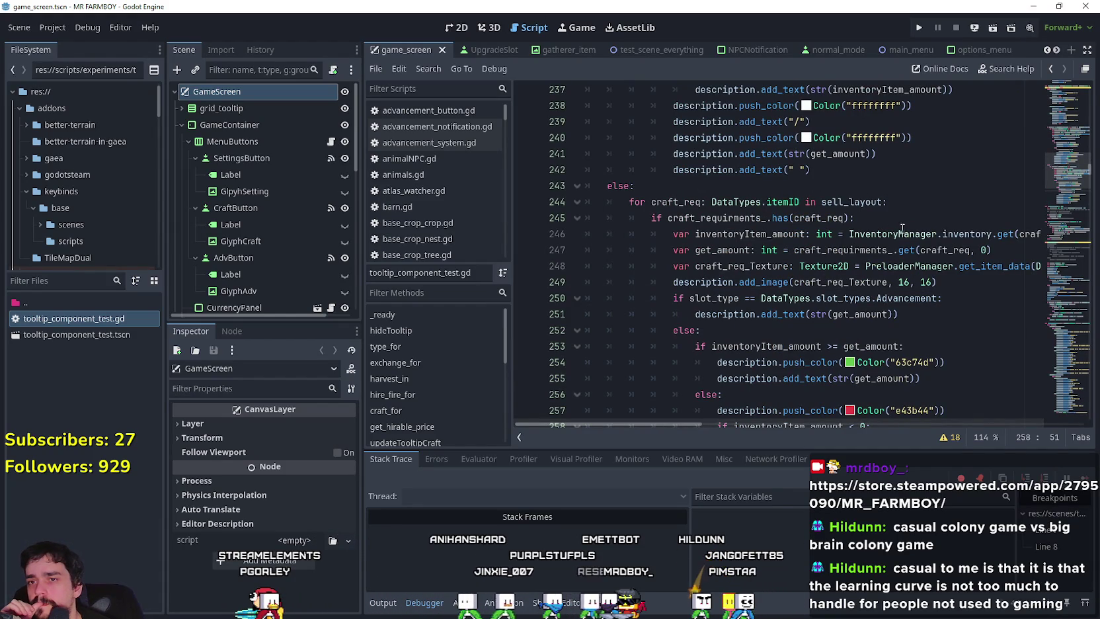
{"action": "scroll", "coordinate": [991, 268], "scroll_direction": "down", "scroll_amount": 3}
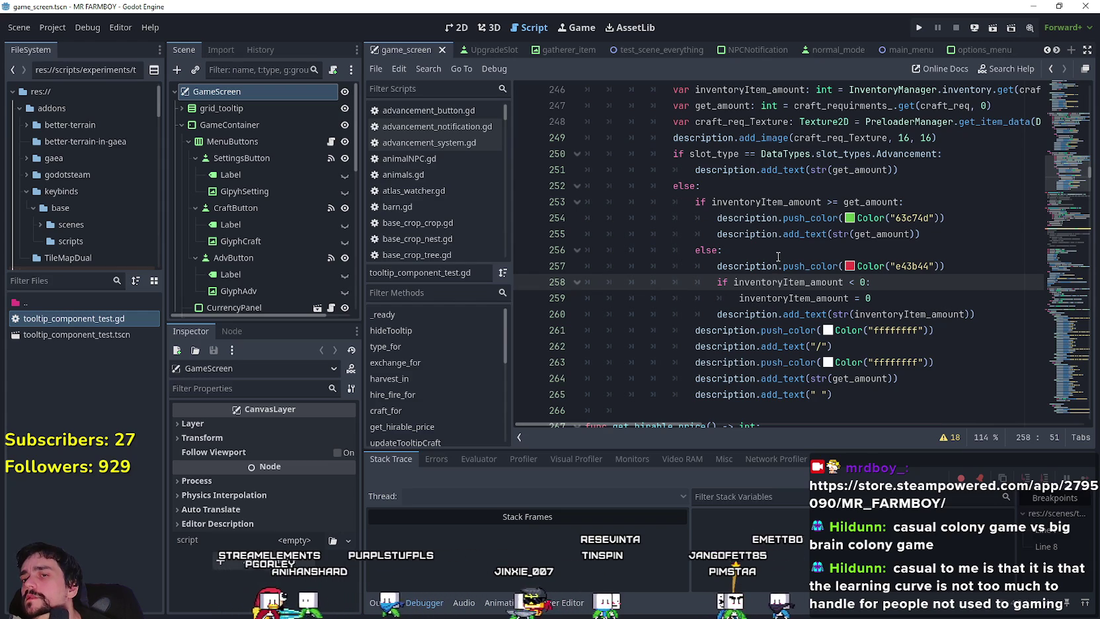
{"action": "left_click", "coordinate": [859, 298]}
{"action": "left_click", "coordinate": [856, 282]}
{"action": "type", "text": "="}
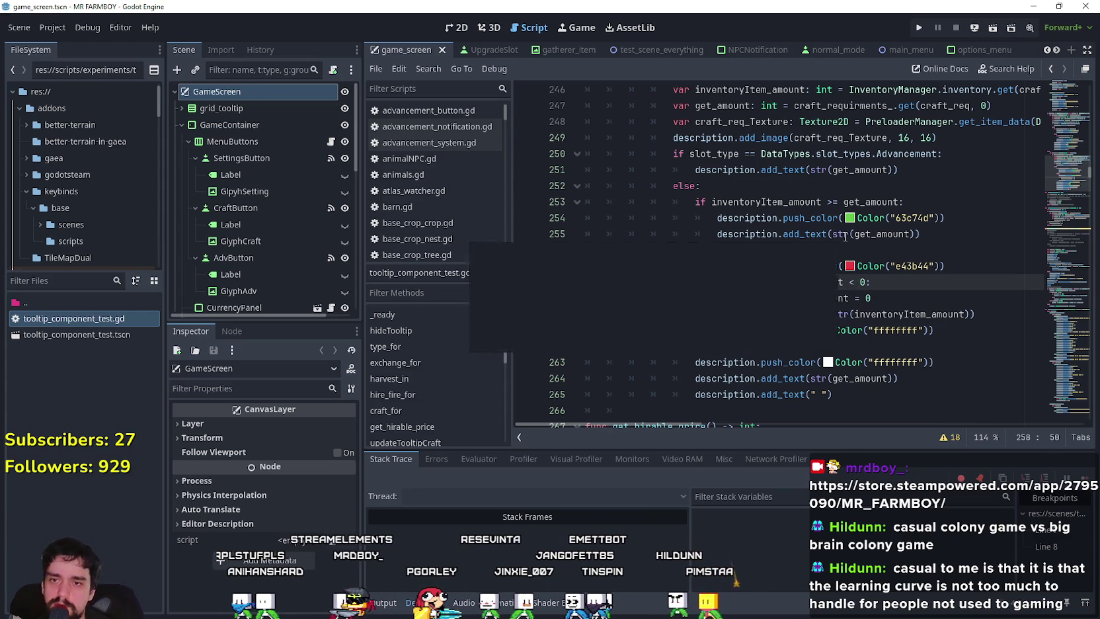
Step: Move the push_color e43b44 line from above the check to below the clamp, and save
{"action": "left_click_drag", "start_coordinate": [946, 265], "coordinate": [591, 266]}
{"action": "key", "text": "BackSpace"}
{"action": "key", "text": "BackSpace"}
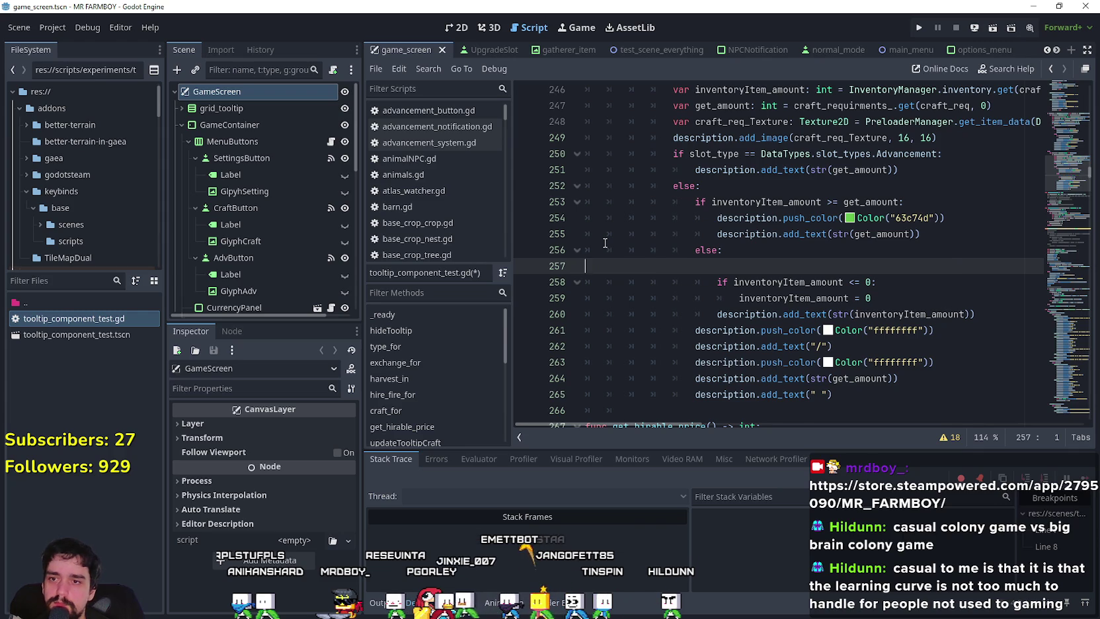
{"action": "left_click", "coordinate": [905, 284]}
{"action": "key", "text": "Return"}
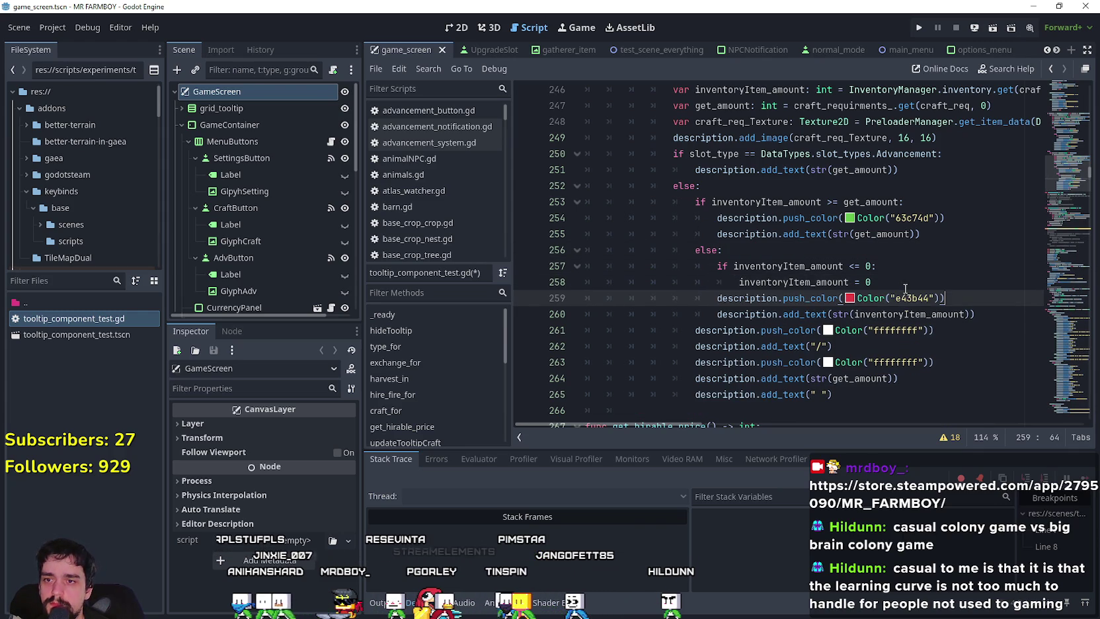
{"action": "key", "text": "ctrl+s"}
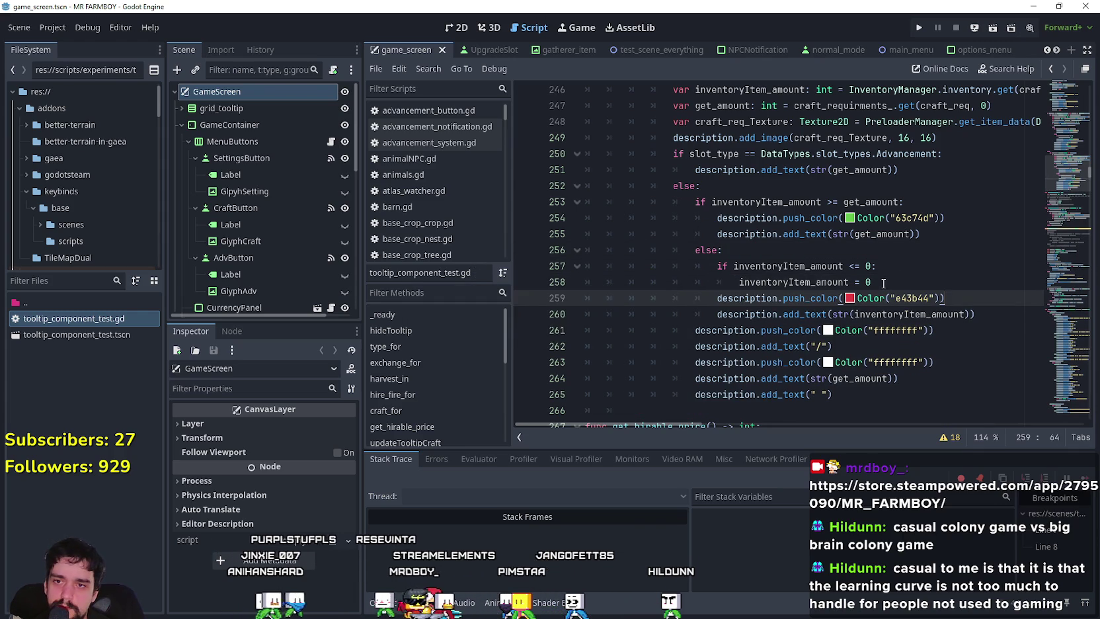
{"action": "left_click_drag", "start_coordinate": [886, 282], "coordinate": [689, 268]}
{"action": "left_click", "coordinate": [710, 284]}
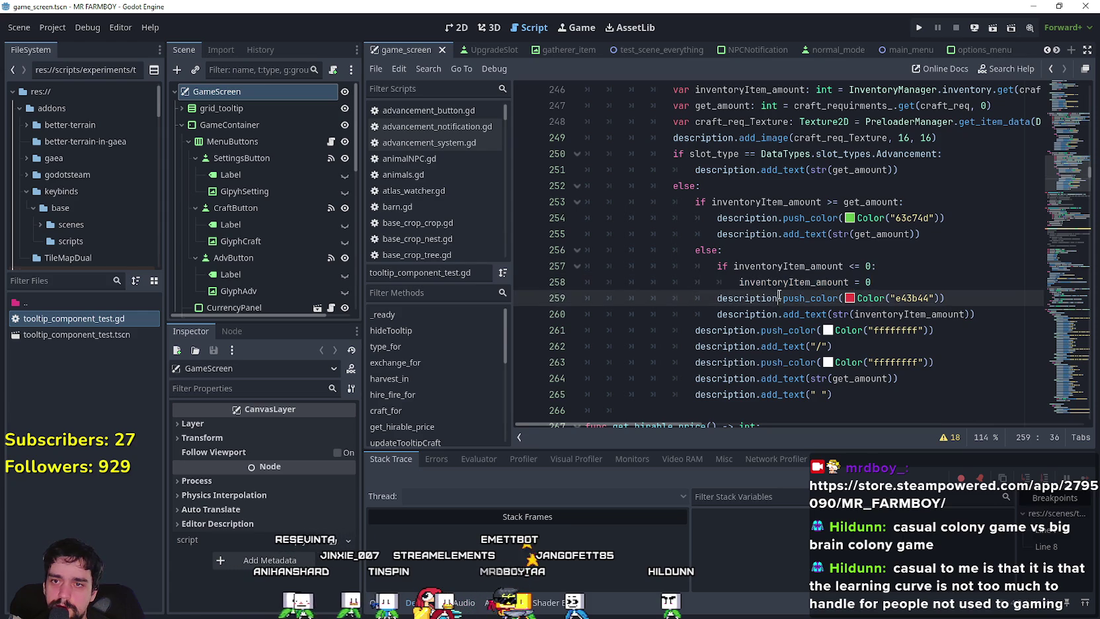
{"action": "scroll", "coordinate": [740, 284], "scroll_direction": "down", "scroll_amount": 10}
{"action": "scroll", "coordinate": [777, 285], "scroll_direction": "up", "scroll_amount": 5}
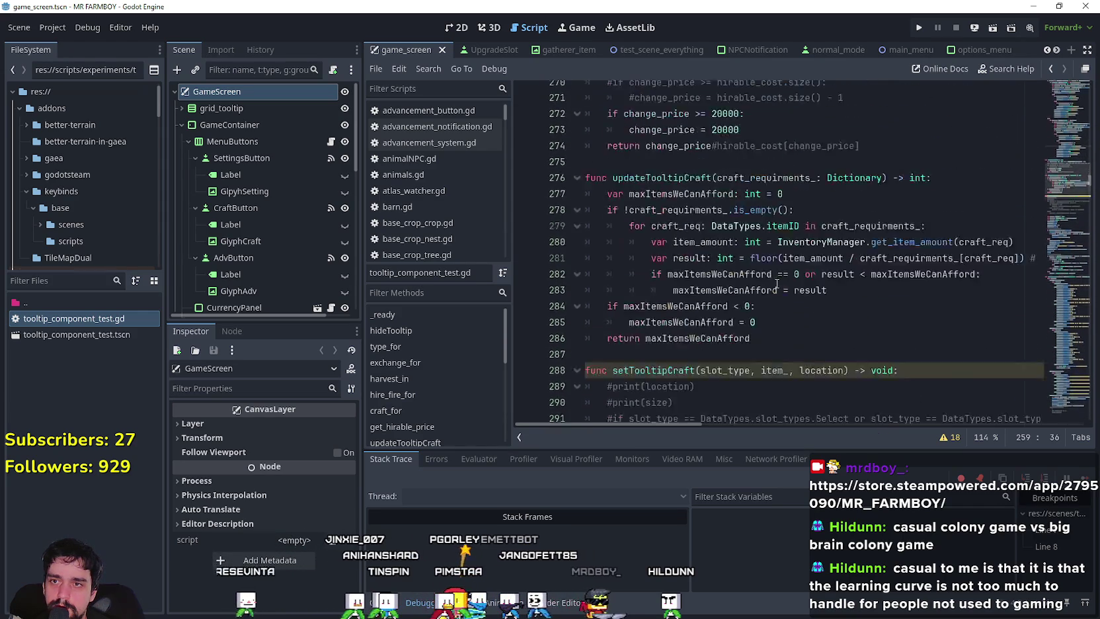
{"action": "scroll", "coordinate": [821, 281], "scroll_direction": "down", "scroll_amount": 10}
{"action": "scroll", "coordinate": [818, 279], "scroll_direction": "down", "scroll_amount": 12}
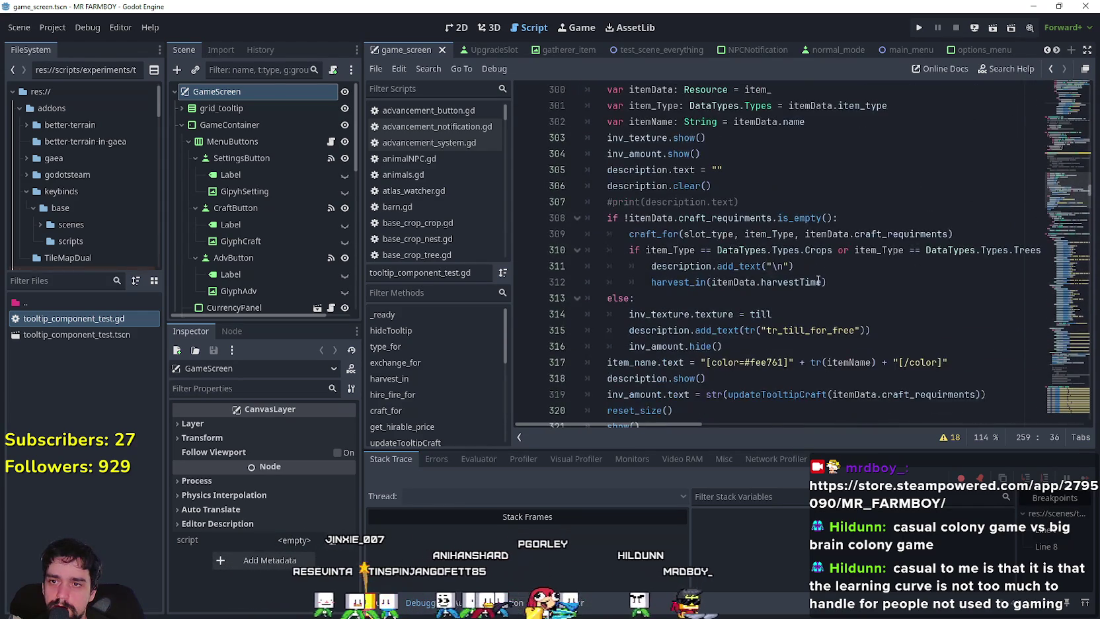
Step: Paste the <= 0 zero clamp under the else at line 503, dedent it one level, and save
{"action": "scroll", "coordinate": [814, 276], "scroll_direction": "down", "scroll_amount": 17}
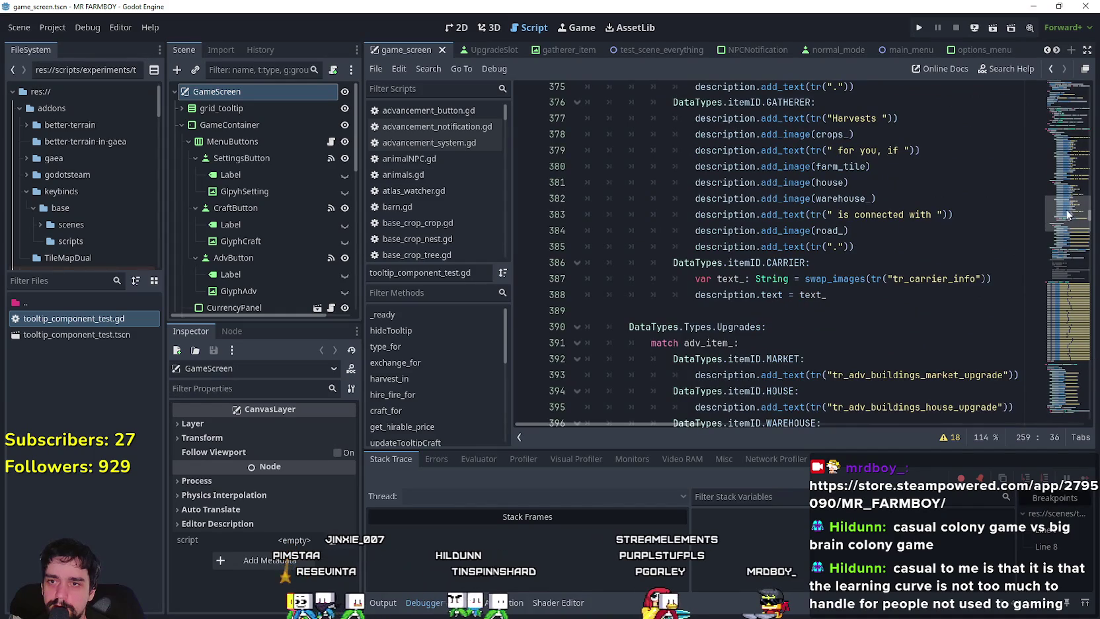
{"action": "scroll", "coordinate": [1064, 218], "scroll_direction": "down", "scroll_amount": 15}
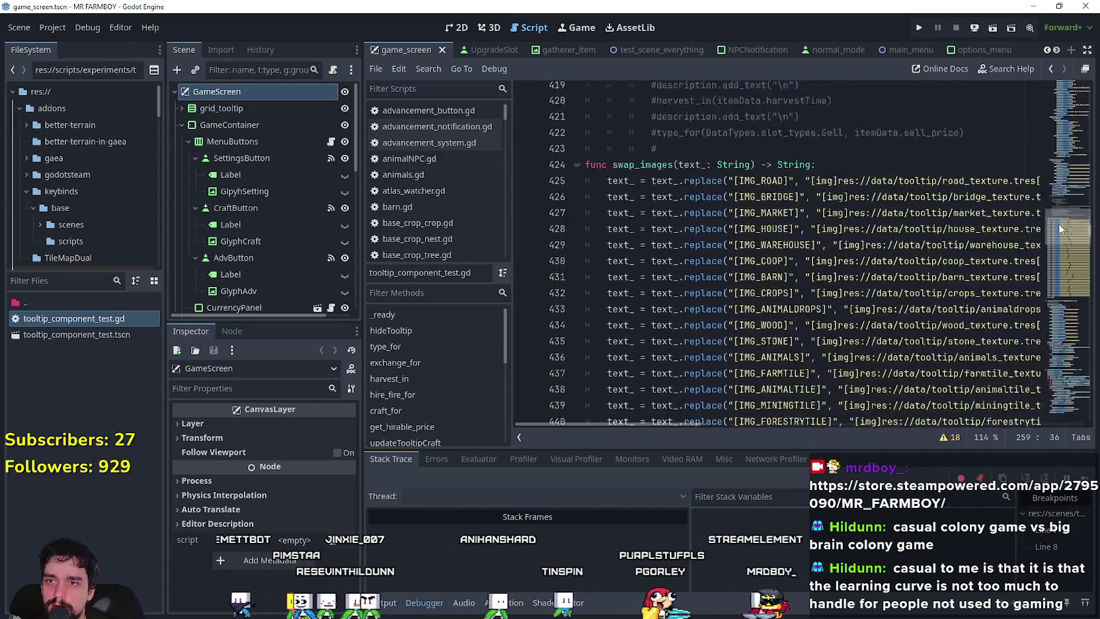
{"action": "scroll", "coordinate": [1059, 228], "scroll_direction": "down", "scroll_amount": 20}
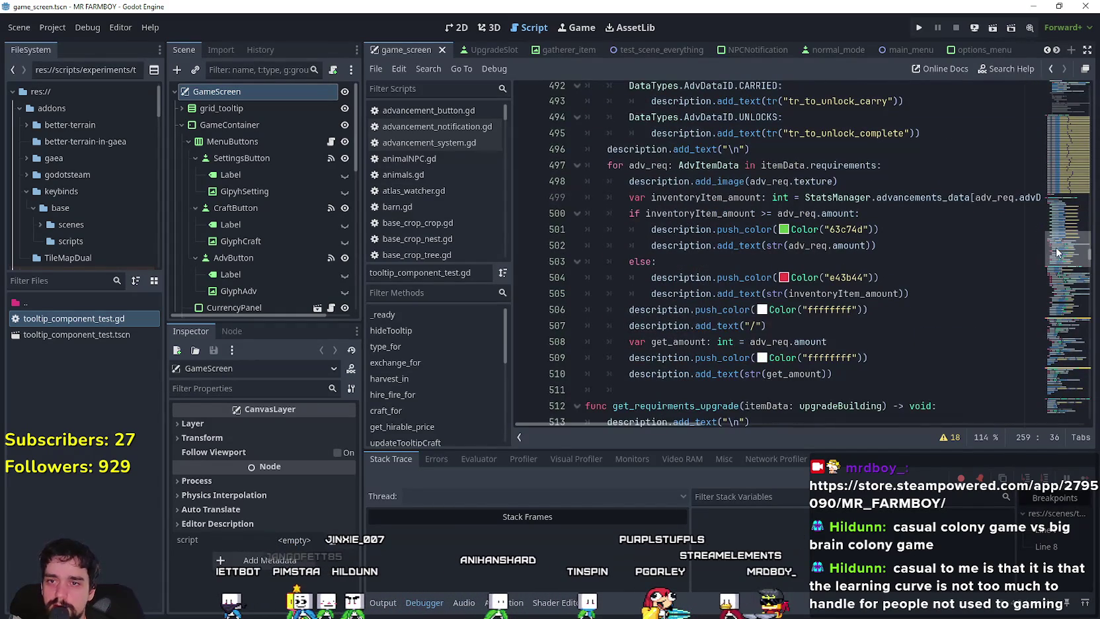
{"action": "left_click", "coordinate": [696, 267]}
{"action": "key", "text": "Return"}
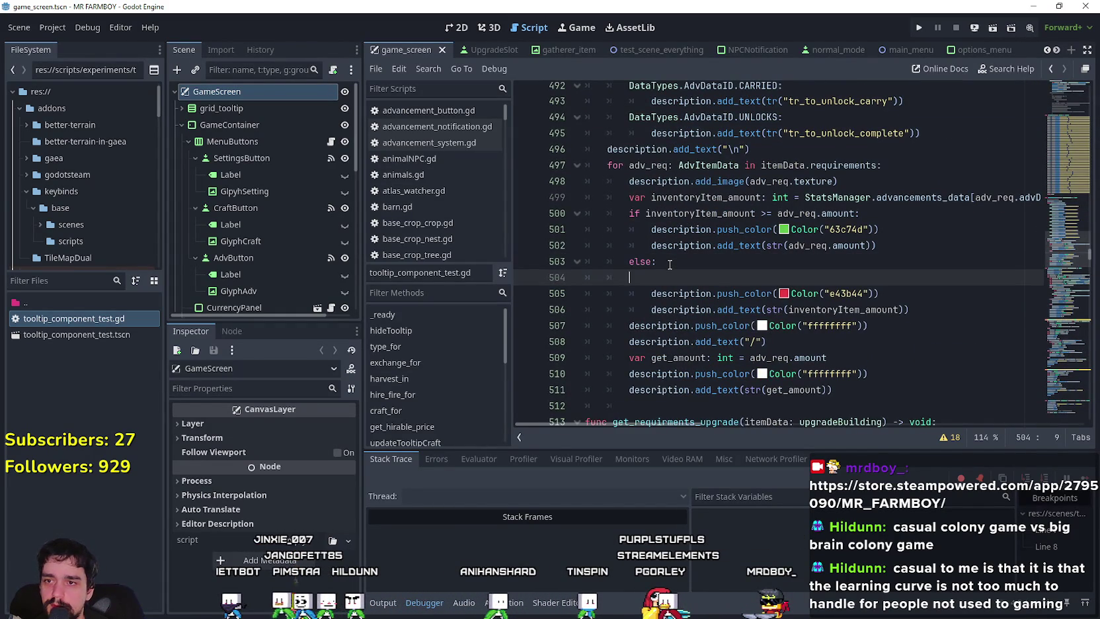
{"action": "type", "text": "if inventoryItem_amount <= 0: \t\t\t\t\t\t\tinventoryItem_amount = 0"}
{"action": "mouse_move", "coordinate": [879, 294]}
{"action": "left_mouse_down"}
{"action": "mouse_move", "coordinate": [661, 277]}
{"action": "mouse_move", "coordinate": [572, 286]}
{"action": "left_mouse_up"}
{"action": "key", "text": "ctrl+c"}
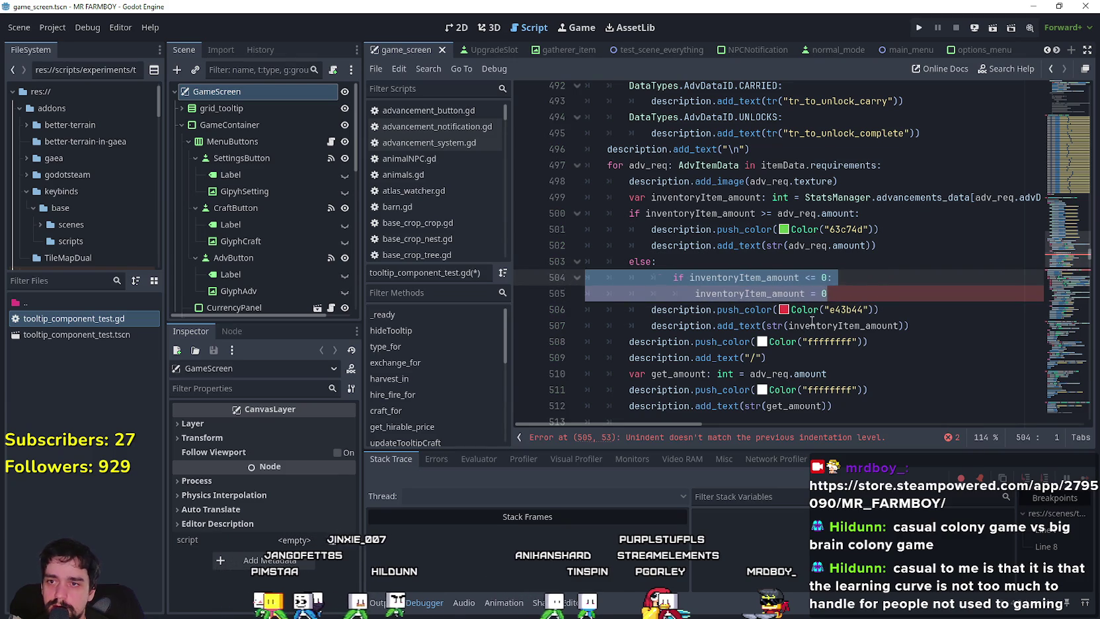
{"action": "key", "text": "shift+Tab"}
{"action": "left_click", "coordinate": [852, 293]}
{"action": "key", "text": "ctrl+s"}
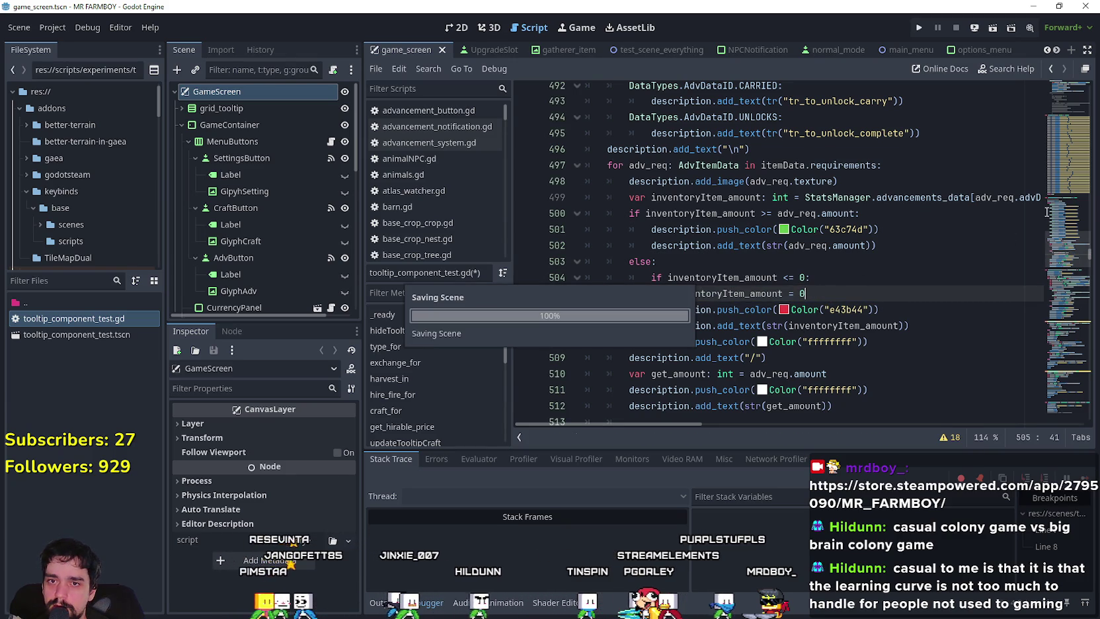
{"action": "scroll", "coordinate": [1056, 267], "scroll_direction": "down", "scroll_amount": 3}
Step: Paste the <= 0 zero clamp under the upgrade requirements else at line 535, dedent, and save
{"action": "scroll", "coordinate": [1056, 268], "scroll_direction": "down", "scroll_amount": 8}
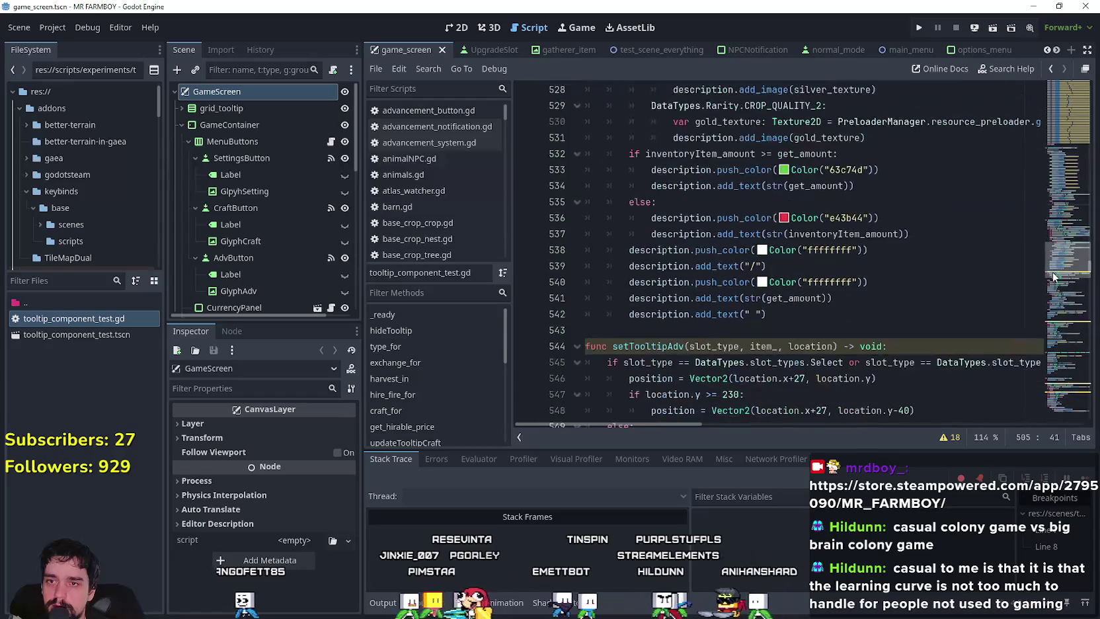
{"action": "left_click", "coordinate": [667, 202]}
{"action": "key", "text": "Return"}
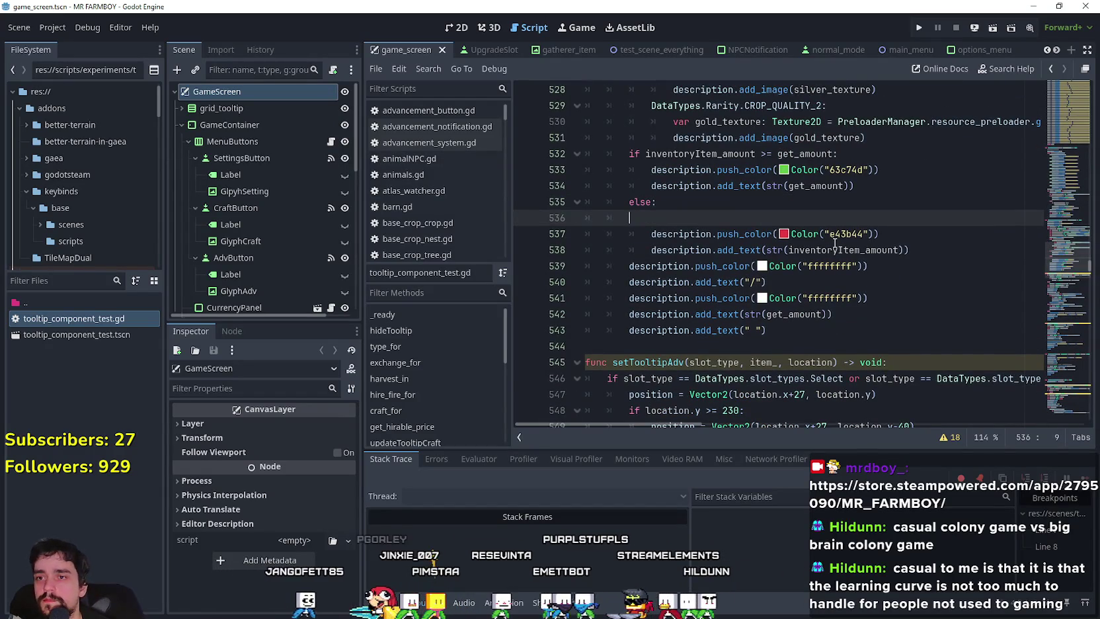
{"action": "key", "text": "ctrl+v"}
{"action": "mouse_move", "coordinate": [883, 230]}
{"action": "left_mouse_down"}
{"action": "mouse_move", "coordinate": [584, 231]}
{"action": "mouse_move", "coordinate": [583, 218]}
{"action": "left_mouse_up"}
{"action": "key", "text": "shift+Tab"}
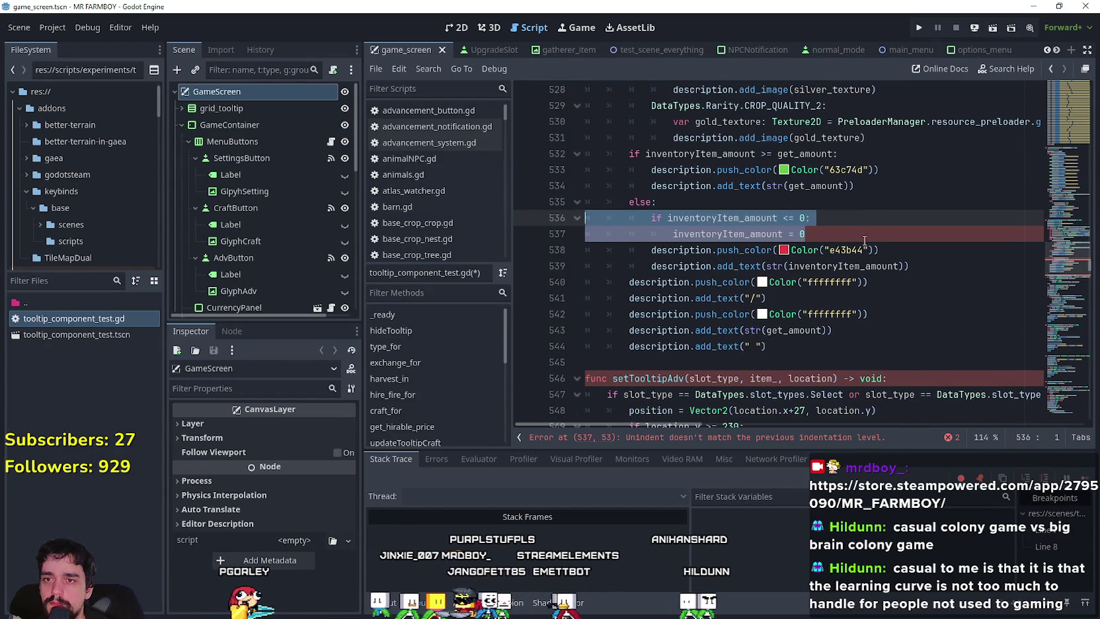
{"action": "left_click", "coordinate": [864, 240]}
{"action": "key", "text": "ctrl+s"}
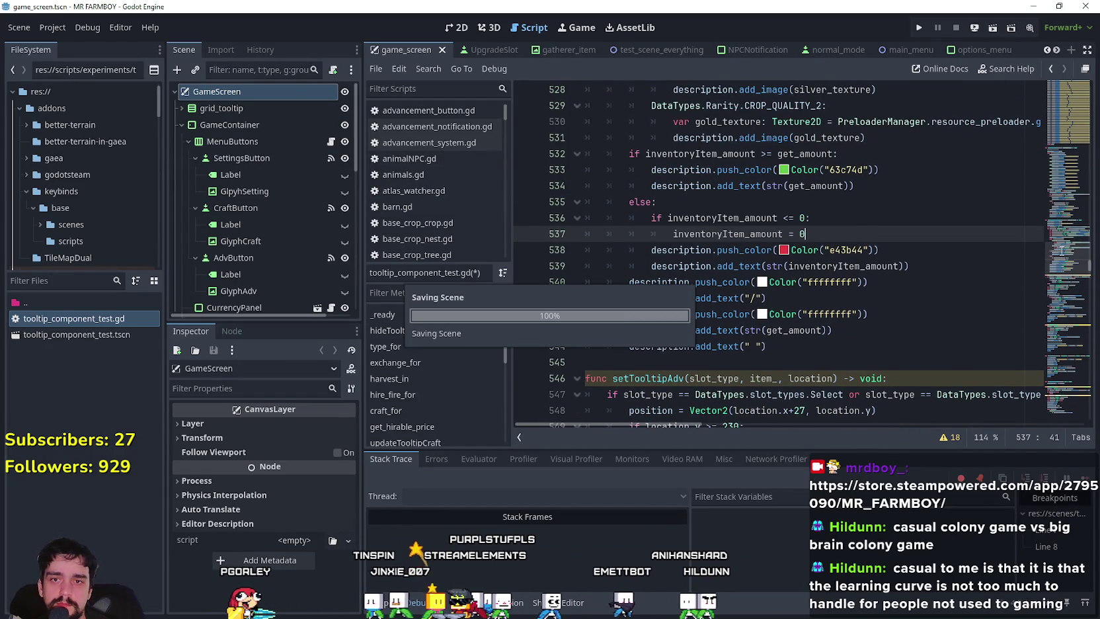
{"action": "scroll", "coordinate": [1060, 248], "scroll_direction": "up", "scroll_amount": 4}
Step: Review the tooltip script, then launch the game with Run Project (F5)
{"action": "scroll", "coordinate": [1061, 252], "scroll_direction": "up", "scroll_amount": 3}
{"action": "scroll", "coordinate": [741, 275], "scroll_direction": "down", "scroll_amount": 1}
{"action": "scroll", "coordinate": [740, 276], "scroll_direction": "down", "scroll_amount": 5}
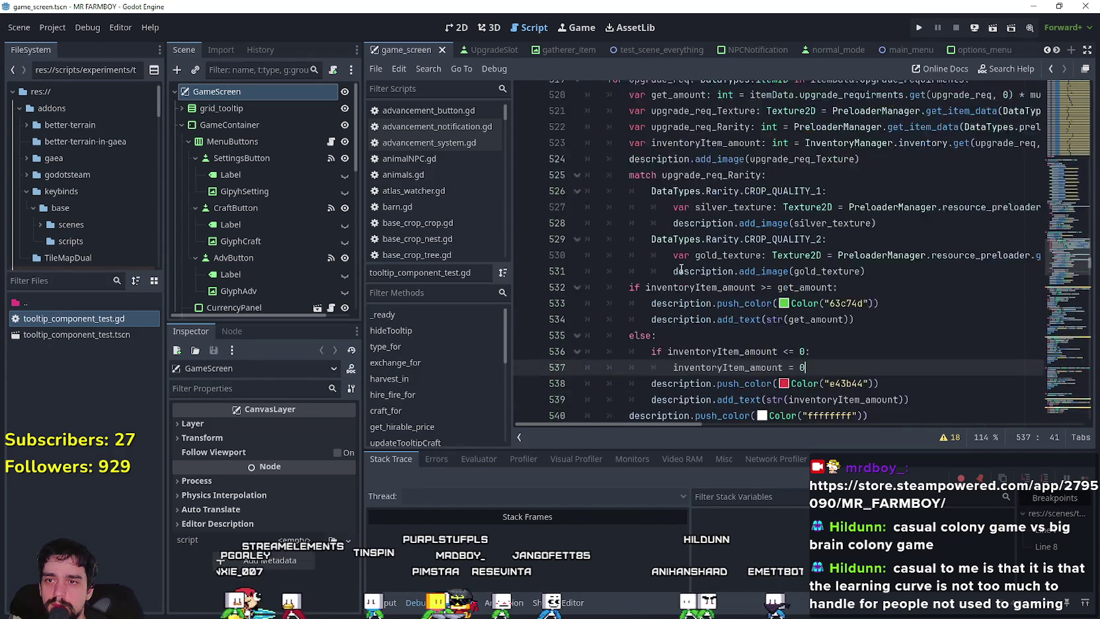
{"action": "scroll", "coordinate": [820, 299], "scroll_direction": "down", "scroll_amount": 7}
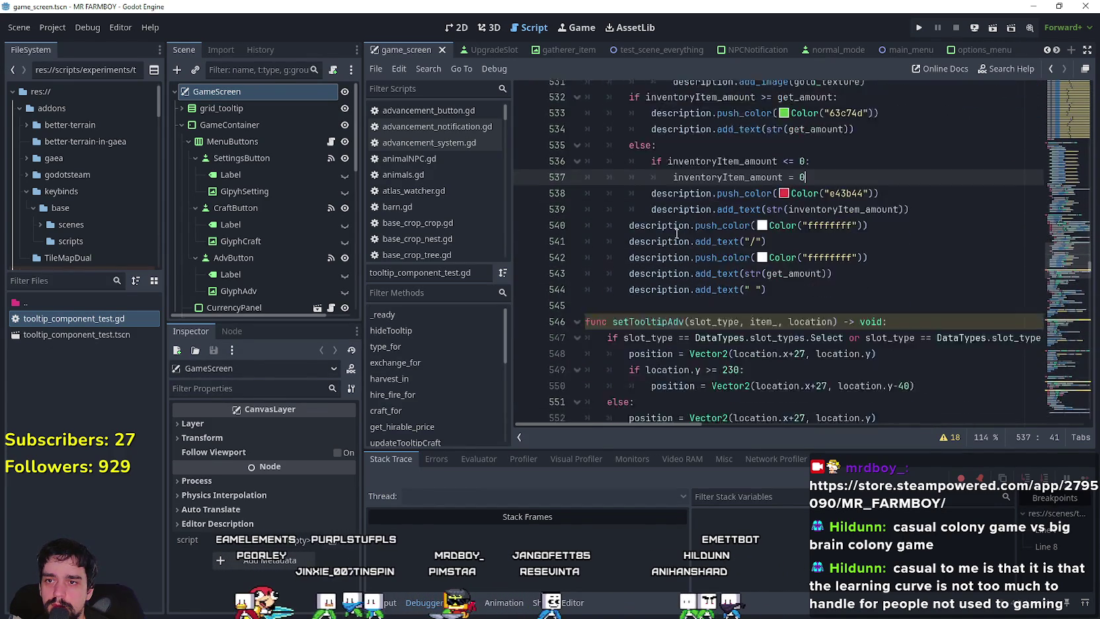
{"action": "scroll", "coordinate": [834, 324], "scroll_direction": "down", "scroll_amount": 14}
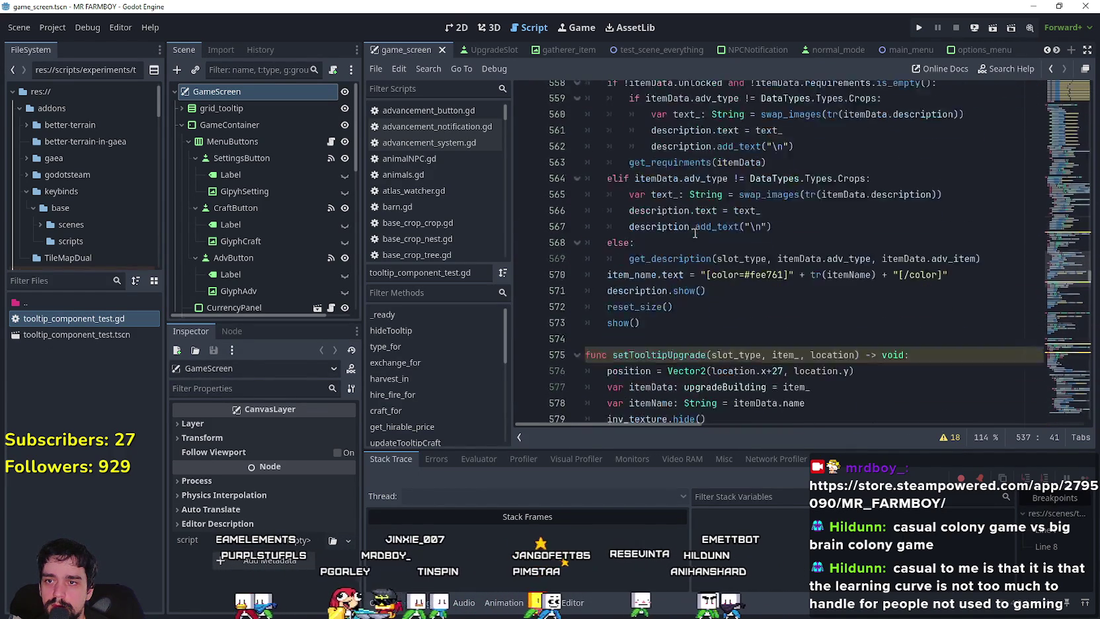
{"action": "scroll", "coordinate": [696, 235], "scroll_direction": "down", "scroll_amount": 20}
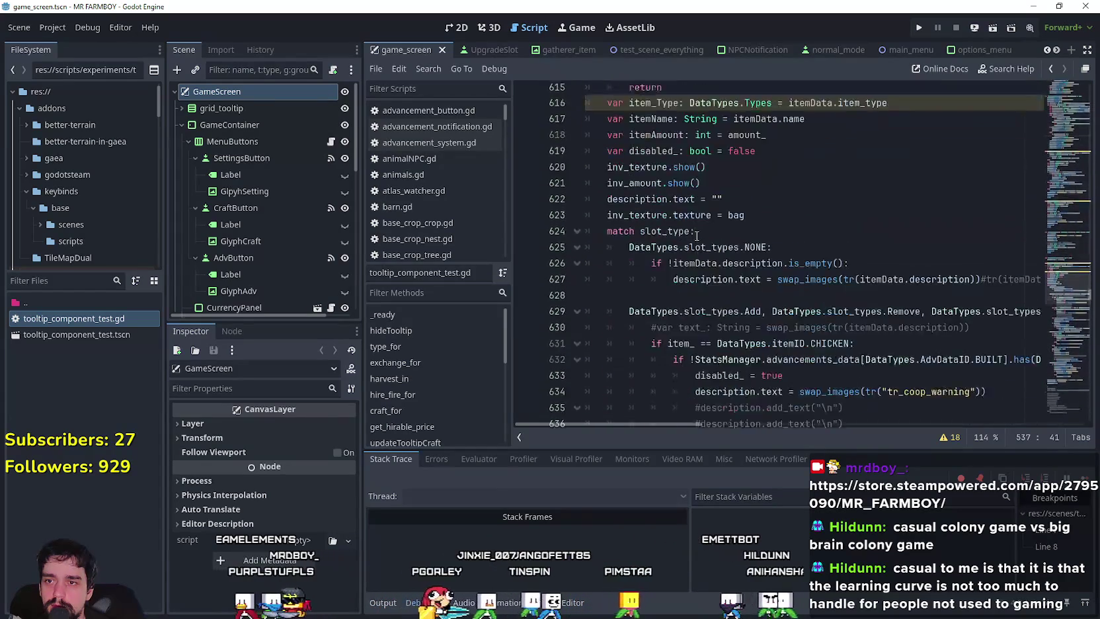
{"action": "scroll", "coordinate": [698, 233], "scroll_direction": "down", "scroll_amount": 10}
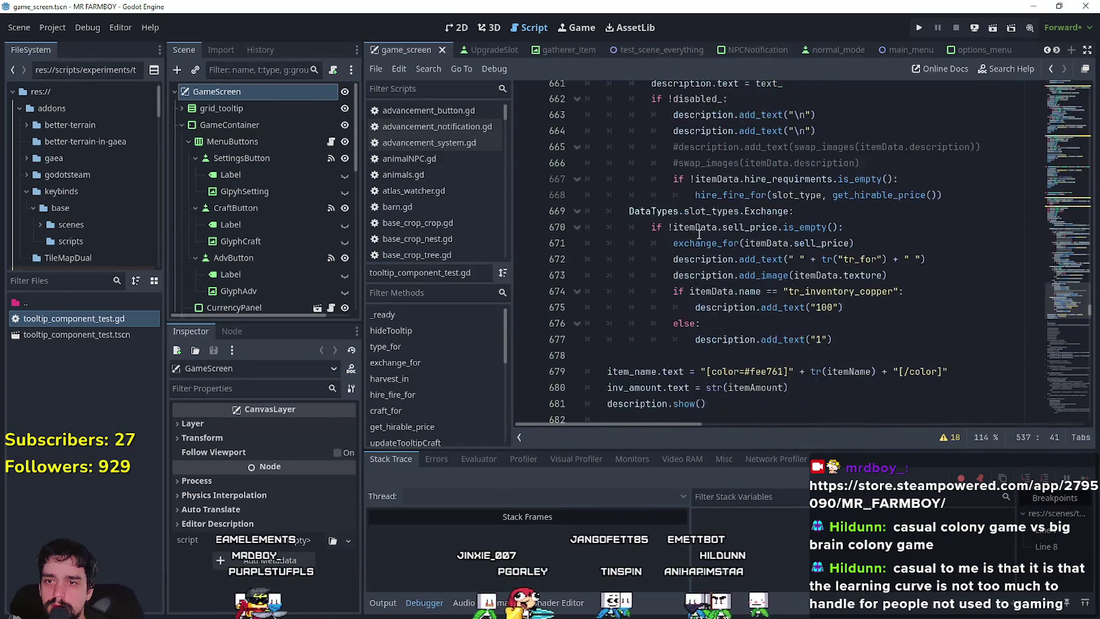
{"action": "mouse_move", "coordinate": [1067, 300]}
{"action": "left_mouse_down"}
{"action": "mouse_move", "coordinate": [1065, 397]}
{"action": "mouse_move", "coordinate": [1059, 65]}
{"action": "left_mouse_up"}
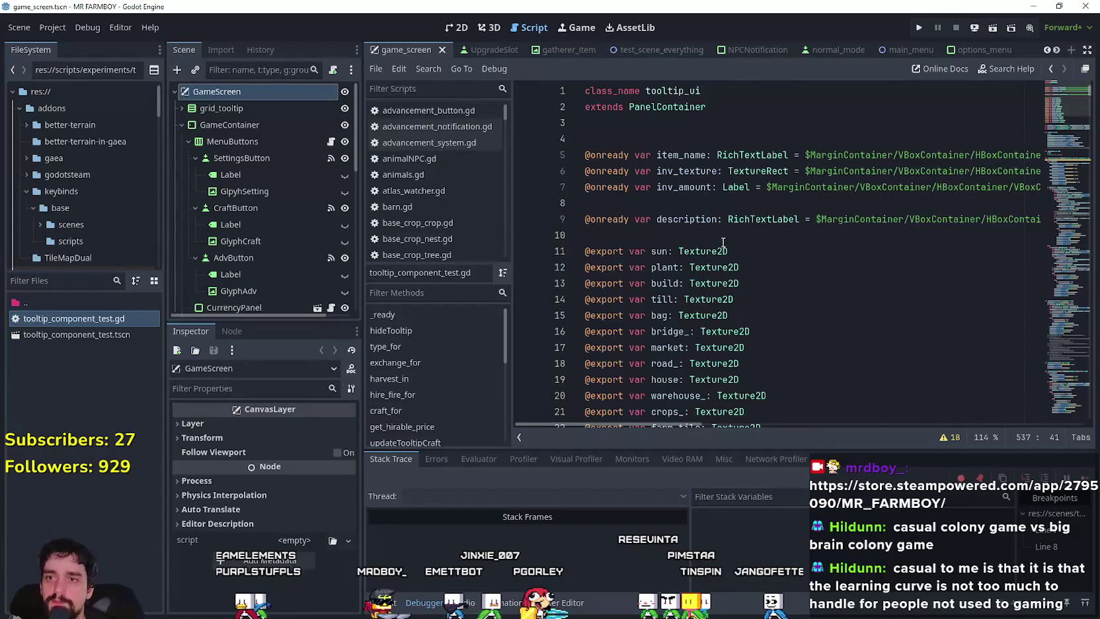
{"action": "left_click", "coordinate": [724, 241]}
{"action": "left_click", "coordinate": [919, 27]}
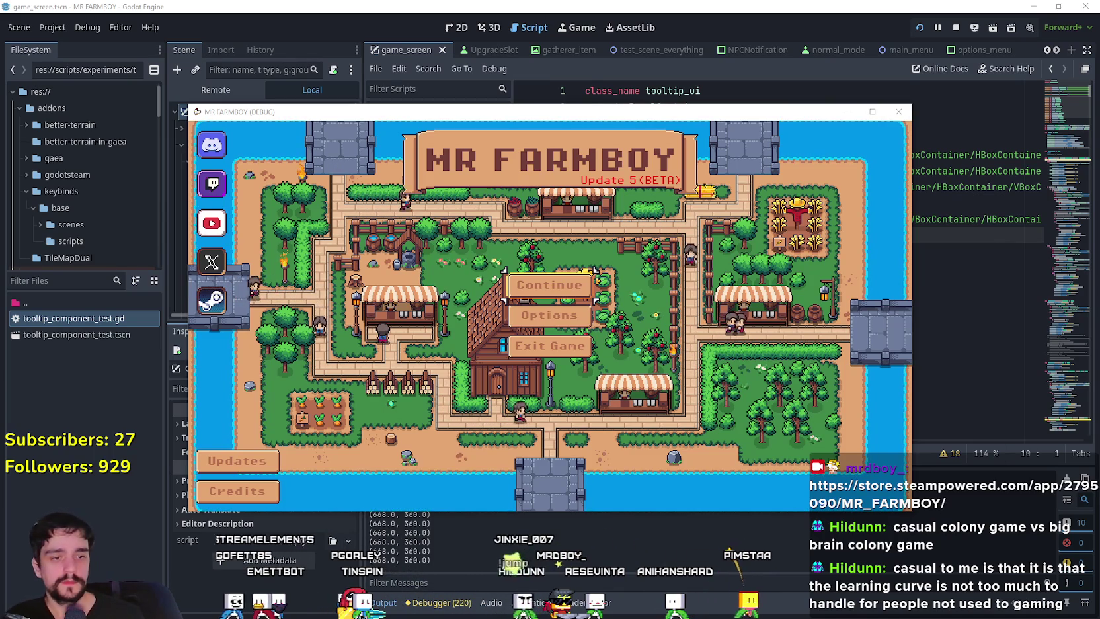
Step: Continue from the main menu, load Save 1, and maximise the game window
{"action": "left_click", "coordinate": [593, 272]}
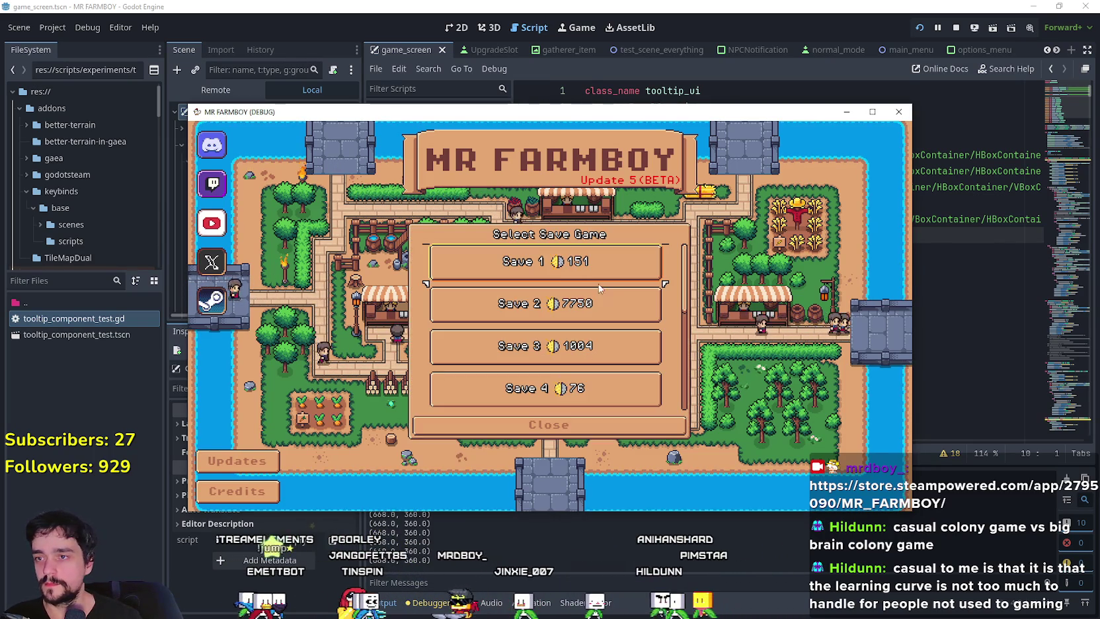
{"action": "left_click", "coordinate": [559, 273]}
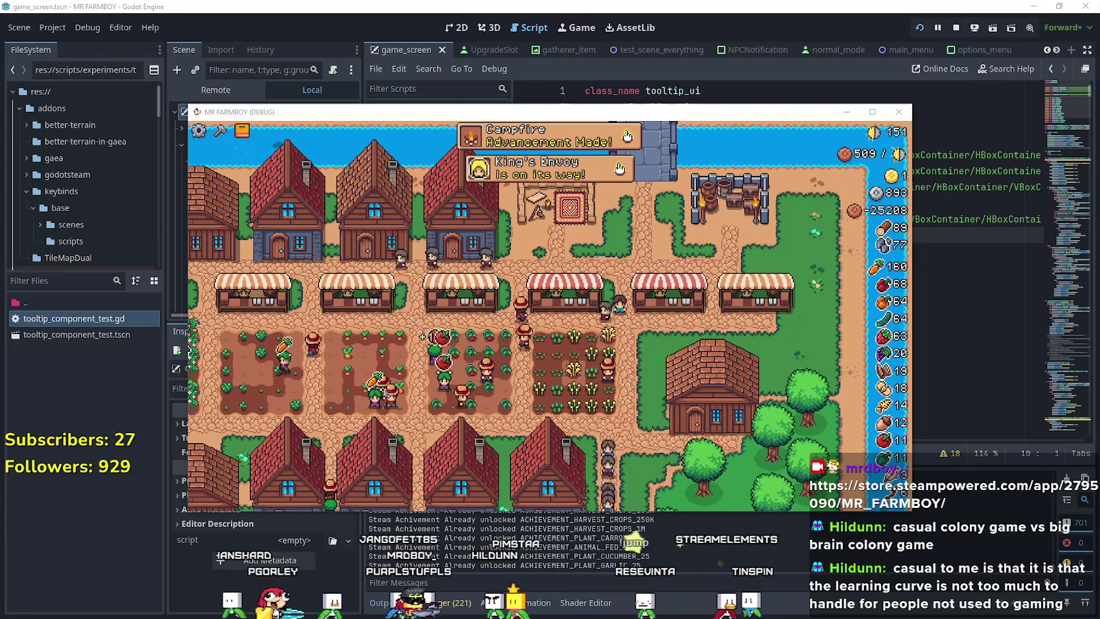
{"action": "left_click", "coordinate": [870, 116]}
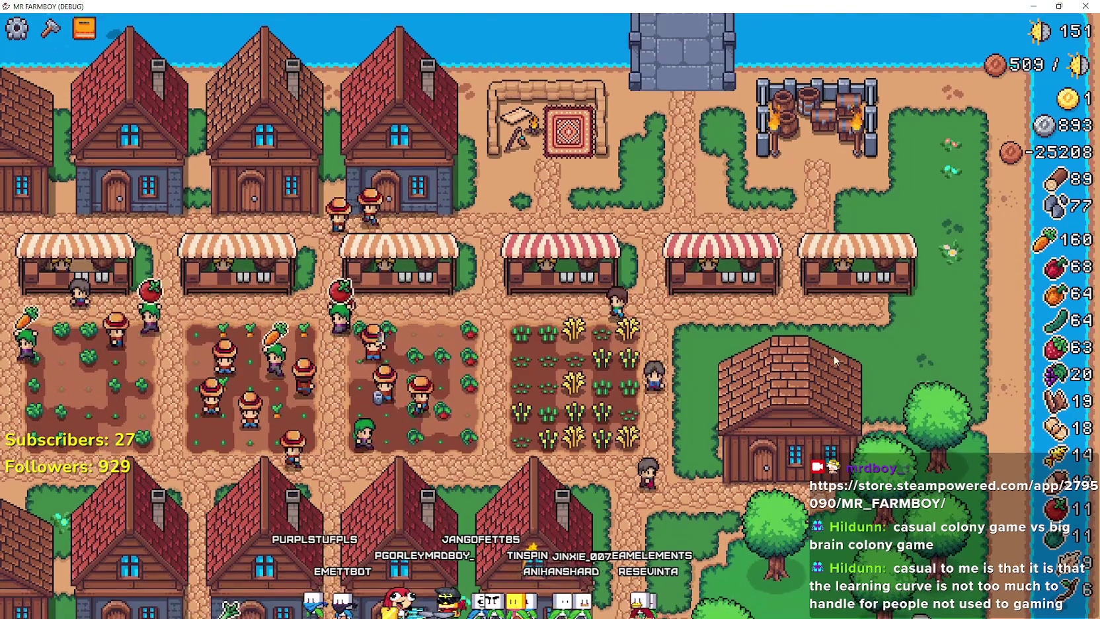
Step: Pan down to the rows of houses and inspect a house's workers in the House panel
{"action": "key", "text": "s"}
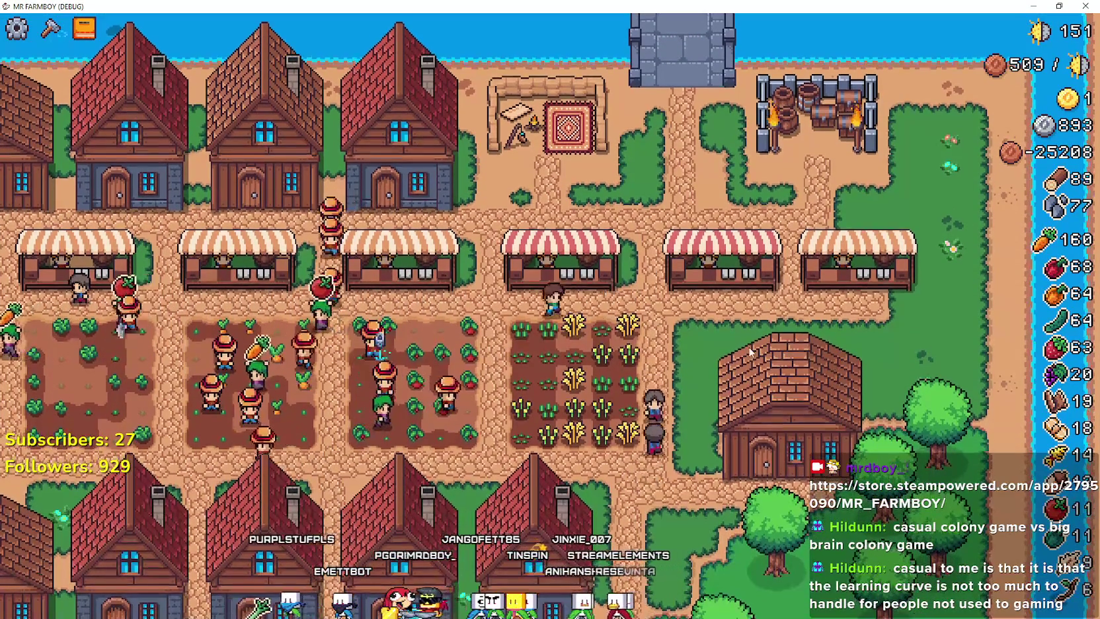
{"action": "key", "text": "s"}
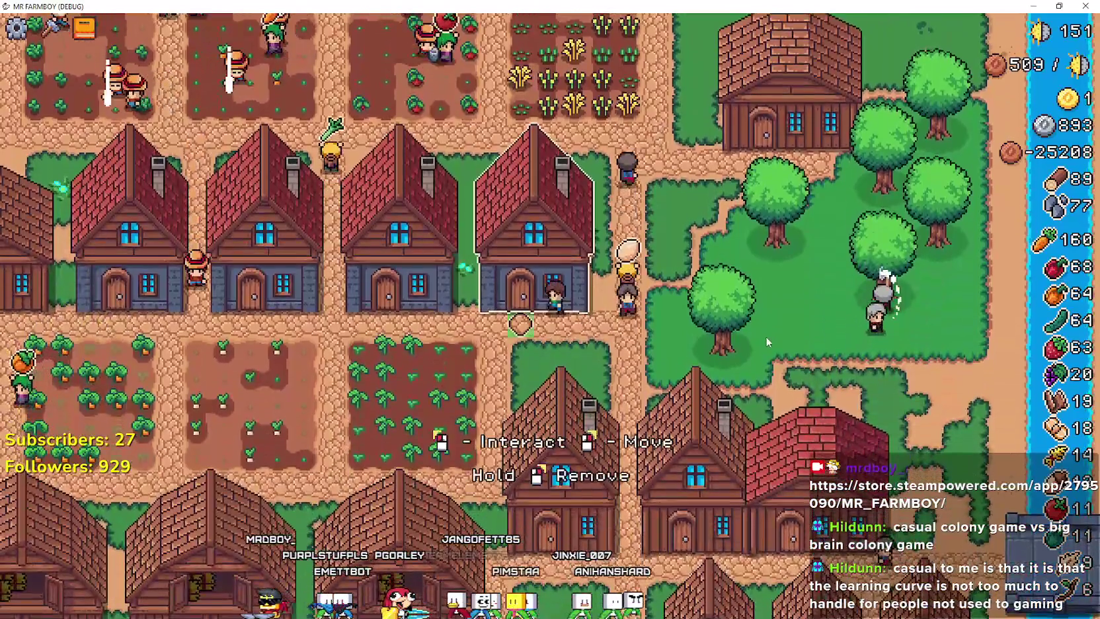
{"action": "key", "text": "e"}
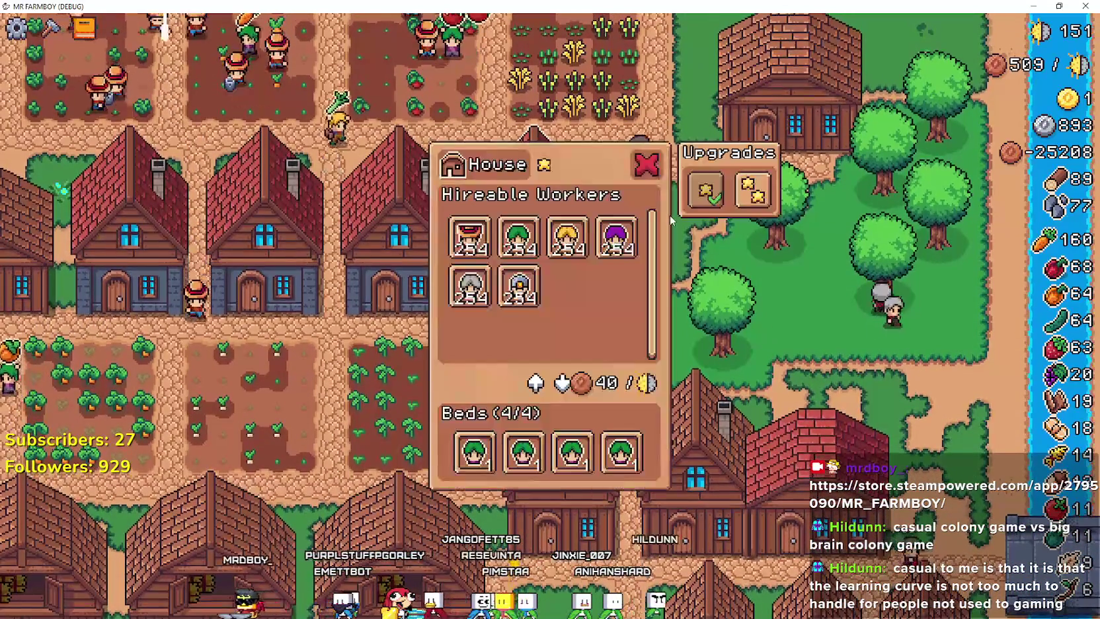
{"action": "mouse_move", "coordinate": [704, 198]}
{"action": "mouse_move", "coordinate": [756, 190]}
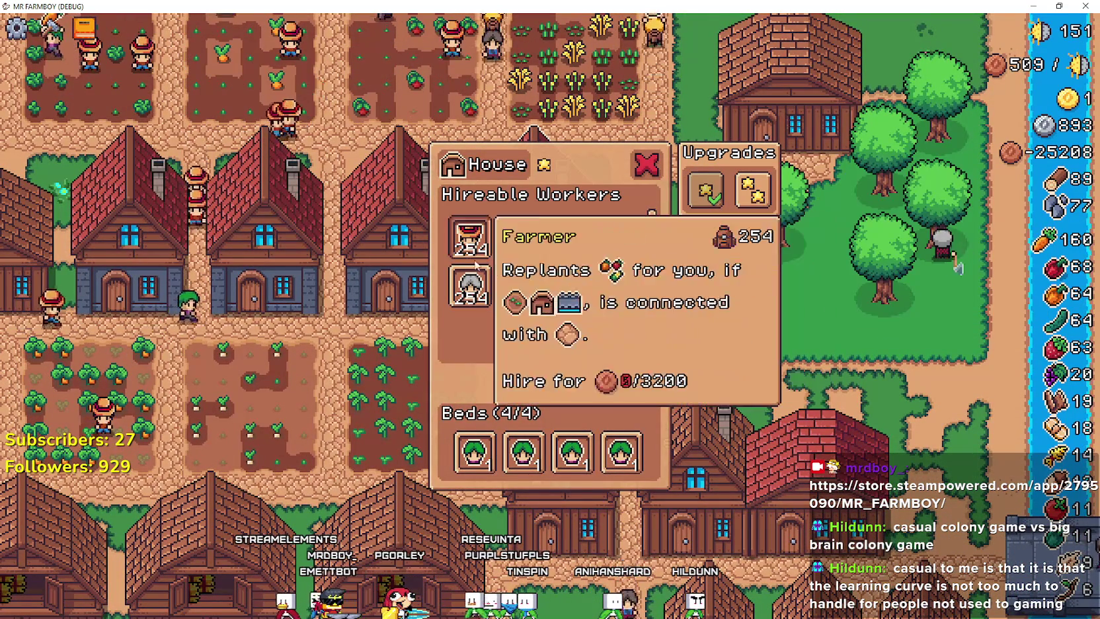
{"action": "mouse_move", "coordinate": [508, 289]}
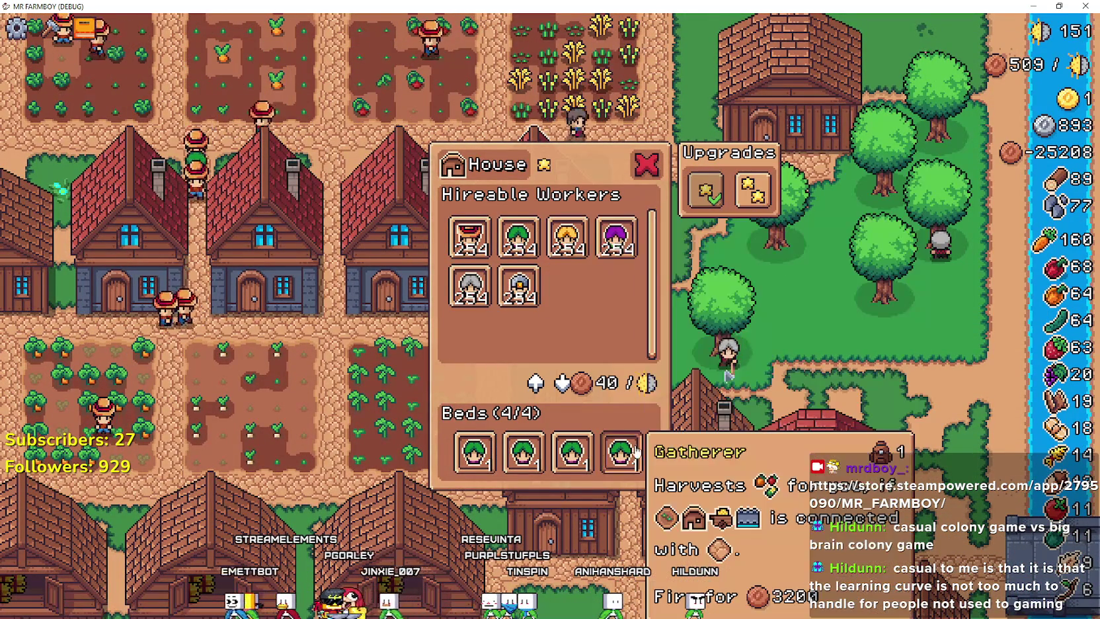
{"action": "left_click", "coordinate": [919, 357]}
Step: Pan to the lower village and check a lower house's tooltips
{"action": "key", "text": "s"}
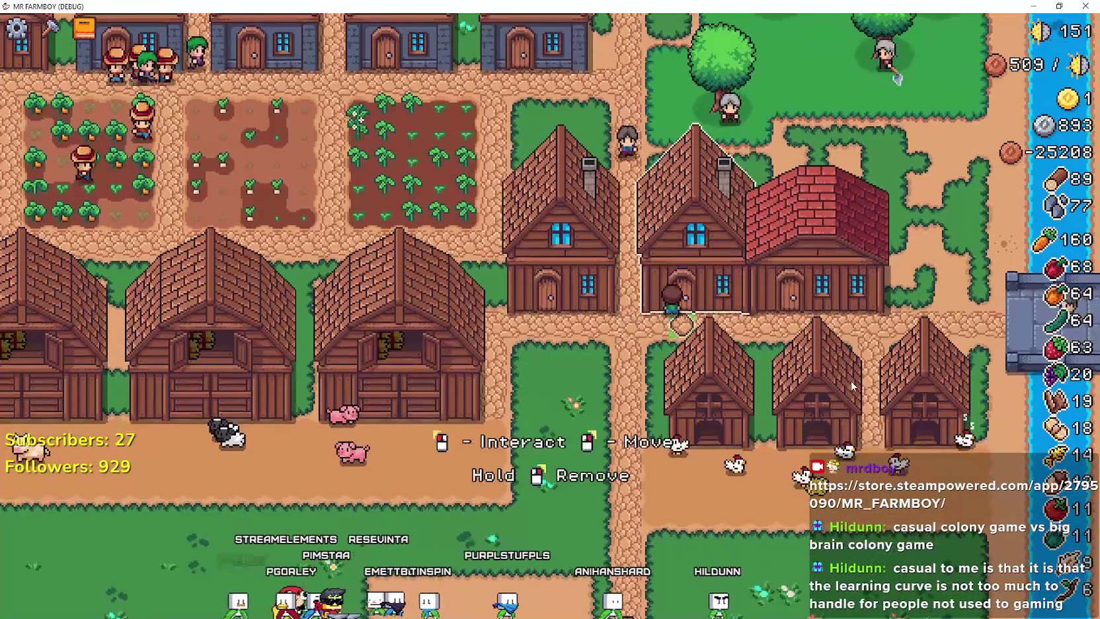
{"action": "left_click", "coordinate": [562, 278]}
{"action": "mouse_move", "coordinate": [567, 247]}
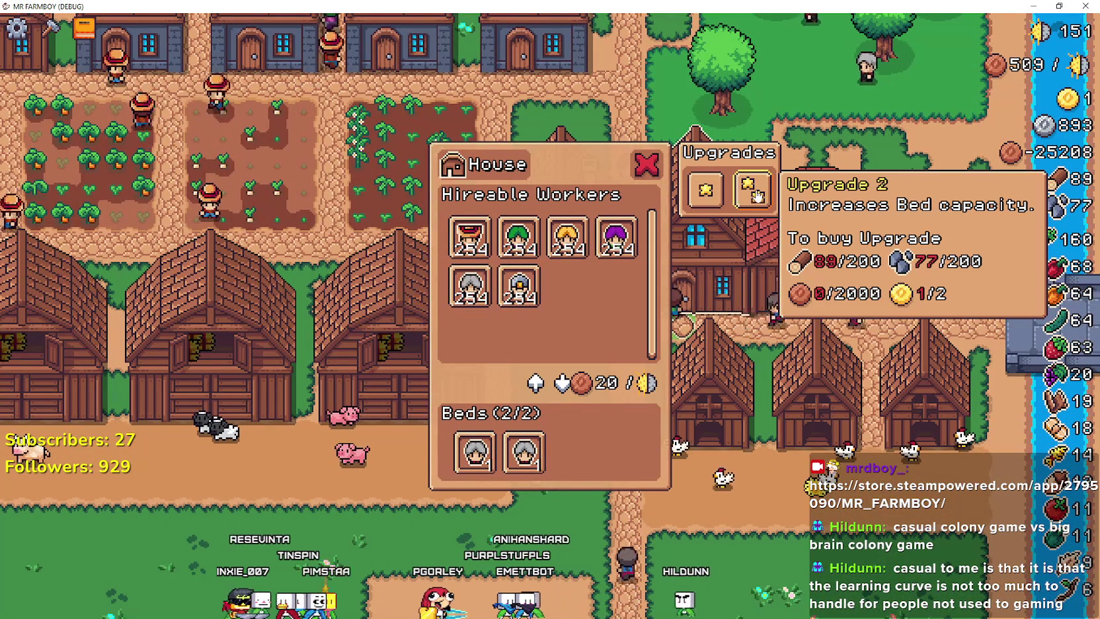
{"action": "mouse_move", "coordinate": [454, 469]}
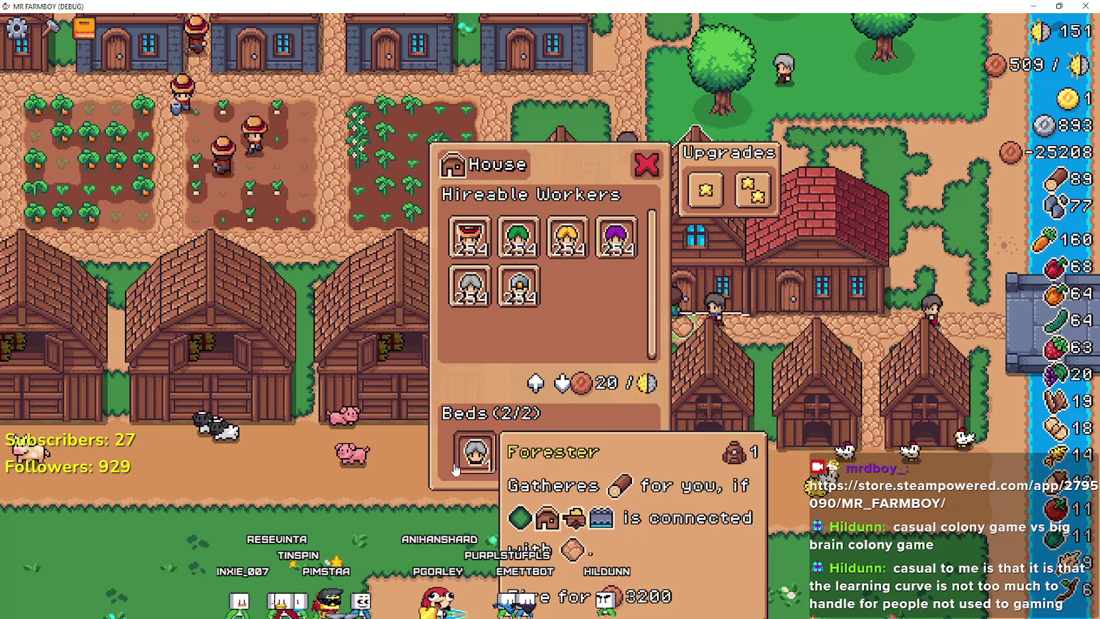
Step: Pan up past the market to the river and inspect a top-row house
{"action": "key", "text": "w"}
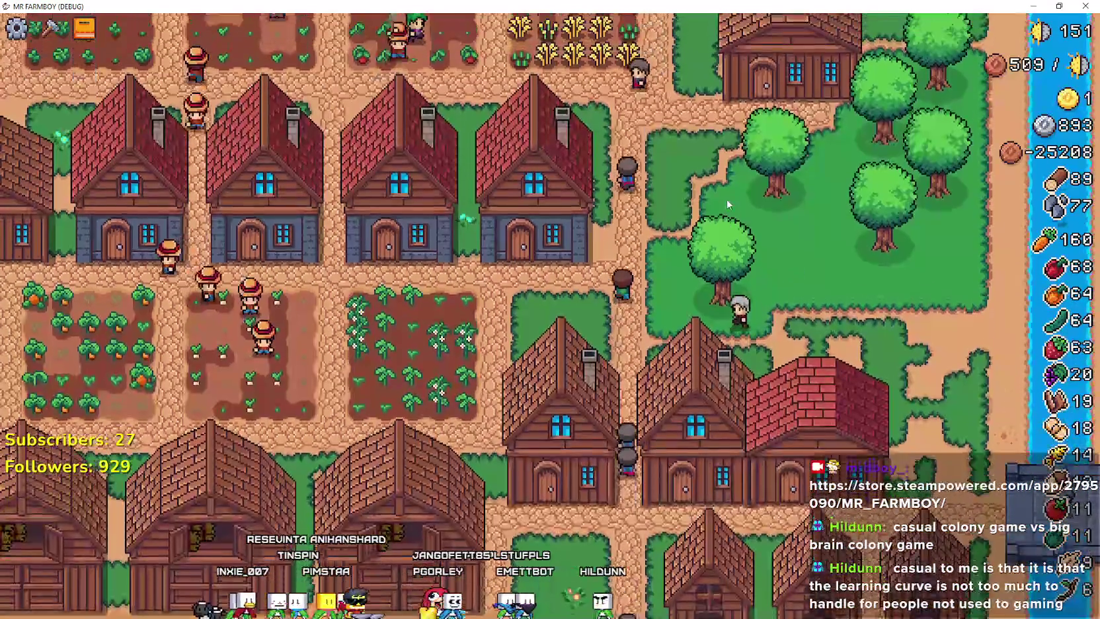
{"action": "key", "text": "w"}
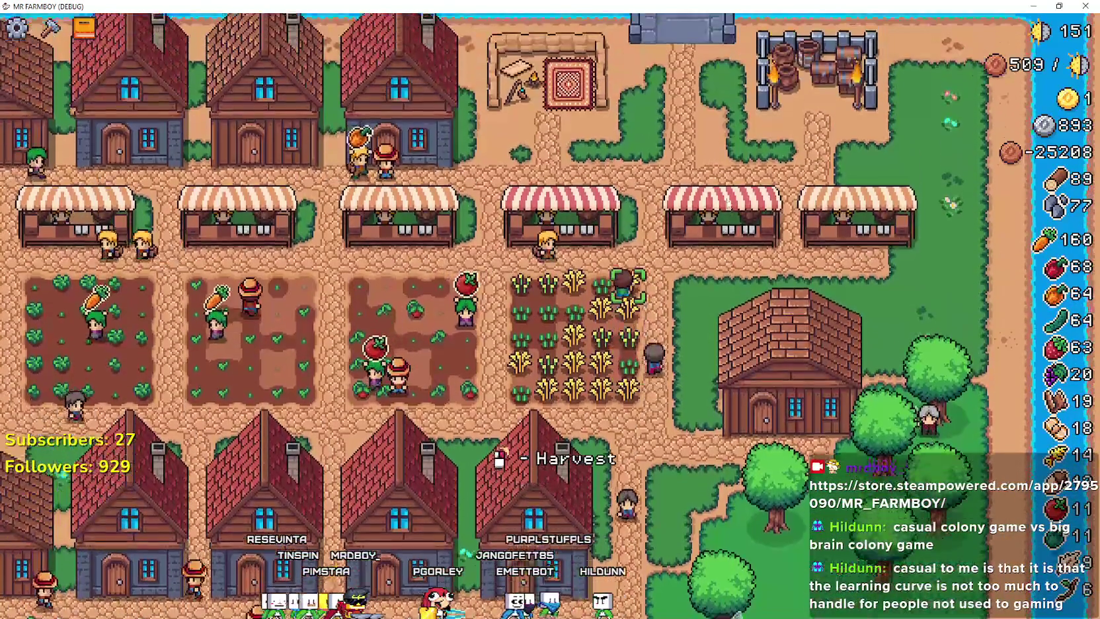
{"action": "key", "text": "w"}
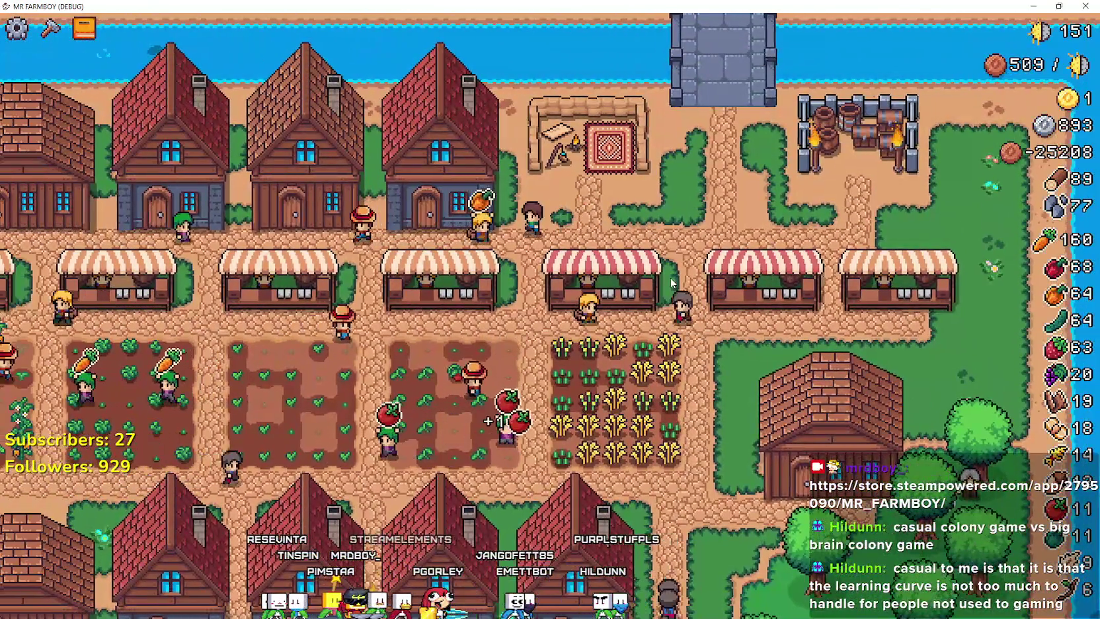
{"action": "key", "text": "a"}
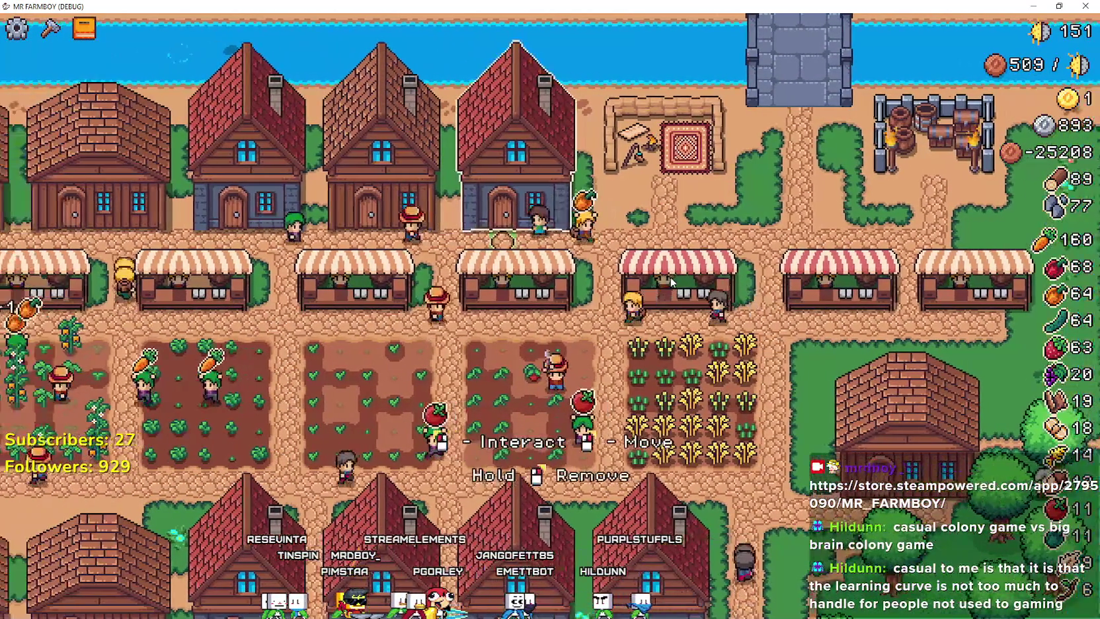
{"action": "left_click", "coordinate": [509, 476]}
{"action": "key", "text": "d"}
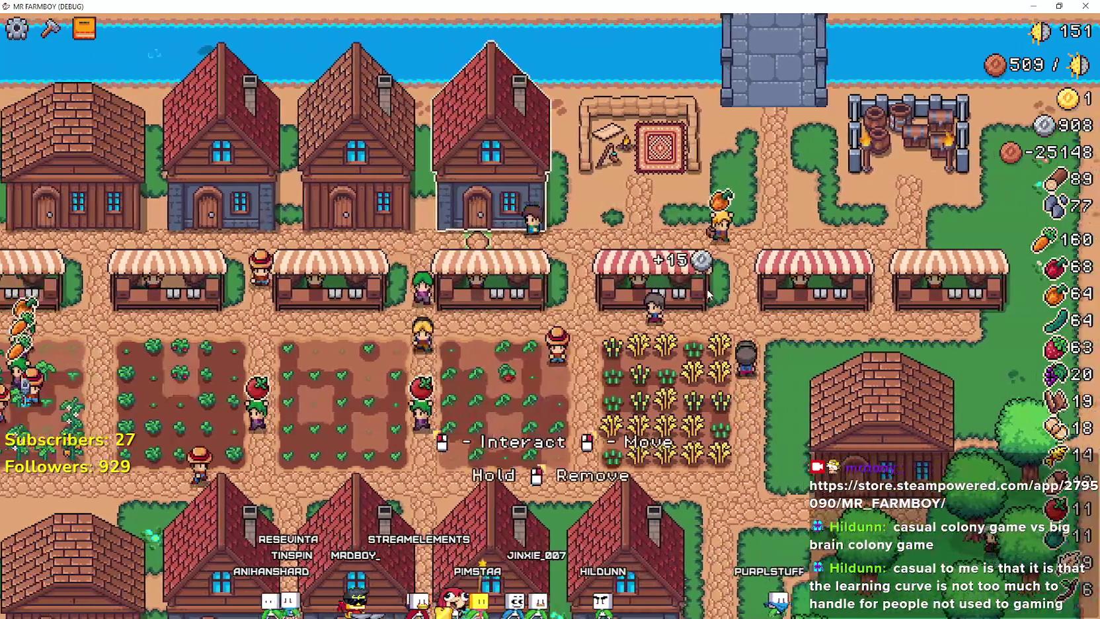
Step: Check a house's upgrade, then bring up the Crafting window showing the Orange Pepper seed's 0/21 cost
{"action": "left_click", "coordinate": [491, 165]}
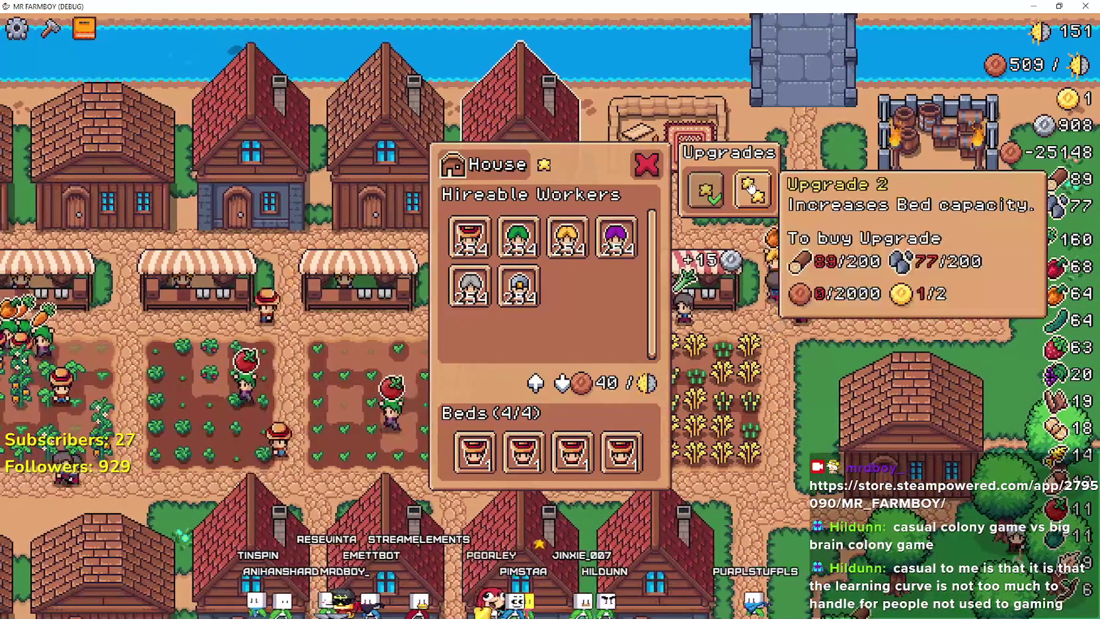
{"action": "key", "text": "Escape"}
{"action": "key", "text": "d"}
{"action": "key", "text": "d"}
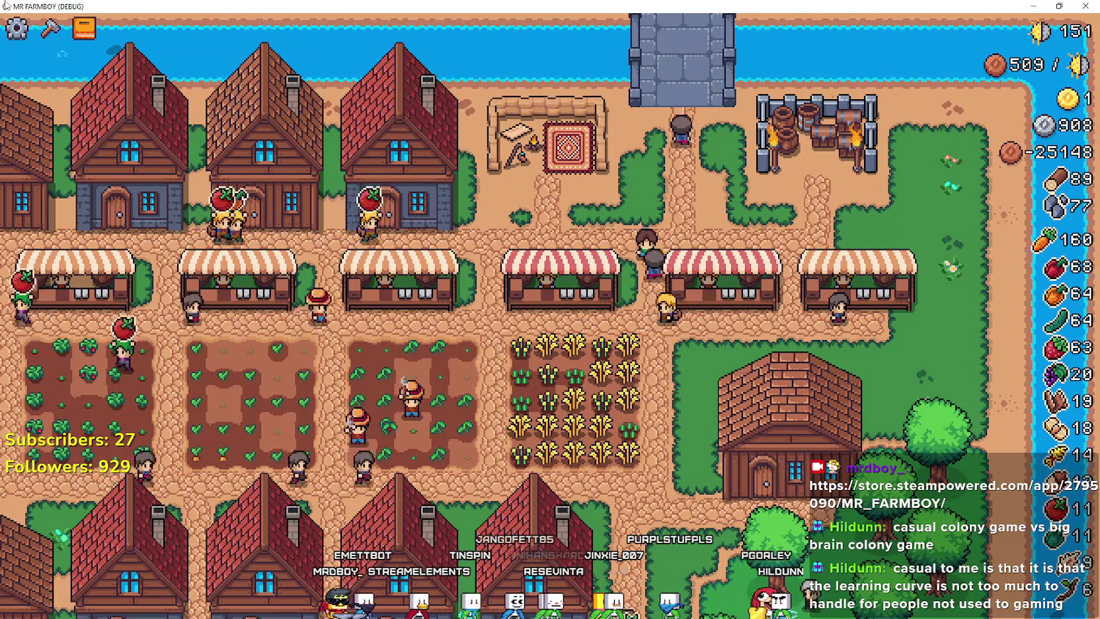
{"action": "key", "text": "c"}
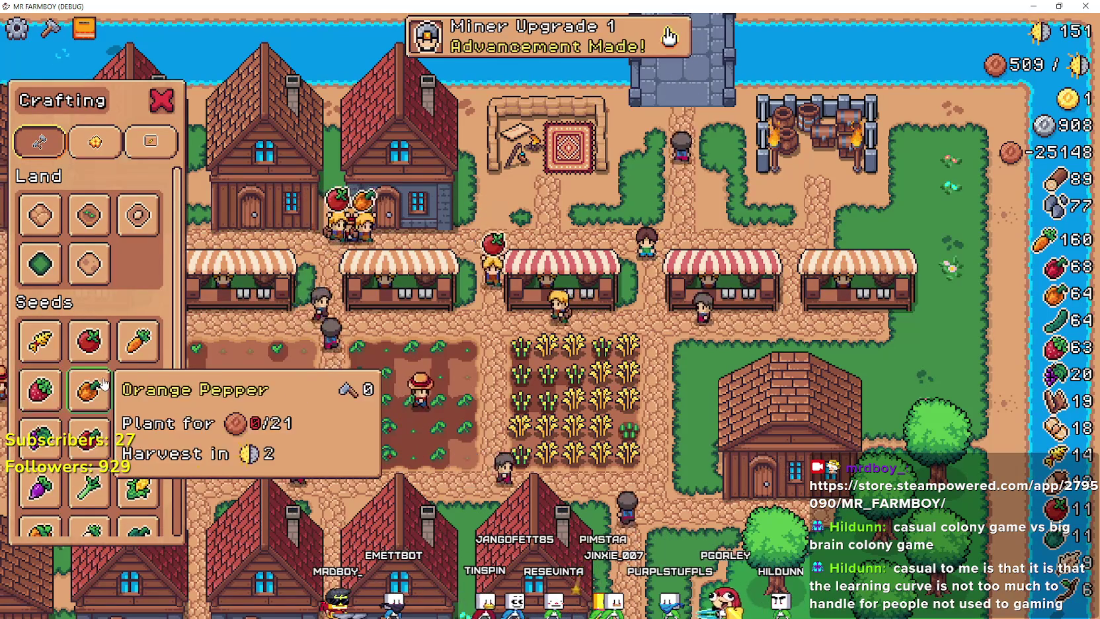
Step: Scroll through the crafting recipes and compare with the tooltip script in the Godot editor
{"action": "scroll", "coordinate": [86, 317], "scroll_direction": "down", "scroll_amount": 1}
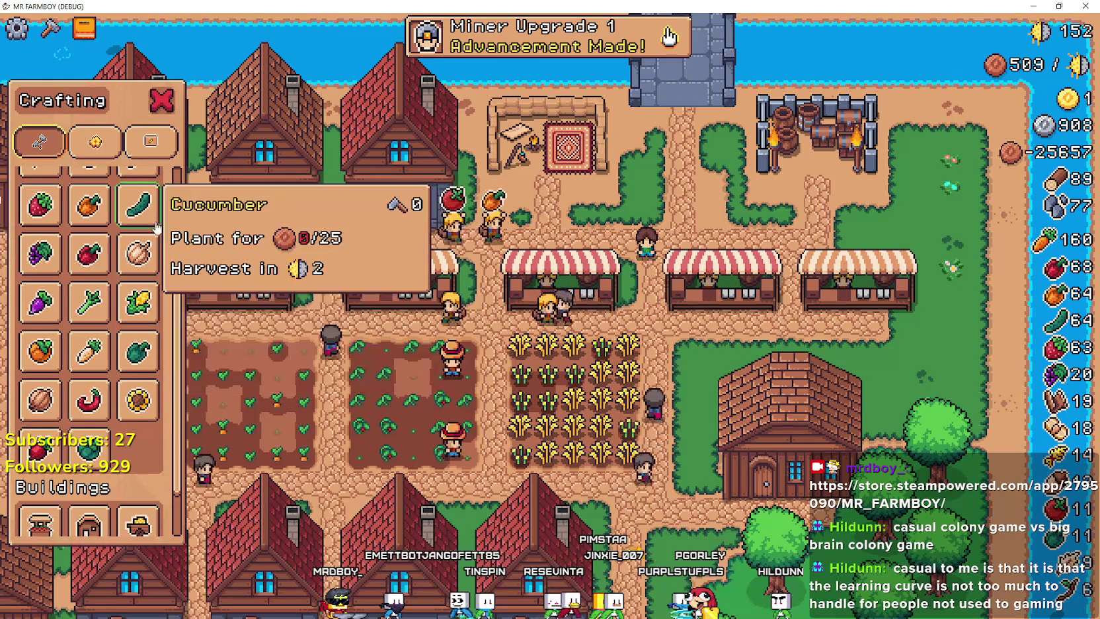
{"action": "scroll", "coordinate": [89, 370], "scroll_direction": "down", "scroll_amount": 5}
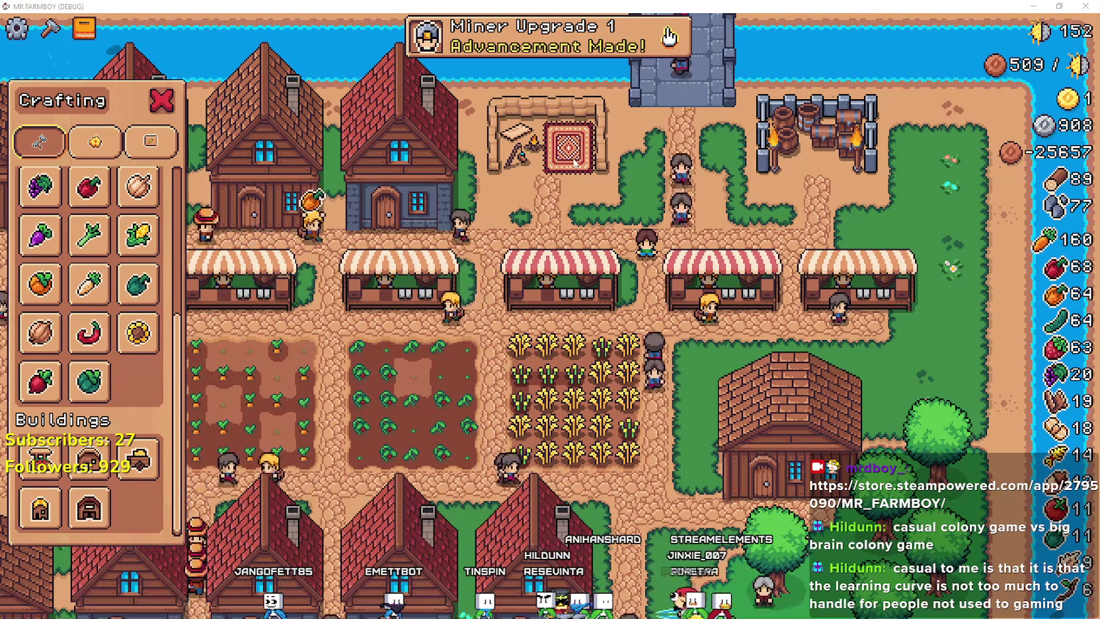
{"action": "key", "text": "alt+Tab"}
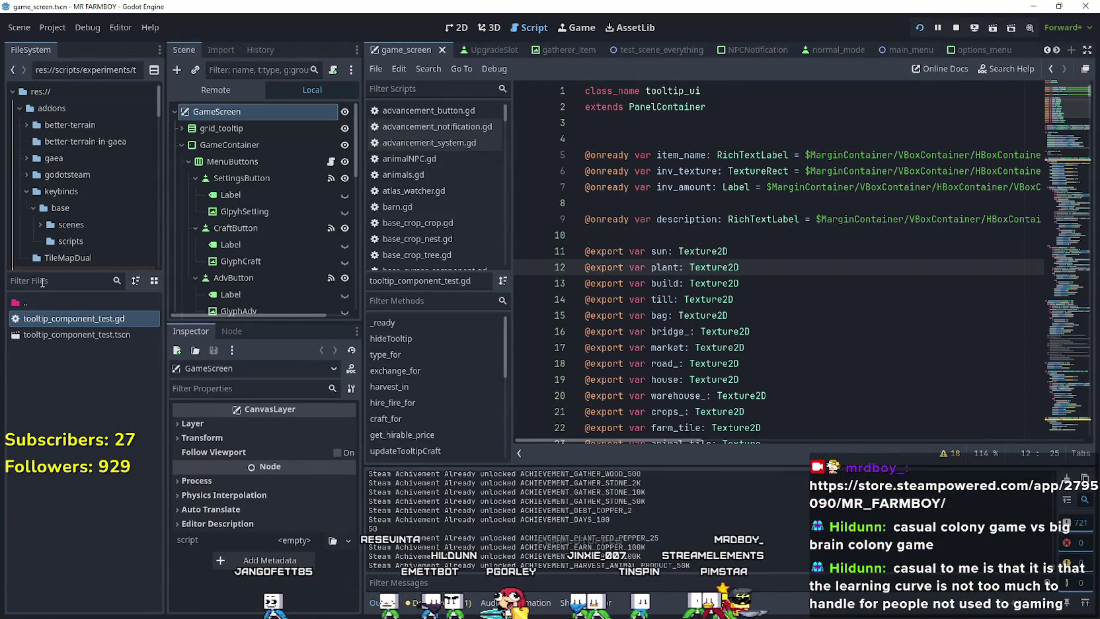
{"action": "key", "text": "alt+Tab"}
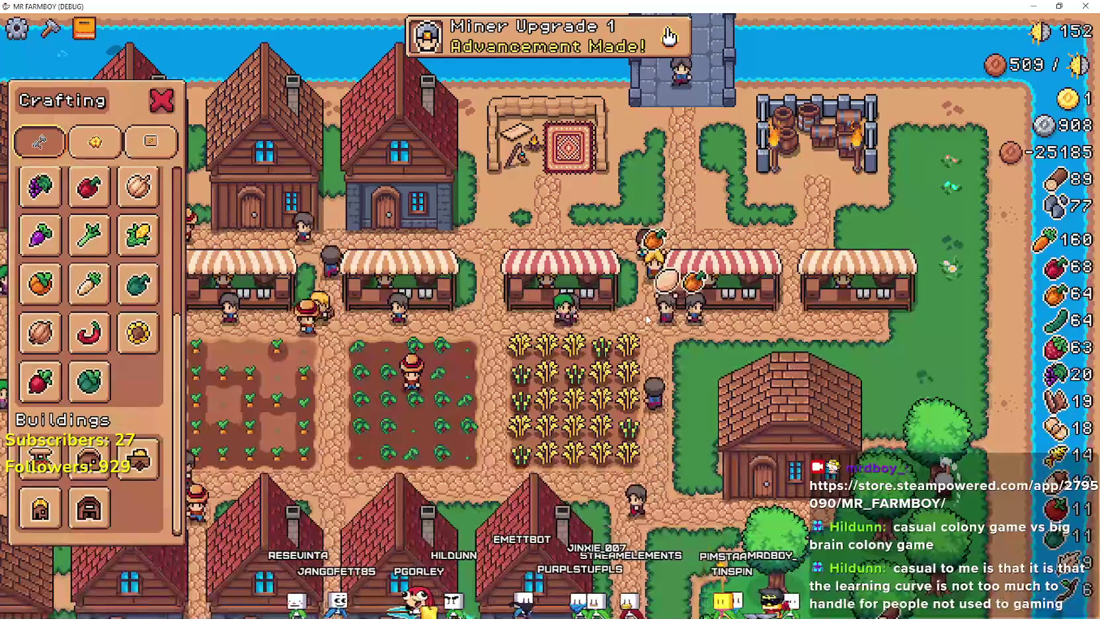
Step: Show the Crops advancement tree, then view the shared tower-defense prototype image full-screen
{"action": "left_click", "coordinate": [669, 36]}
{"action": "left_click", "coordinate": [347, 132]}
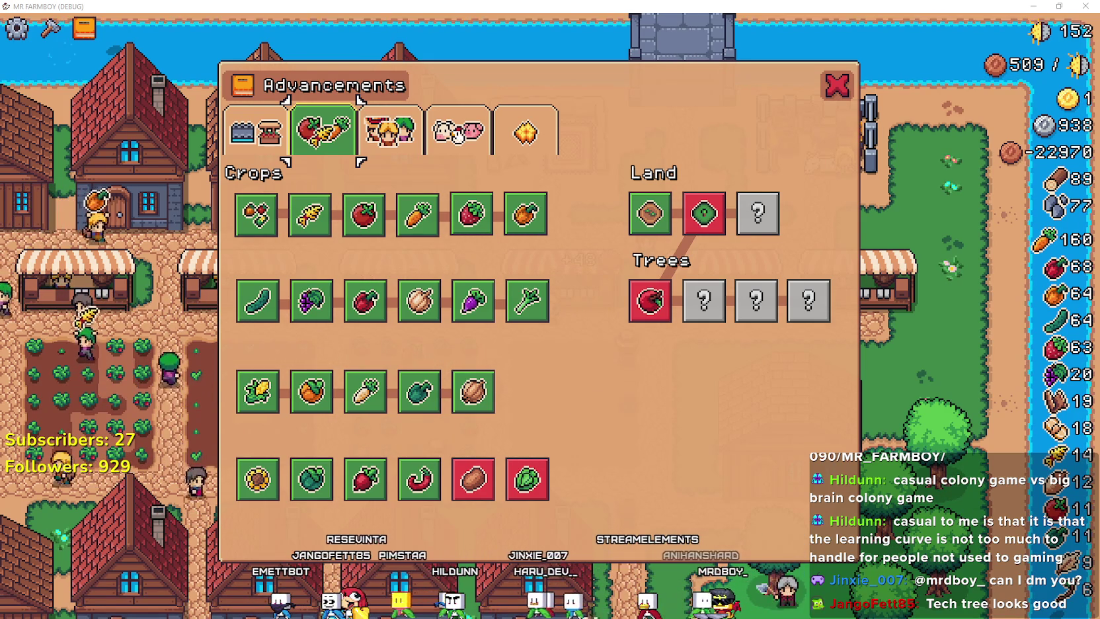
{"action": "key", "text": "alt+Tab"}
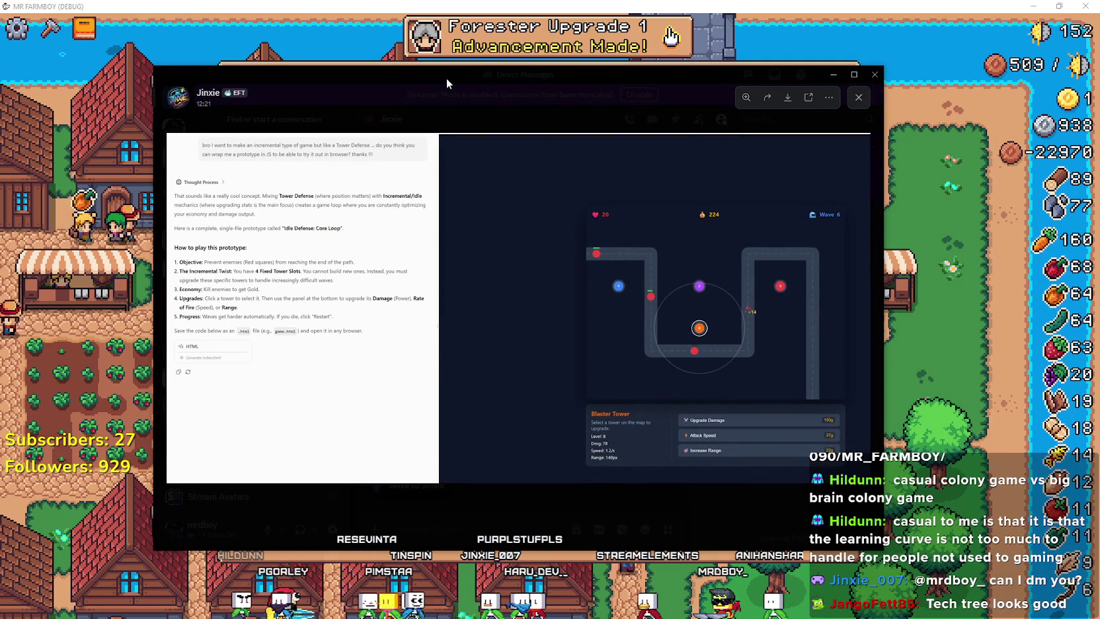
{"action": "left_click", "coordinate": [858, 75]}
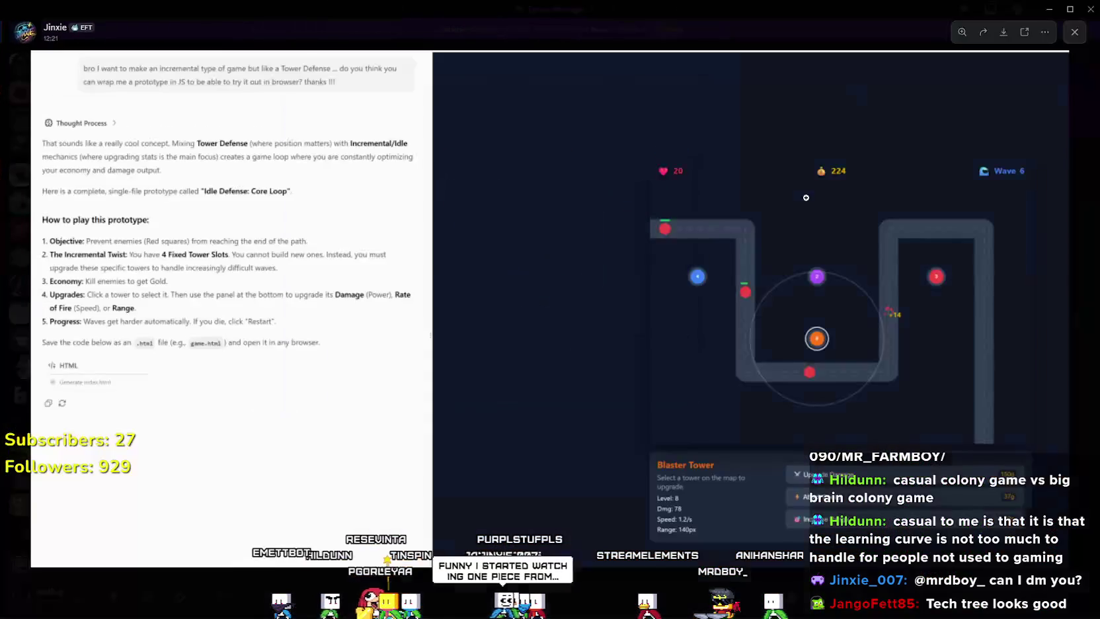
{"action": "left_click", "coordinate": [855, 299]}
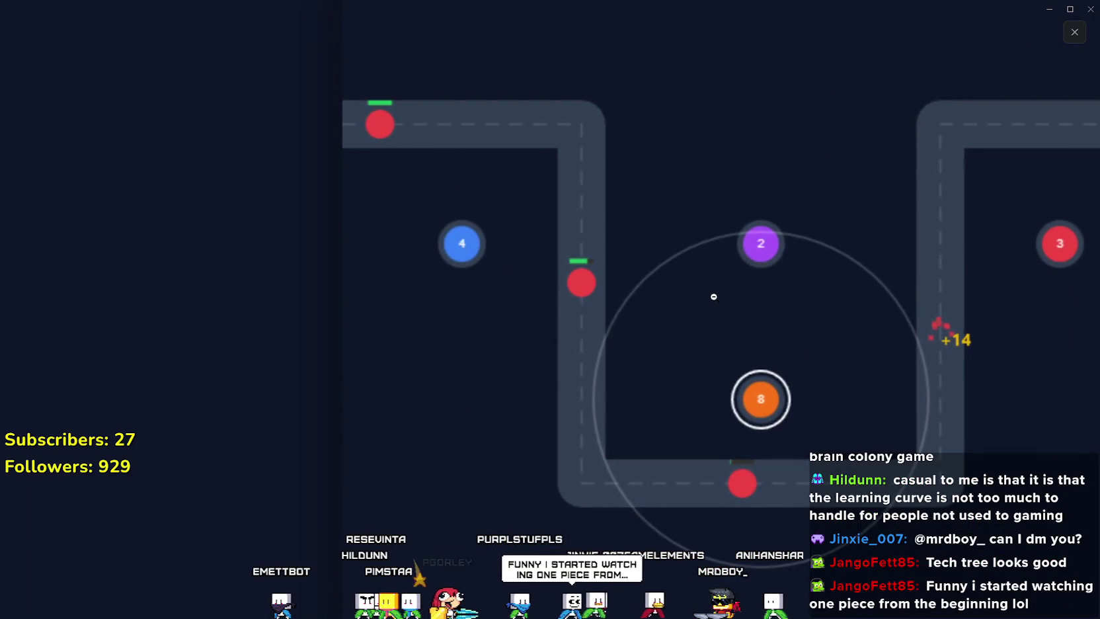
{"action": "left_click", "coordinate": [715, 298]}
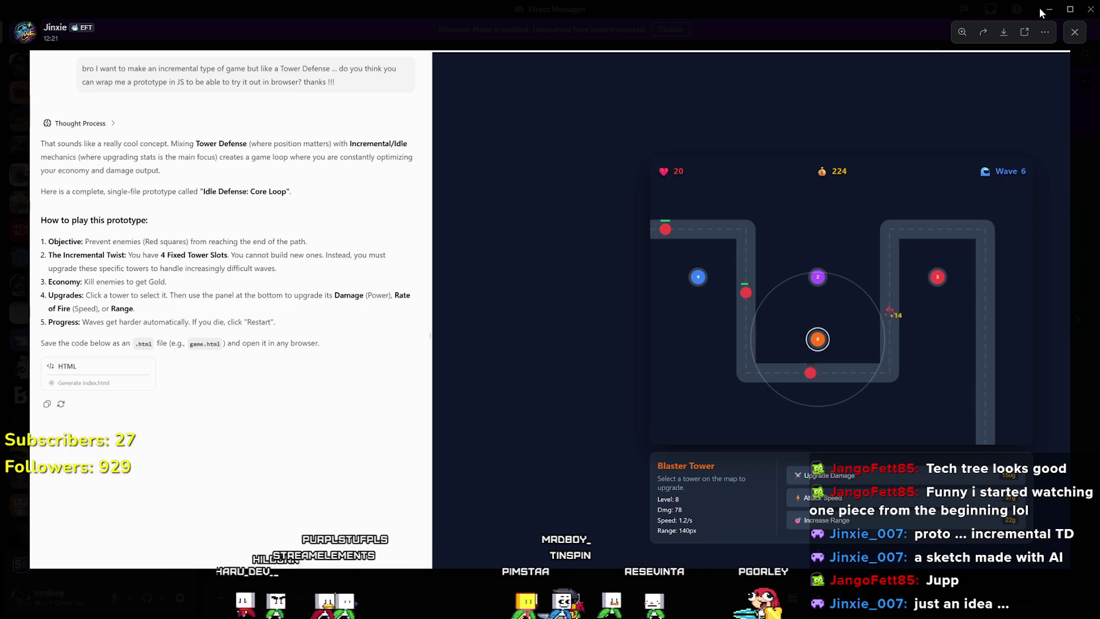
{"action": "left_click", "coordinate": [1002, 35]}
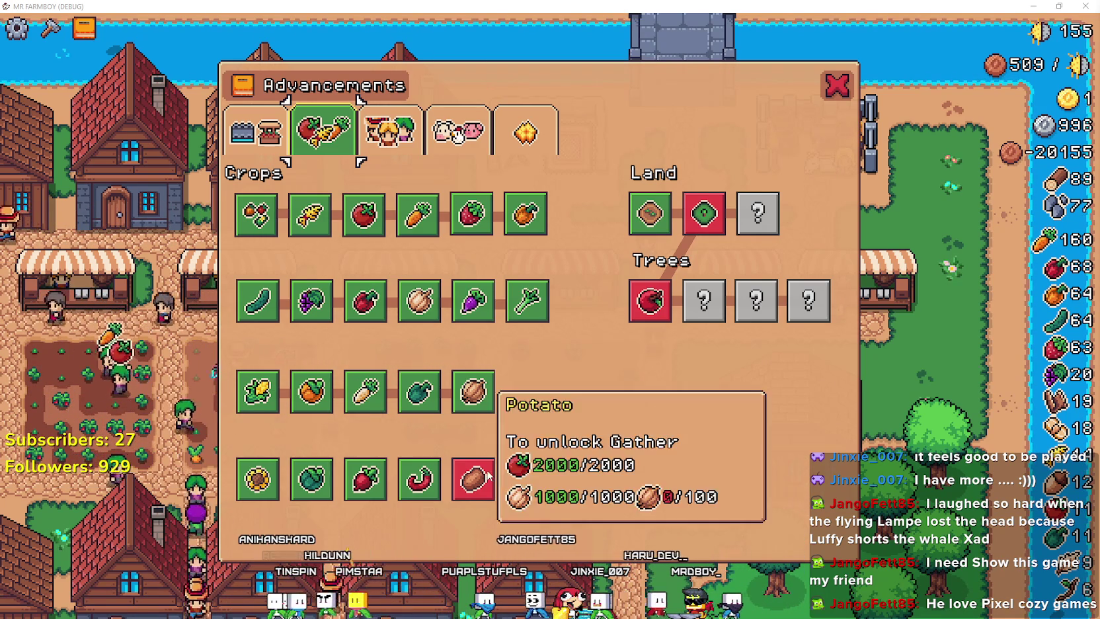
Step: Filter Godot's FileSystem to 'steam', then return to the game and close the Advancements panel
{"action": "mouse_move", "coordinate": [649, 315]}
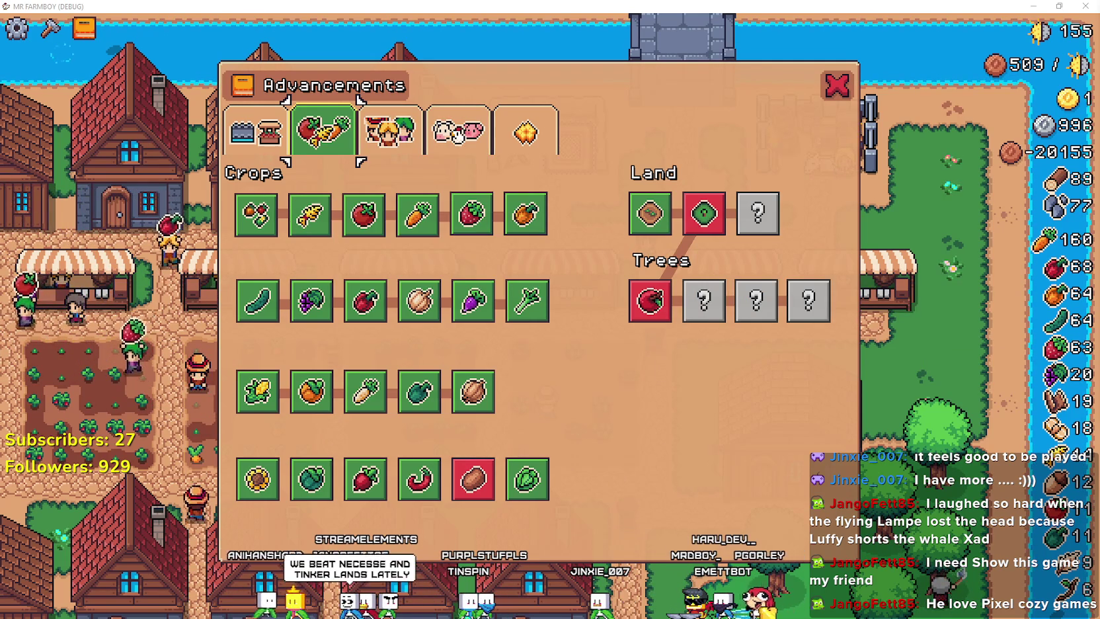
{"action": "key", "text": "alt+Tab"}
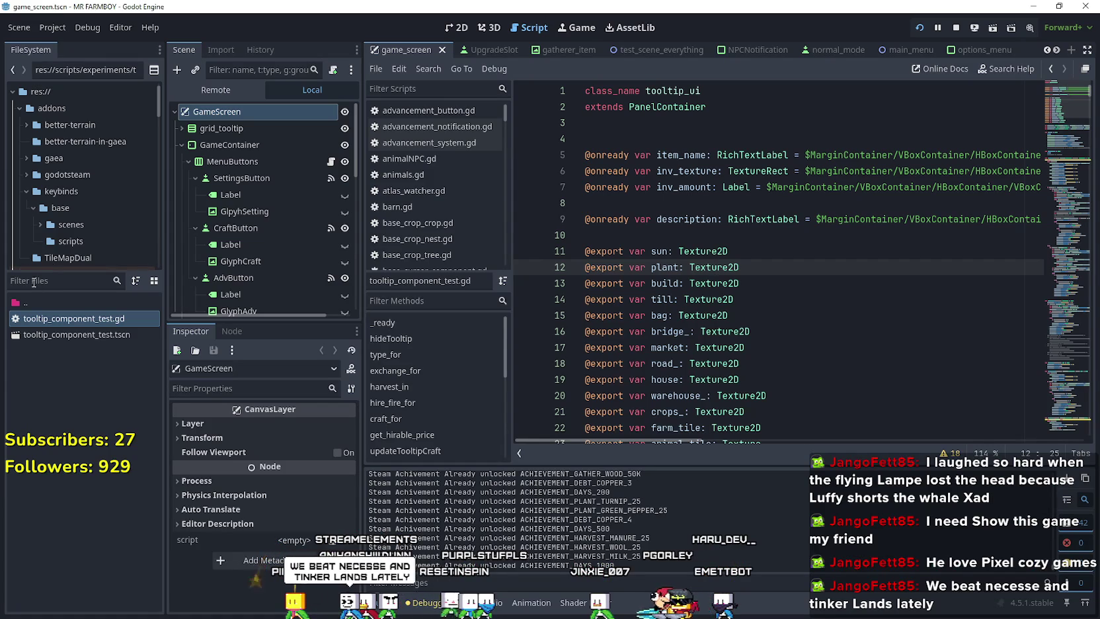
{"action": "type", "text": "steam"}
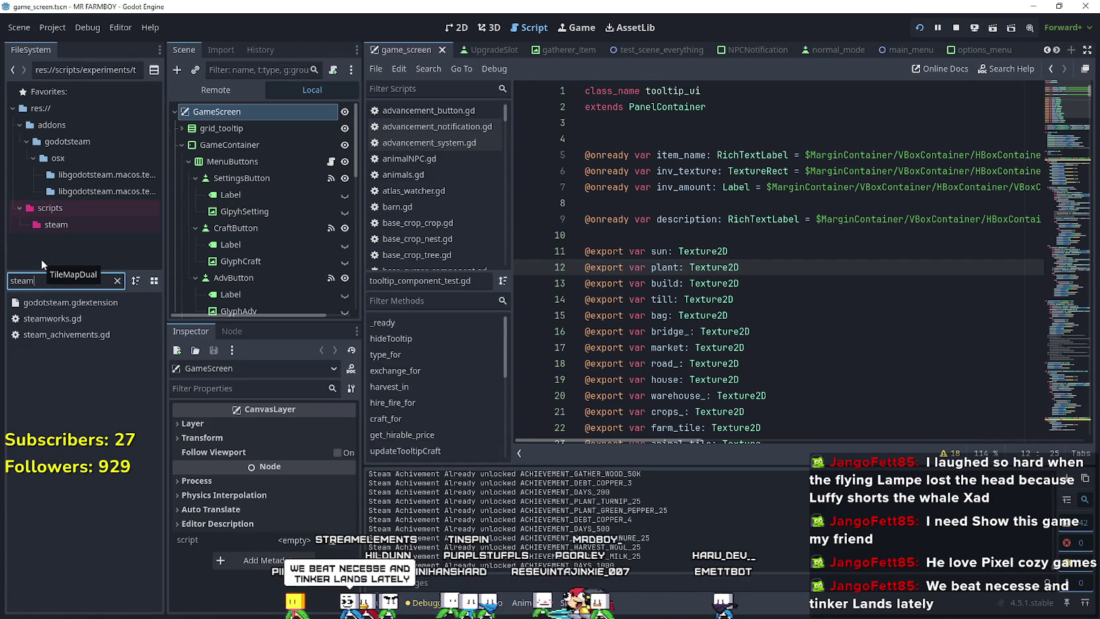
{"action": "key", "text": "alt+Tab"}
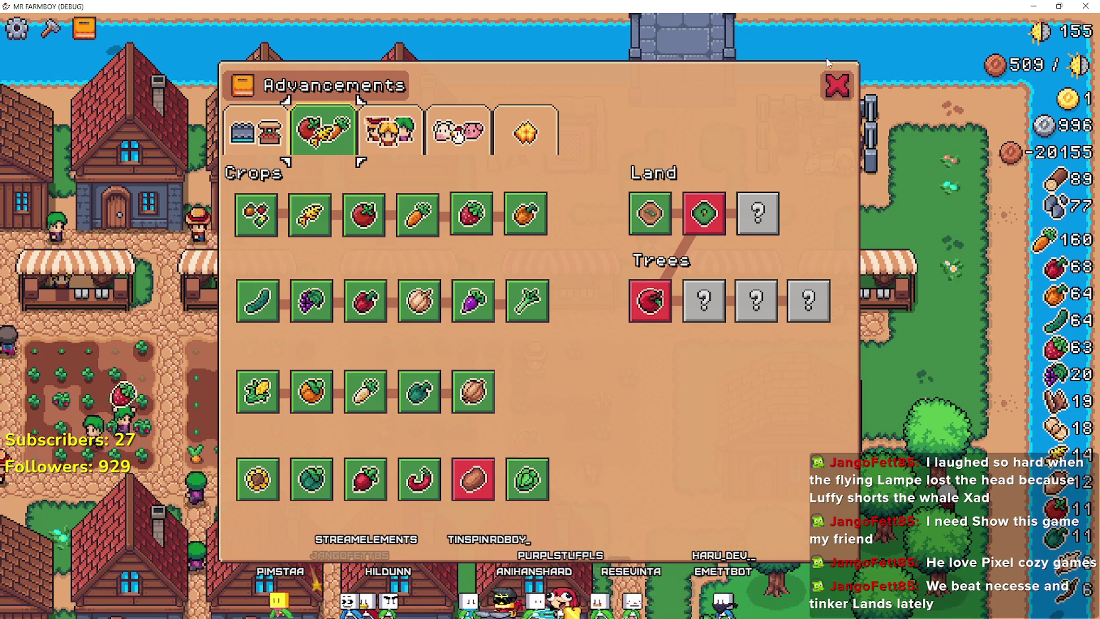
{"action": "left_click", "coordinate": [836, 85]}
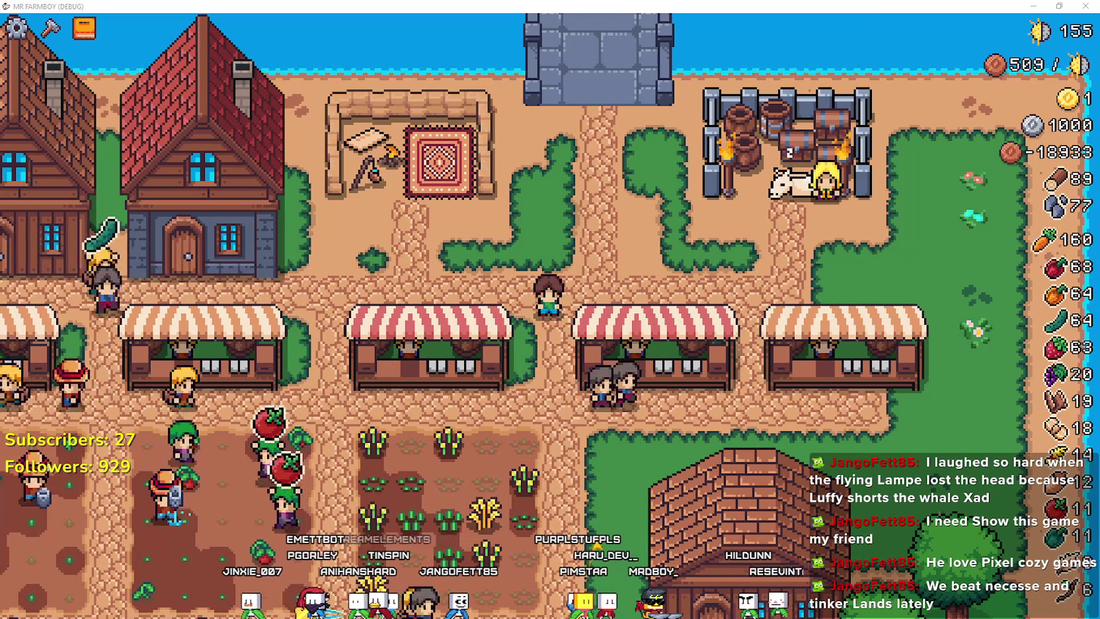
Step: Switch to the MR FARMBOY Steam community discussions window
{"action": "key", "text": "alt+Tab"}
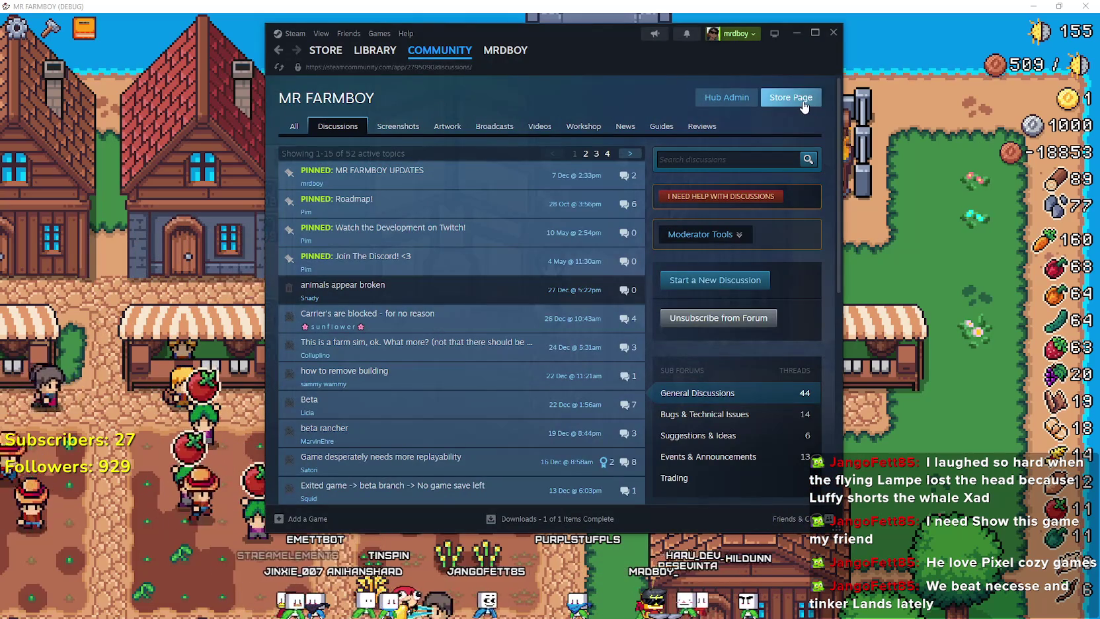
Step: Review the MR FARMBOY store page and its third screenshot, then restore the game window to smaller size
{"action": "left_click", "coordinate": [801, 103]}
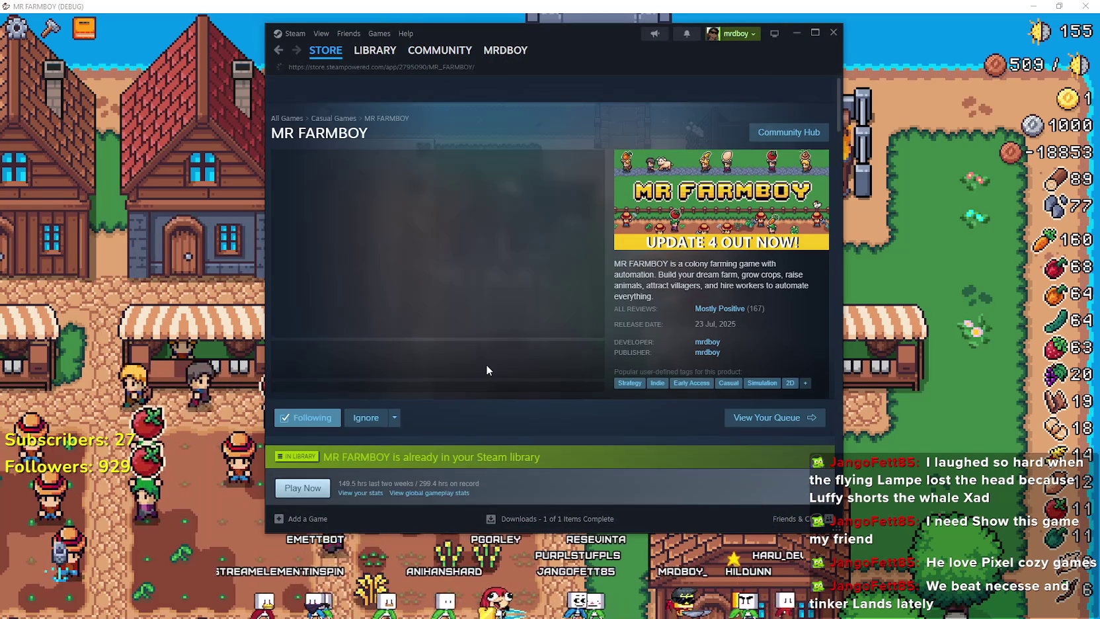
{"action": "left_click", "coordinate": [466, 361]}
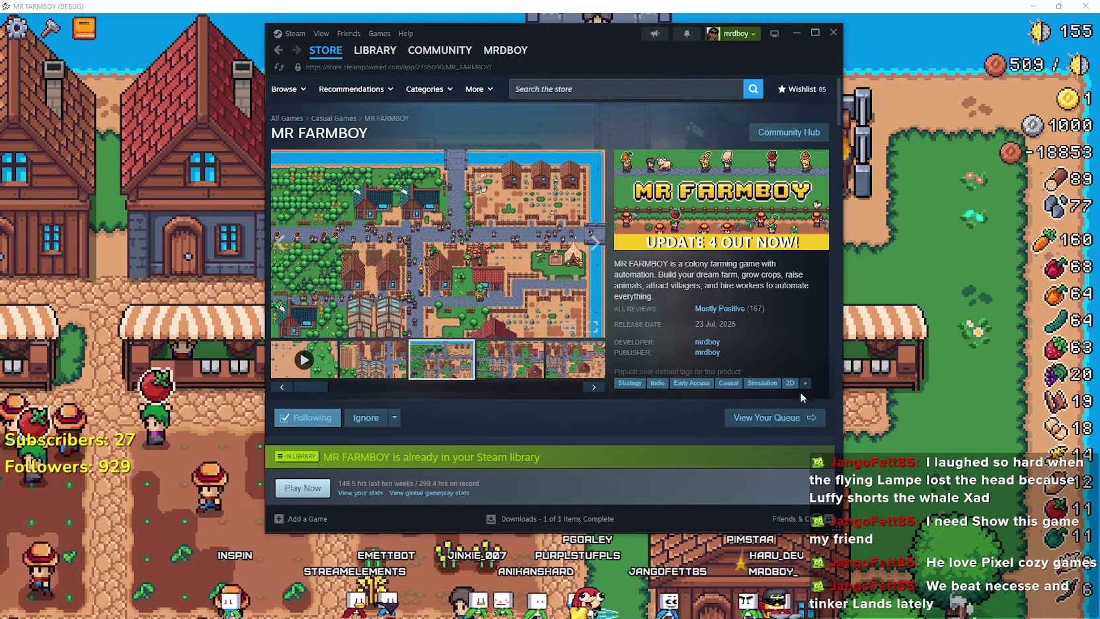
{"action": "mouse_move", "coordinate": [731, 314]}
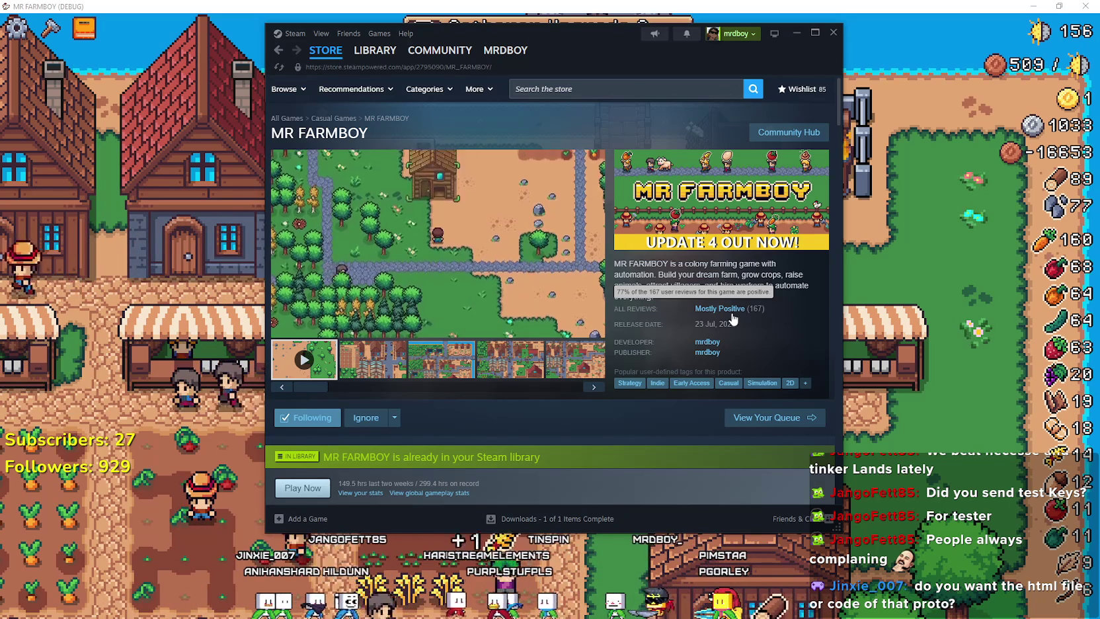
{"action": "double_click", "coordinate": [890, 5]}
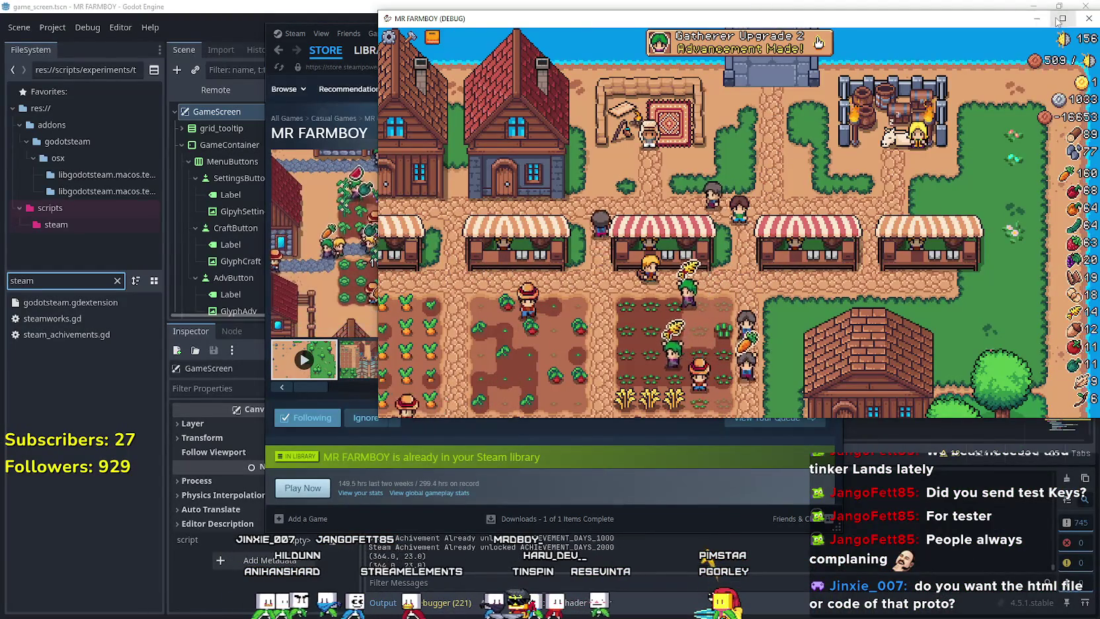
Step: Maximize the MR FARMBOY debug window again and zoom in on the market stalls
{"action": "double_click", "coordinate": [1021, 18]}
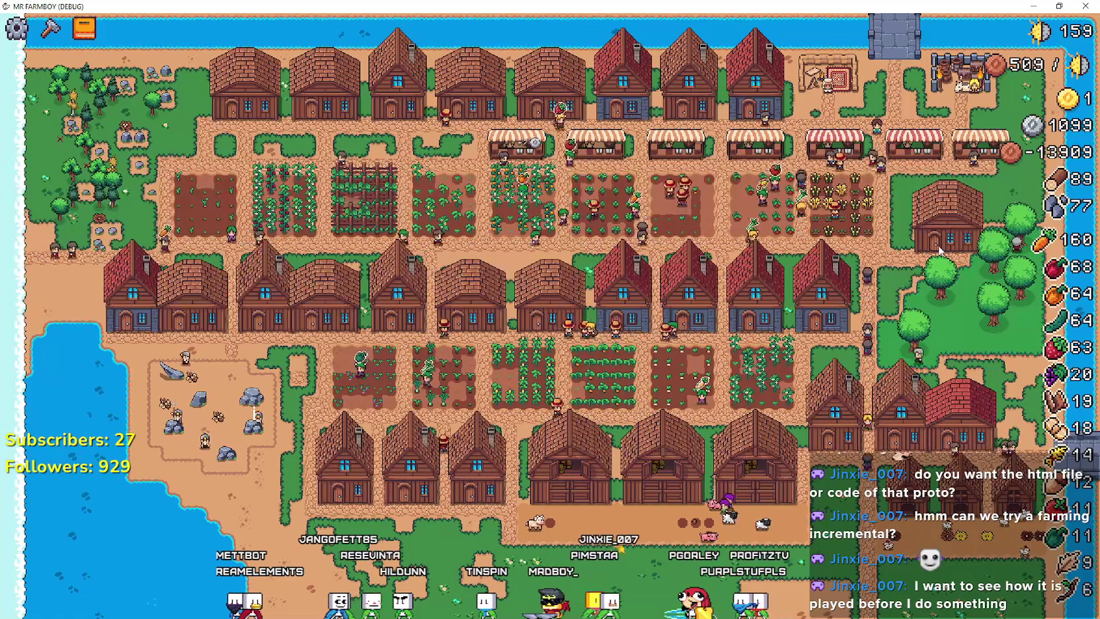
{"action": "scroll", "coordinate": [661, 226], "scroll_direction": "up", "scroll_amount": 3}
{"action": "scroll", "coordinate": [661, 226], "scroll_direction": "up", "scroll_amount": 1}
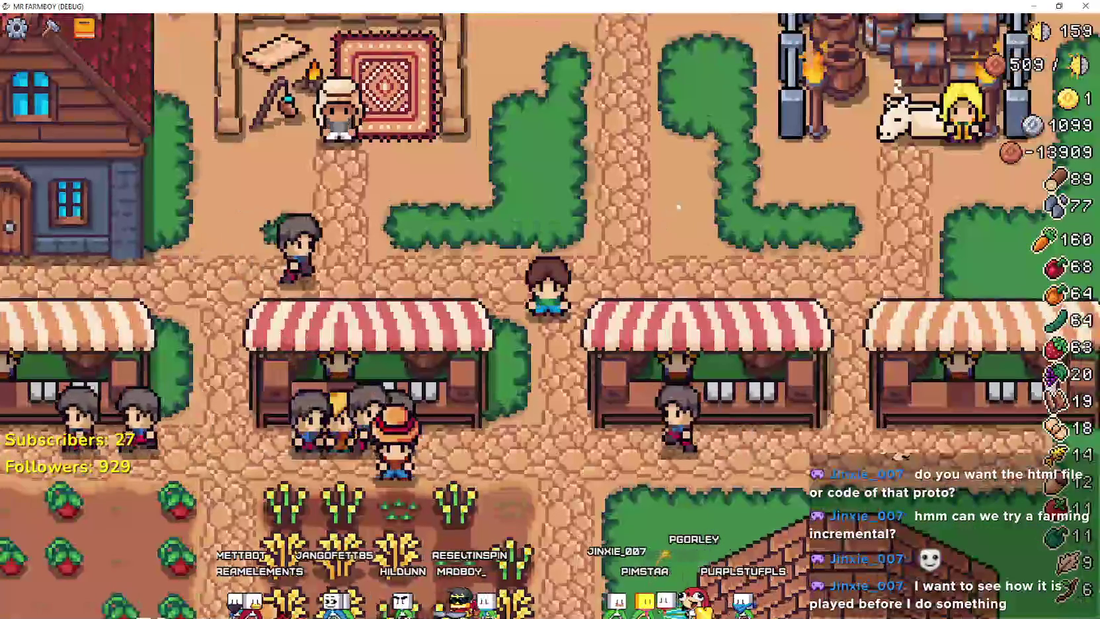
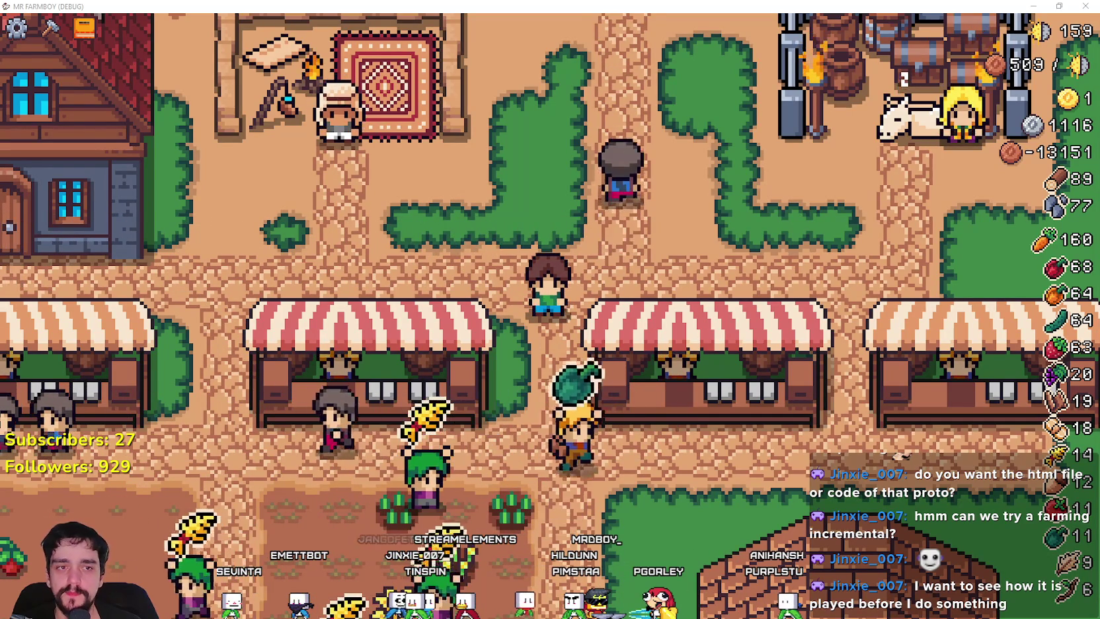
Step: Walk the farmer through the market and browse the Workers, animals, Decorations and Land advancement pages
{"action": "key", "text": "s"}
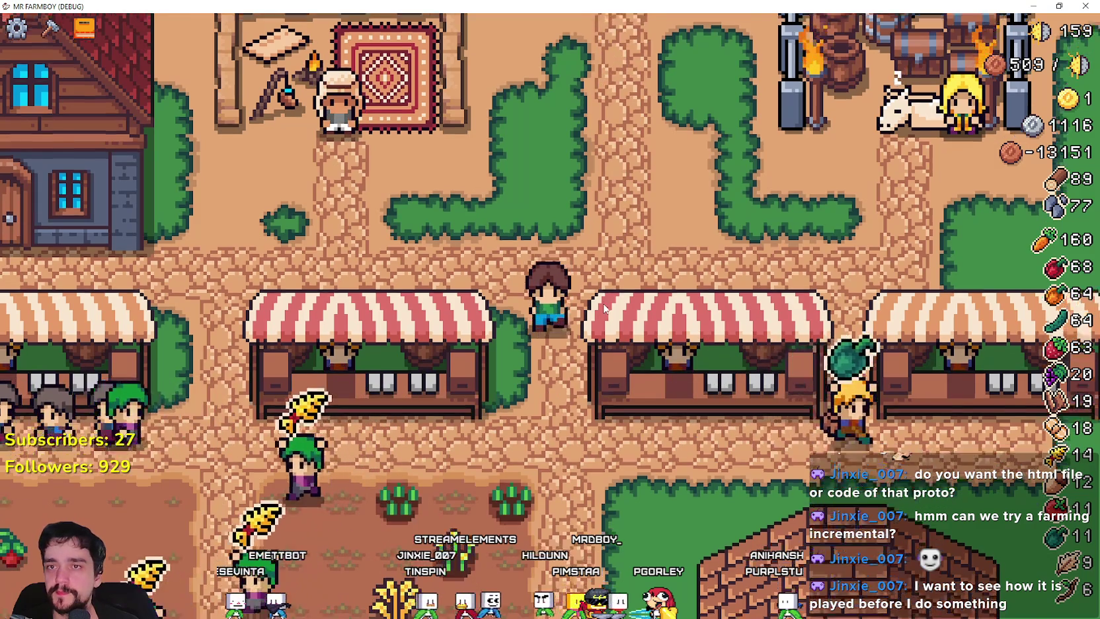
{"action": "key", "text": "Tab"}
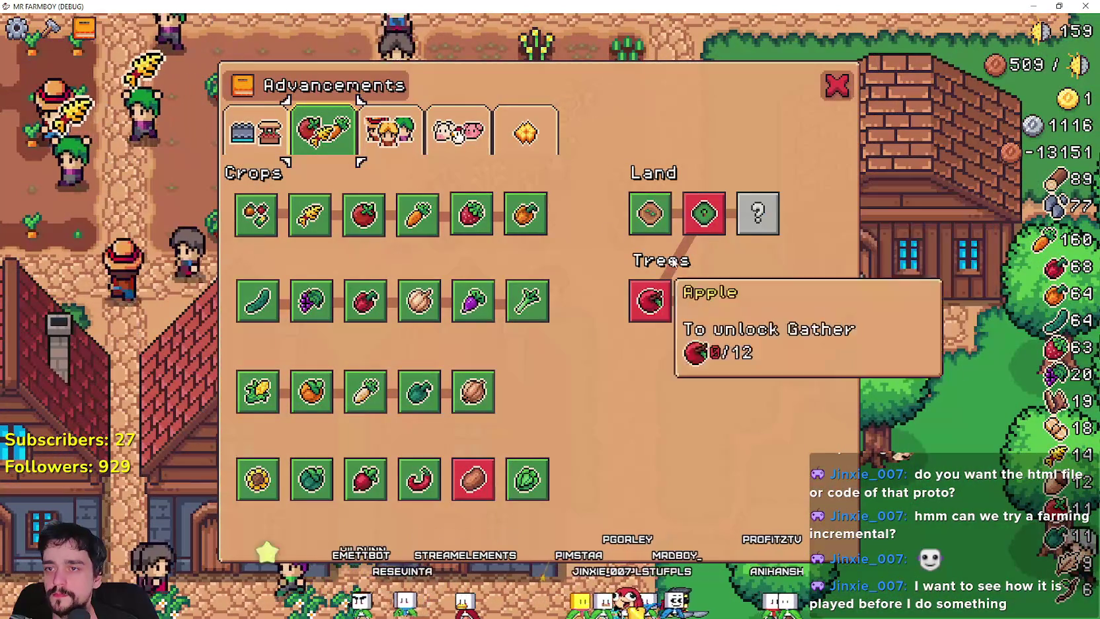
{"action": "left_click", "coordinate": [390, 132]}
{"action": "left_click", "coordinate": [461, 150]}
{"action": "left_click", "coordinate": [525, 136]}
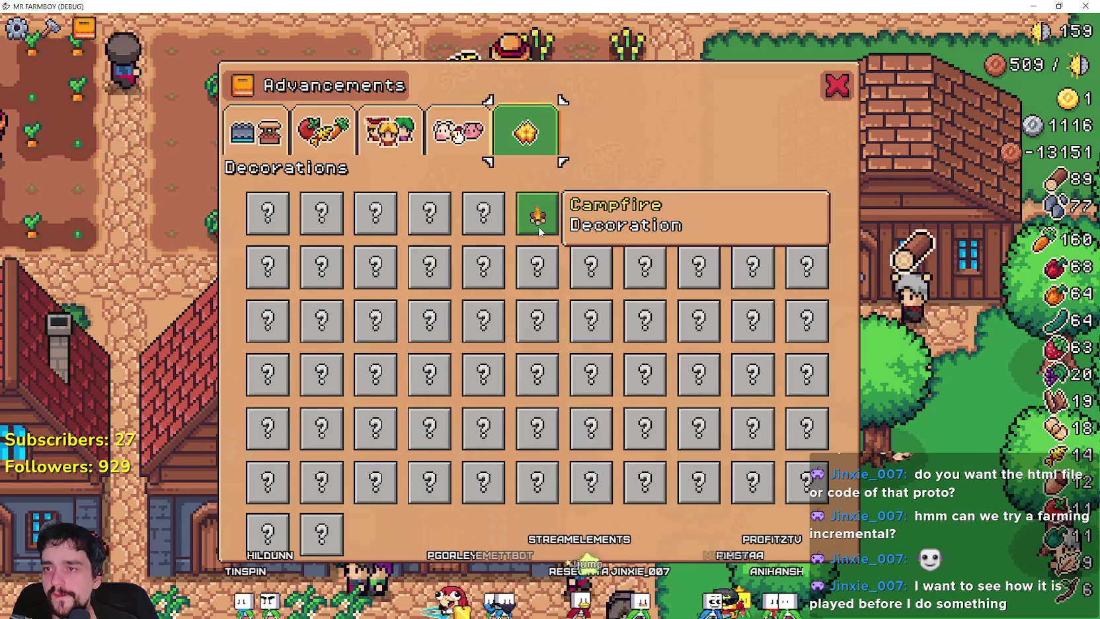
{"action": "left_click", "coordinate": [256, 132]}
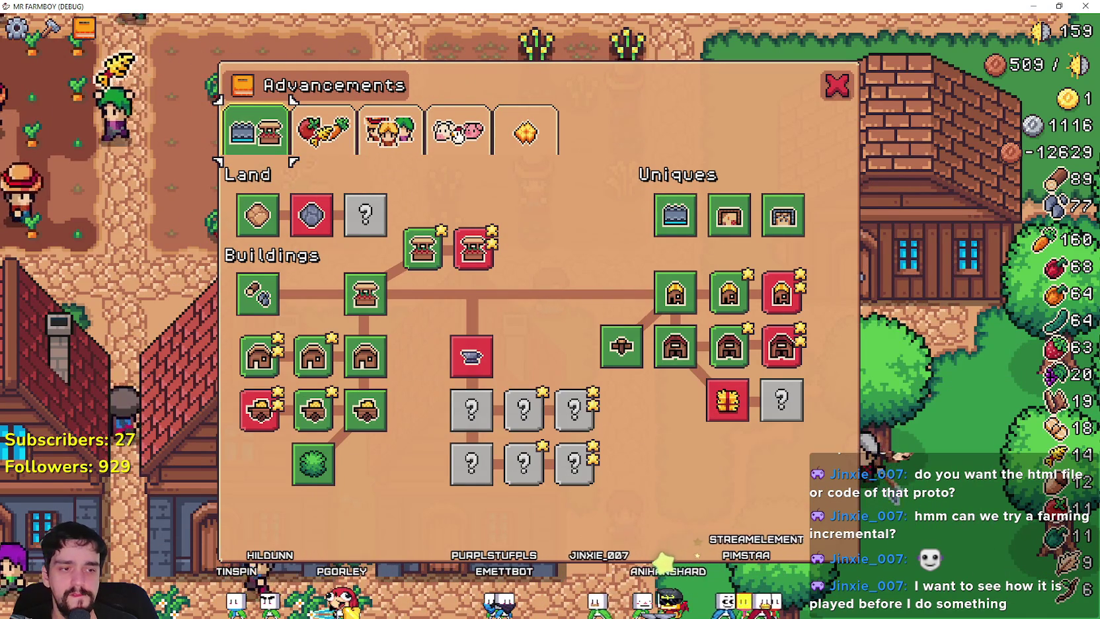
{"action": "key", "text": "alt+Tab"}
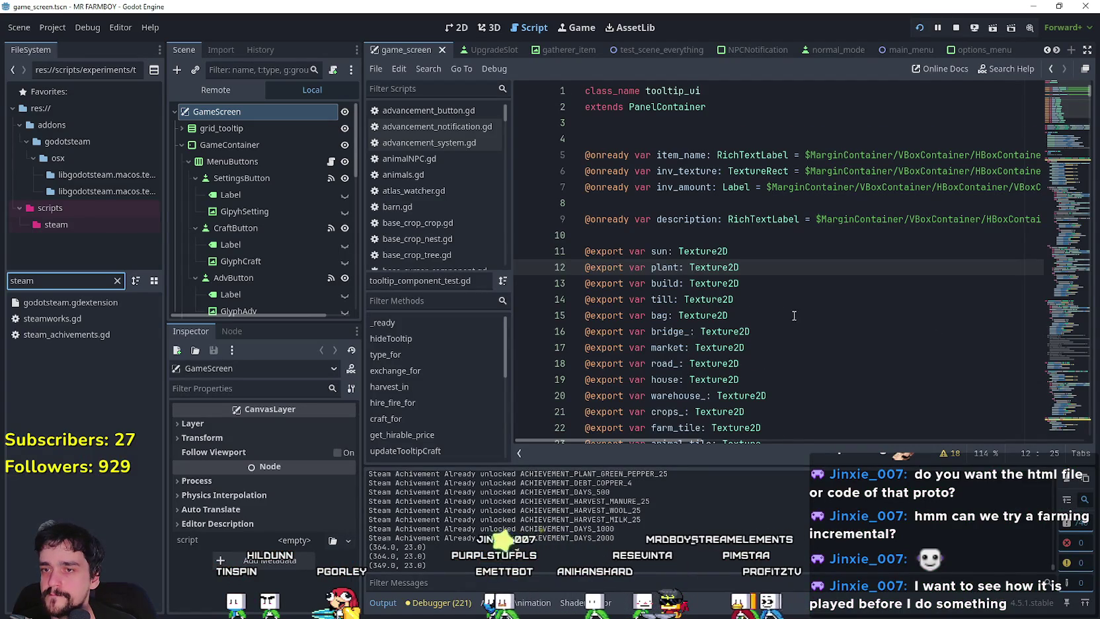
Step: Check the Crops advancements page in the running game, then return to the tooltip script
{"action": "scroll", "coordinate": [794, 316], "scroll_direction": "down", "scroll_amount": 7}
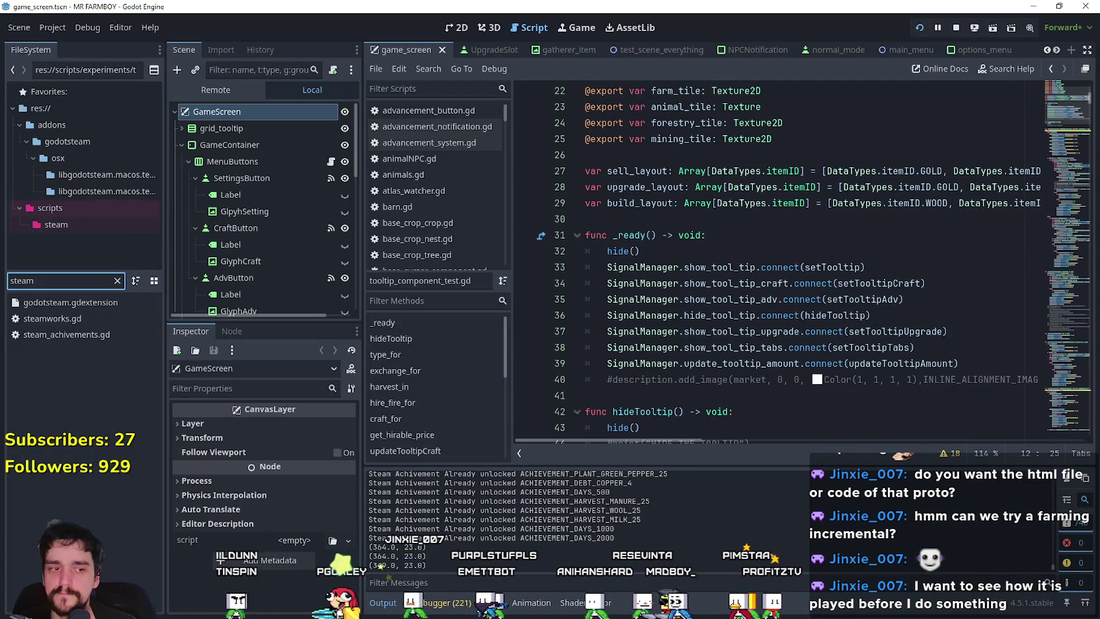
{"action": "key", "text": "alt+Tab"}
{"action": "left_click", "coordinate": [336, 133]}
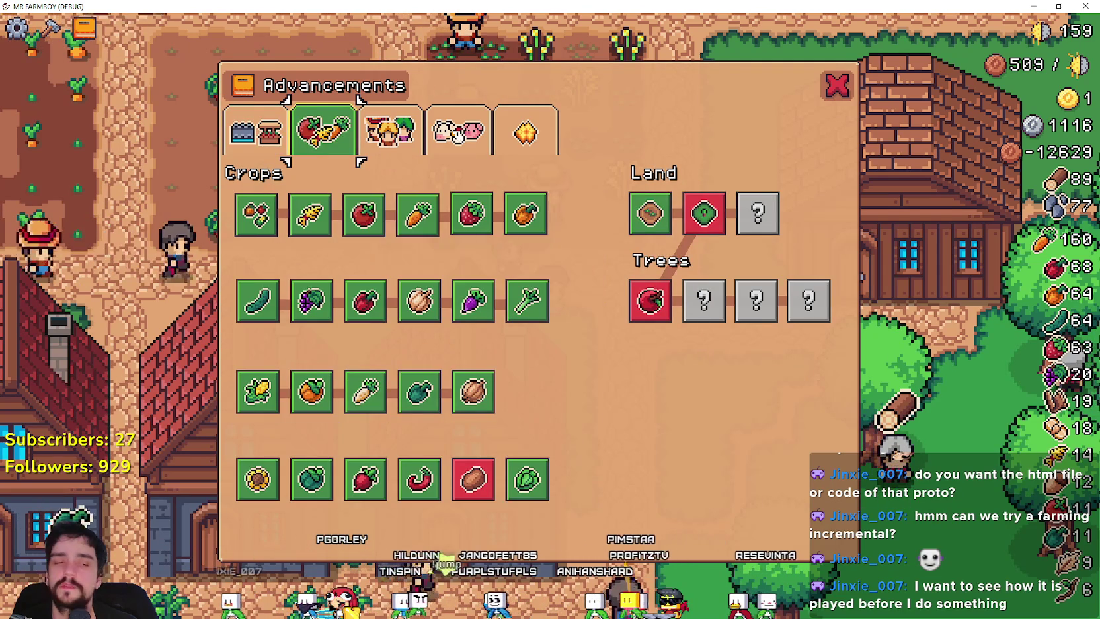
{"action": "key", "text": "alt+Tab"}
Step: Read through the tooltip_ui script, starting from the hide() line in _ready
{"action": "left_click", "coordinate": [695, 250]}
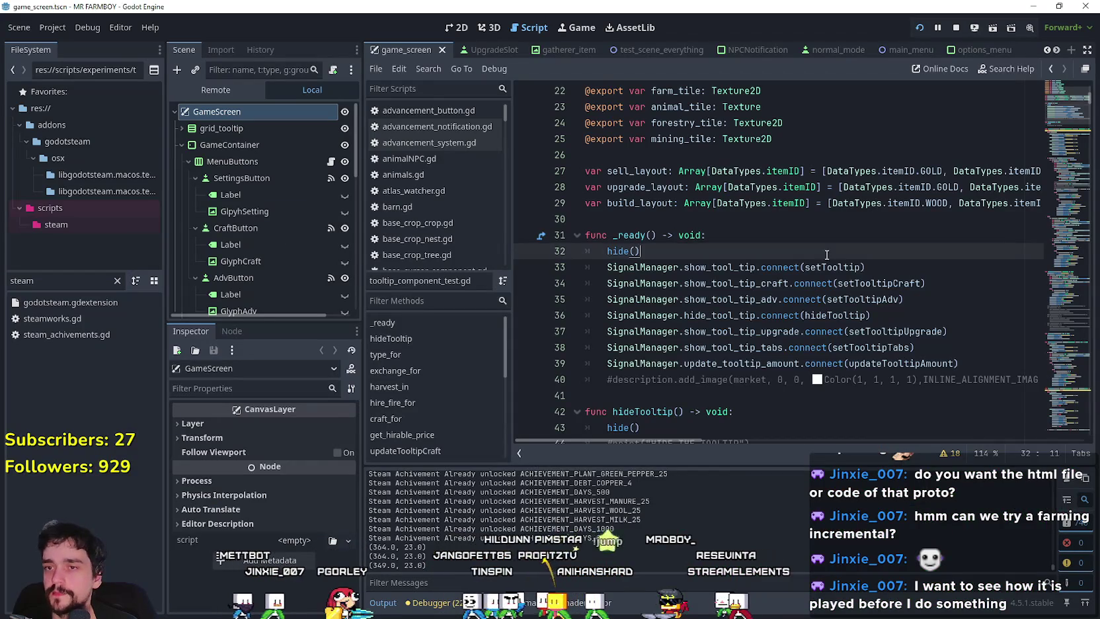
{"action": "scroll", "coordinate": [859, 198], "scroll_direction": "down", "scroll_amount": 10}
{"action": "scroll", "coordinate": [1049, 114], "scroll_direction": "up", "scroll_amount": 3}
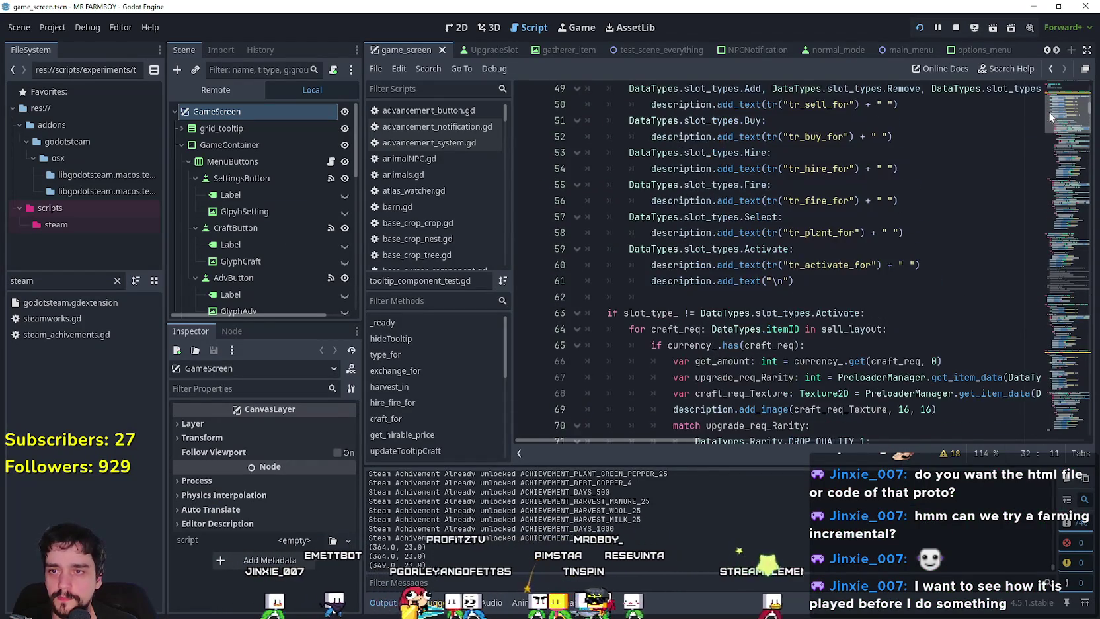
{"action": "scroll", "coordinate": [1047, 114], "scroll_direction": "down", "scroll_amount": 2}
{"action": "scroll", "coordinate": [1046, 114], "scroll_direction": "up", "scroll_amount": 3}
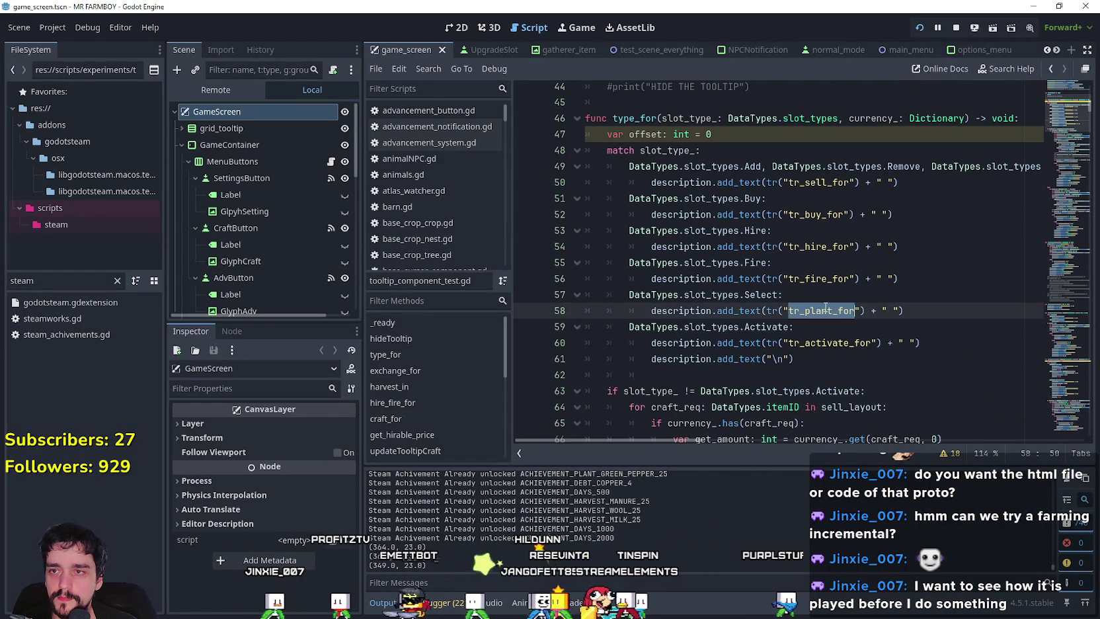
{"action": "scroll", "coordinate": [825, 306], "scroll_direction": "up", "scroll_amount": 3}
{"action": "scroll", "coordinate": [685, 221], "scroll_direction": "down", "scroll_amount": 9}
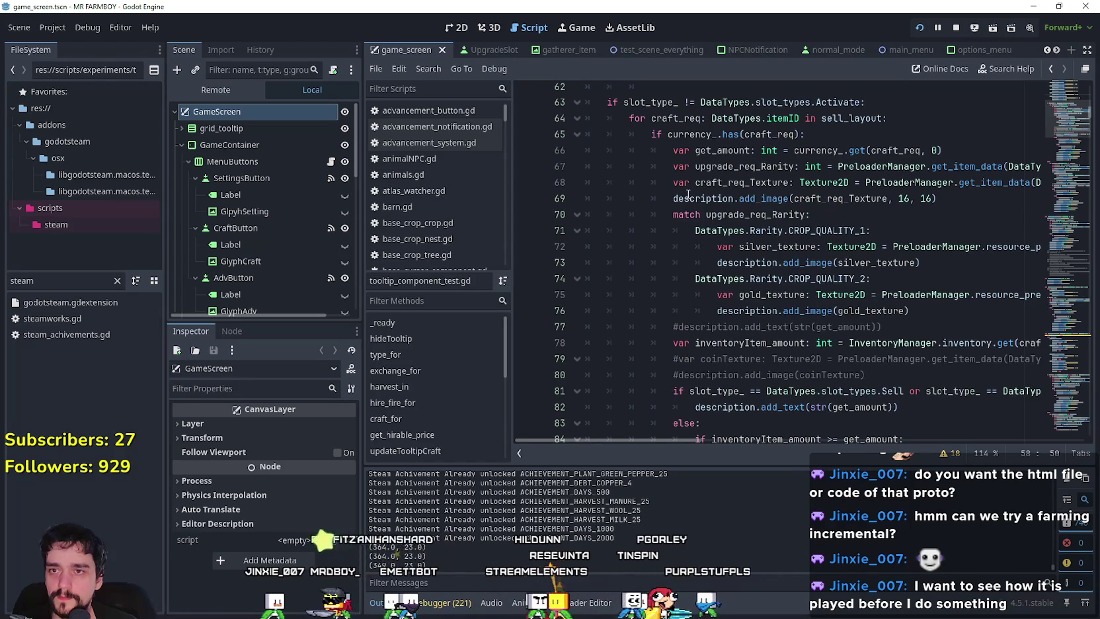
{"action": "scroll", "coordinate": [688, 193], "scroll_direction": "down", "scroll_amount": 10}
{"action": "scroll", "coordinate": [673, 196], "scroll_direction": "down", "scroll_amount": 1}
{"action": "scroll", "coordinate": [673, 195], "scroll_direction": "up", "scroll_amount": 4}
{"action": "scroll", "coordinate": [672, 193], "scroll_direction": "down", "scroll_amount": 5}
{"action": "scroll", "coordinate": [670, 191], "scroll_direction": "up", "scroll_amount": 5}
{"action": "scroll", "coordinate": [668, 199], "scroll_direction": "up", "scroll_amount": 7}
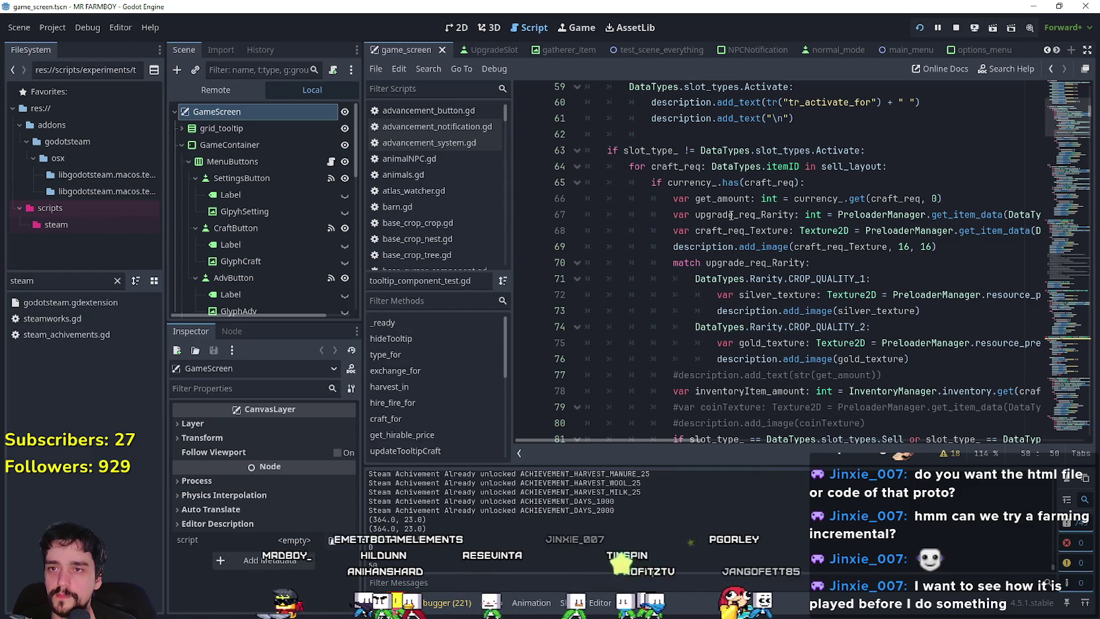
{"action": "scroll", "coordinate": [707, 215], "scroll_direction": "up", "scroll_amount": 3}
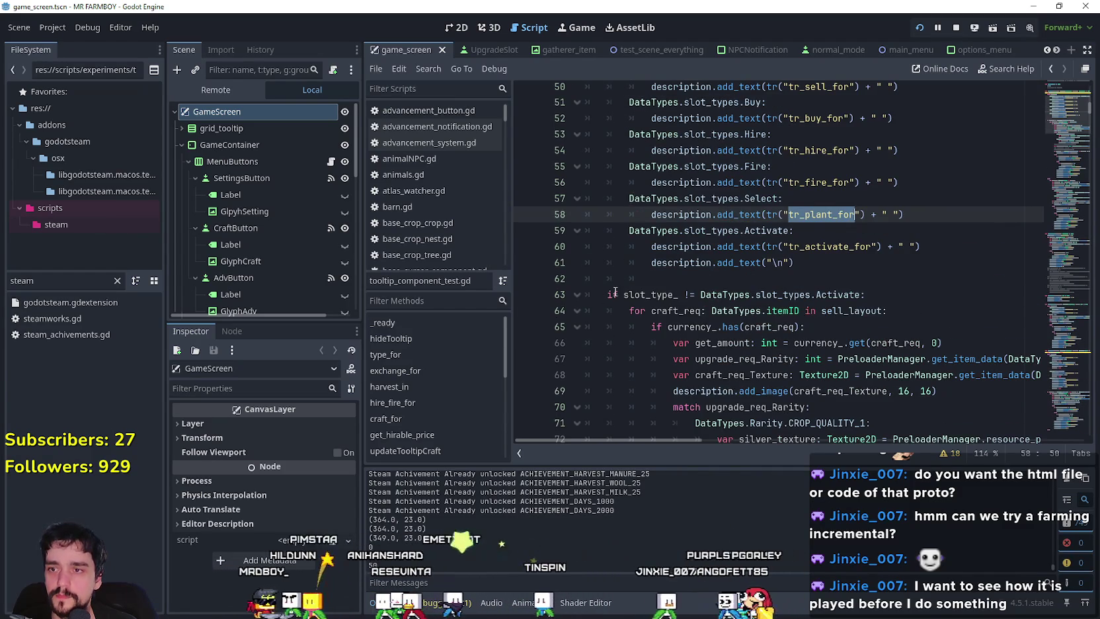
{"action": "scroll", "coordinate": [615, 292], "scroll_direction": "down", "scroll_amount": 13}
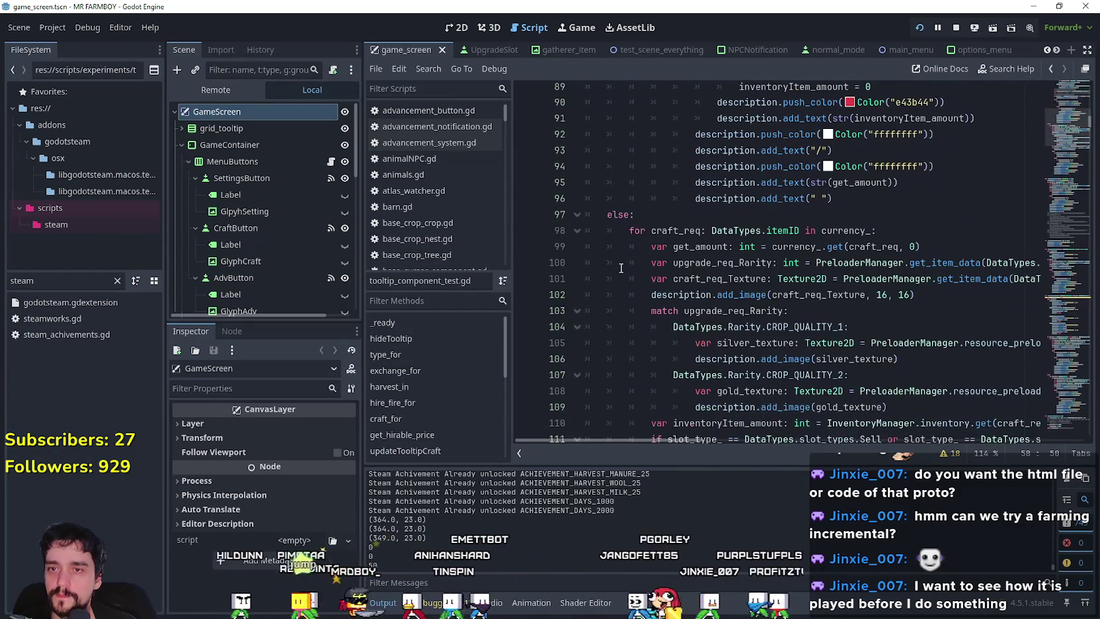
{"action": "scroll", "coordinate": [620, 266], "scroll_direction": "down", "scroll_amount": 2}
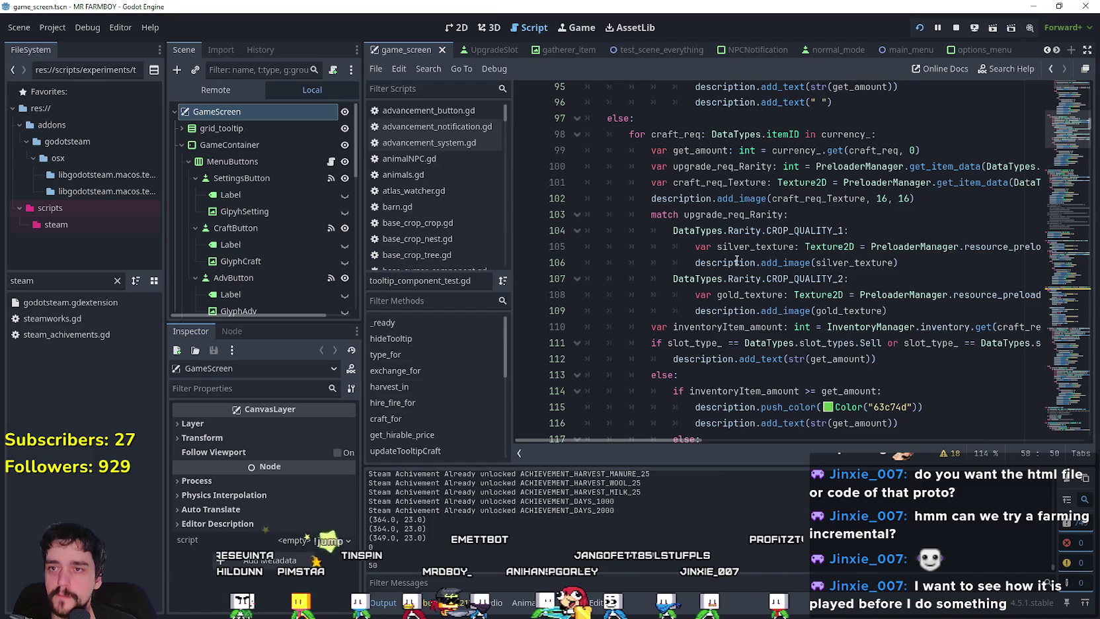
{"action": "scroll", "coordinate": [737, 259], "scroll_direction": "down", "scroll_amount": 4}
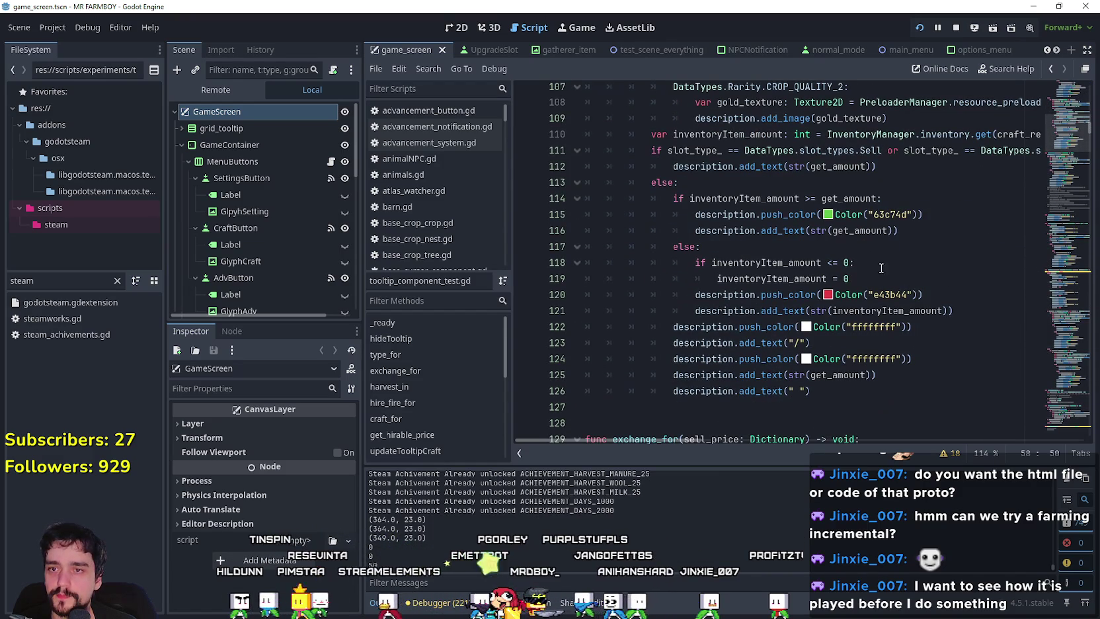
Step: Inspect lines 119–122, where the amount resets to 0
{"action": "left_click", "coordinate": [866, 283]}
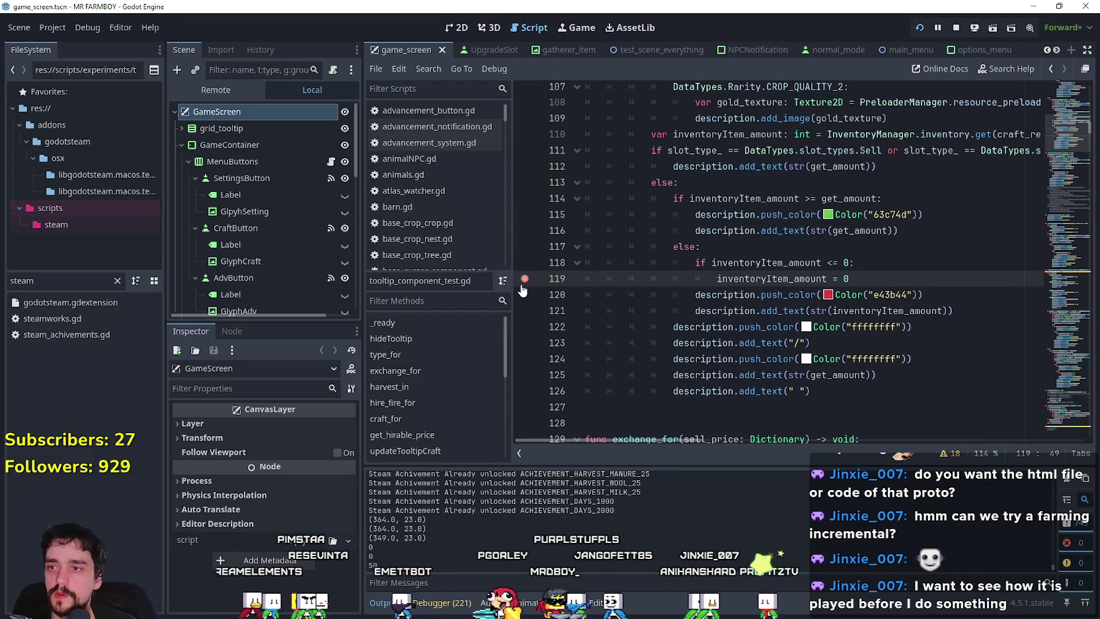
{"action": "left_click", "coordinate": [935, 320]}
{"action": "left_click_drag", "start_coordinate": [1073, 137], "coordinate": [1067, 108]}
{"action": "scroll", "coordinate": [793, 288], "scroll_direction": "up", "scroll_amount": 2}
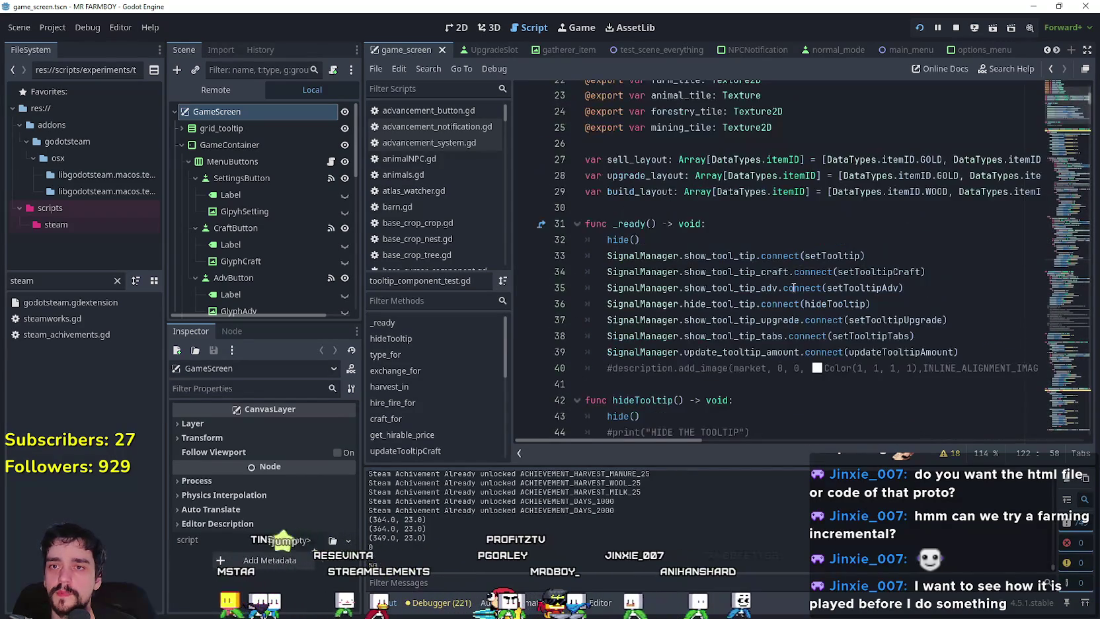
Step: Jump from the setTooltipAdv call on line 35 to its function definition
{"action": "left_click", "coordinate": [827, 304]}
{"action": "left_click", "coordinate": [828, 287]}
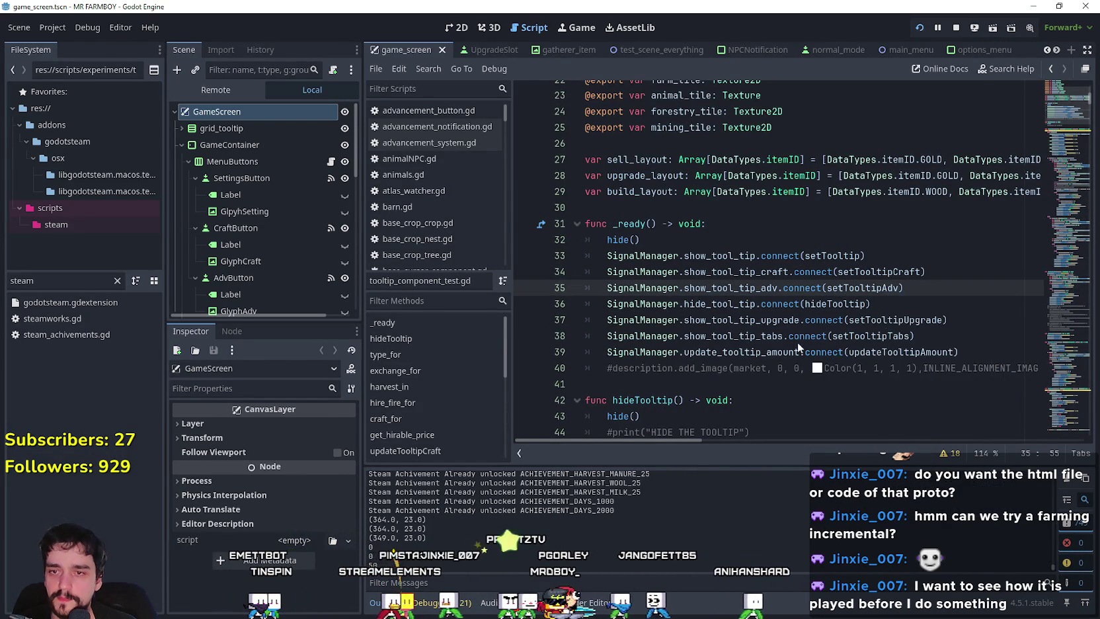
{"action": "left_click", "coordinate": [866, 288], "text": "ctrl"}
{"action": "scroll", "coordinate": [790, 315], "scroll_direction": "down", "scroll_amount": 3}
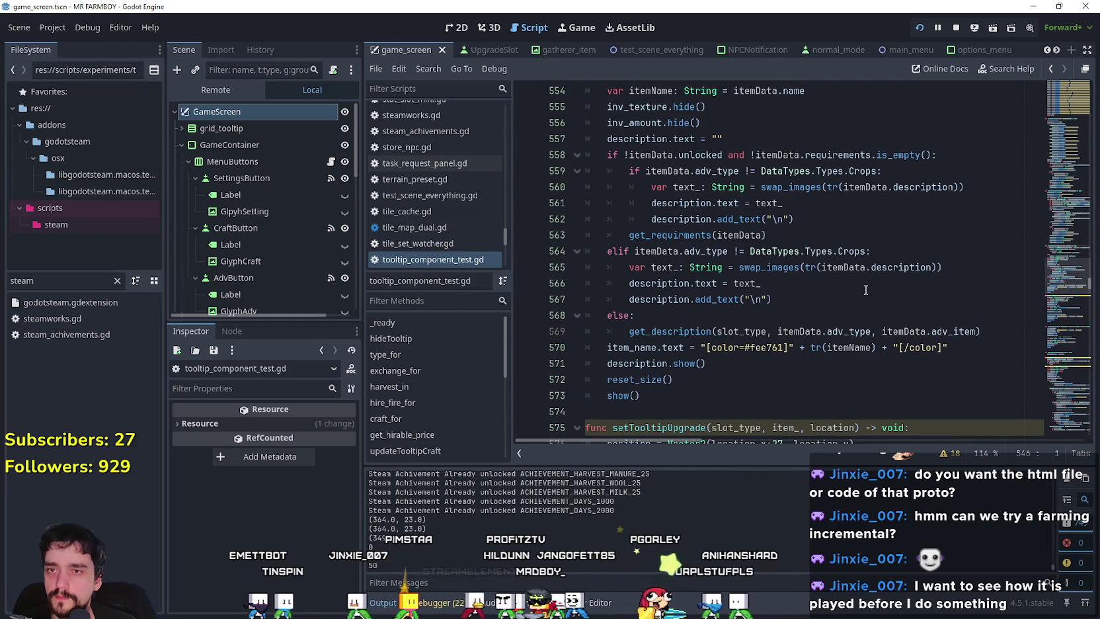
Step: Inspect lines 563–568 around the get_requirments(itemData) call
{"action": "left_click", "coordinate": [843, 229]}
{"action": "scroll", "coordinate": [883, 267], "scroll_direction": "down", "scroll_amount": 2}
{"action": "left_click", "coordinate": [851, 218]}
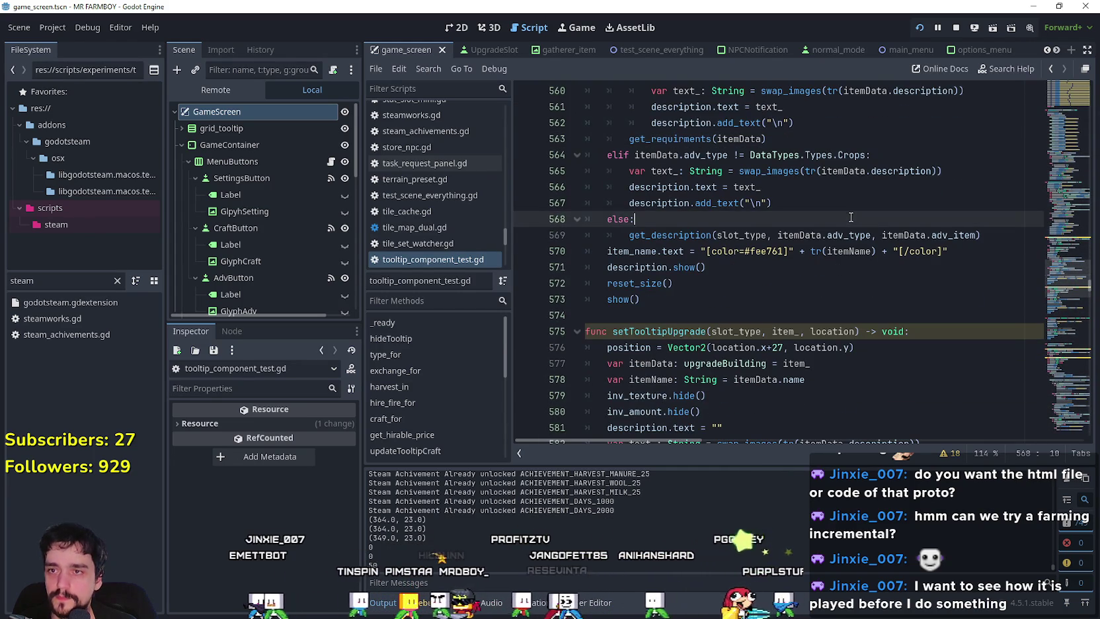
{"action": "left_click", "coordinate": [843, 200]}
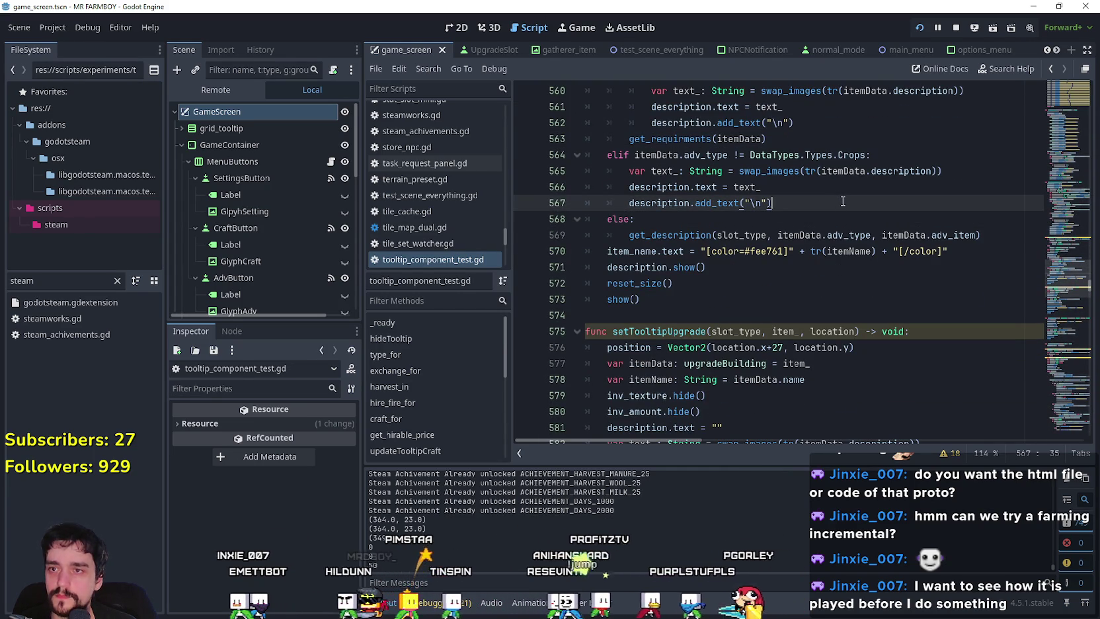
{"action": "scroll", "coordinate": [843, 201], "scroll_direction": "up", "scroll_amount": 1}
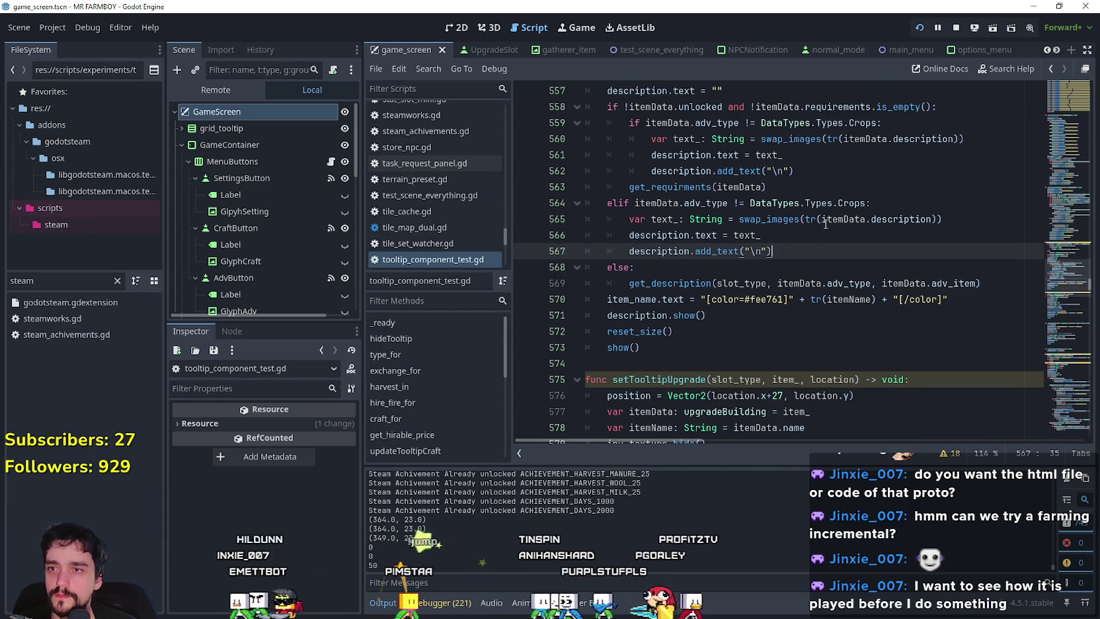
{"action": "scroll", "coordinate": [825, 224], "scroll_direction": "up", "scroll_amount": 2}
Step: Jump to the get_requirments function definition
{"action": "left_click", "coordinate": [687, 284]}
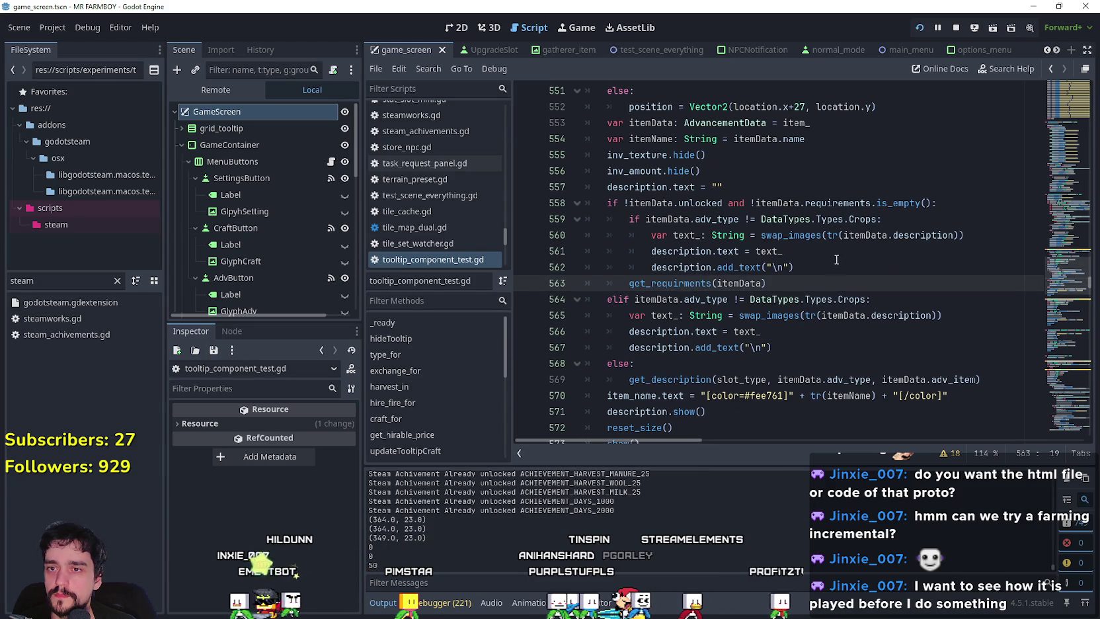
{"action": "right_click", "coordinate": [688, 289]}
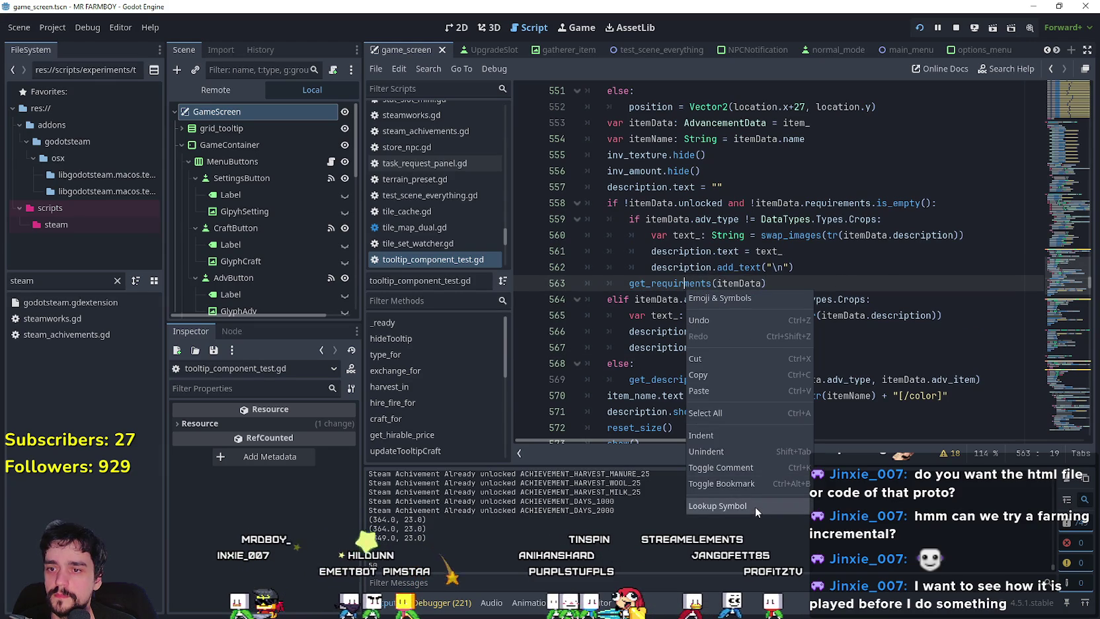
{"action": "left_click", "coordinate": [755, 506]}
{"action": "scroll", "coordinate": [669, 266], "scroll_direction": "down", "scroll_amount": 9}
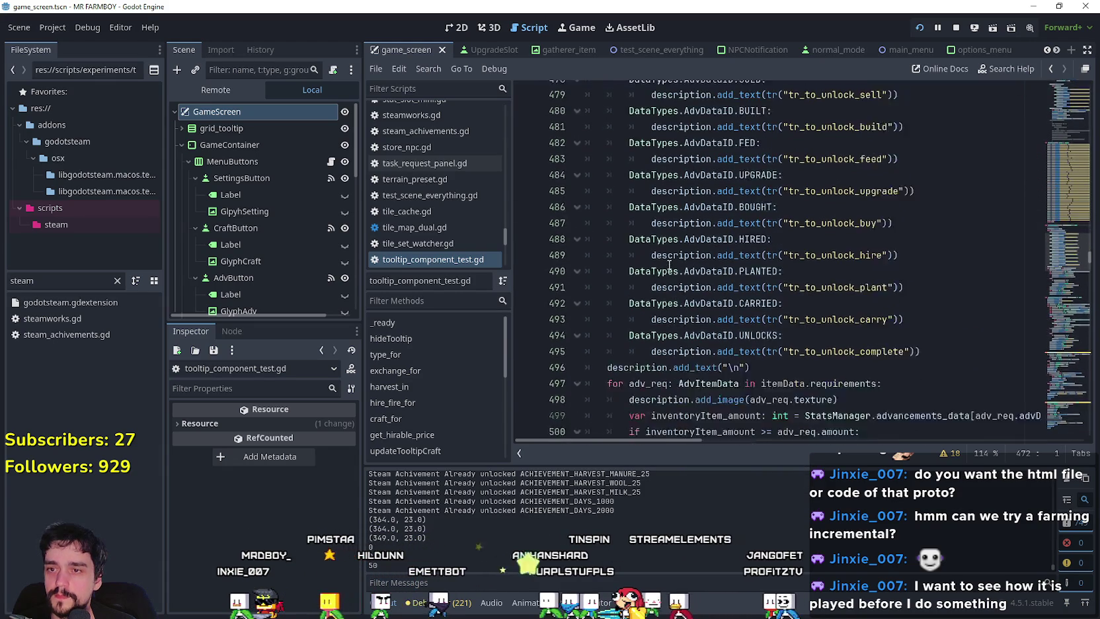
{"action": "scroll", "coordinate": [733, 217], "scroll_direction": "down", "scroll_amount": 2}
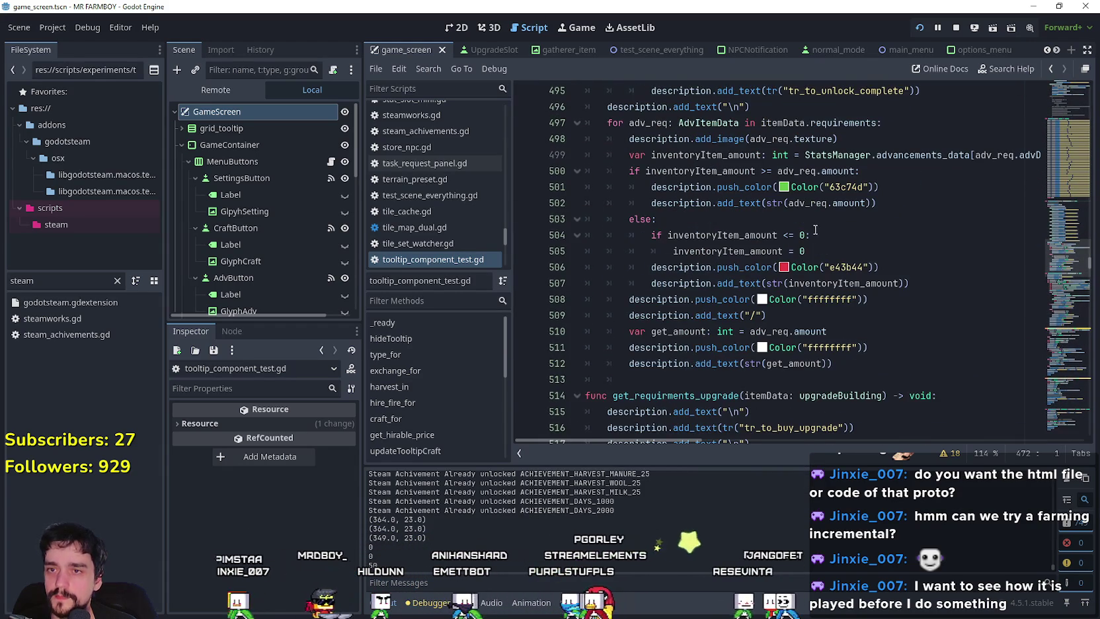
Step: Inspect lines 505–509, where the amount is clamped to 0 and a slash is added
{"action": "left_click", "coordinate": [838, 255]}
{"action": "left_click", "coordinate": [823, 314]}
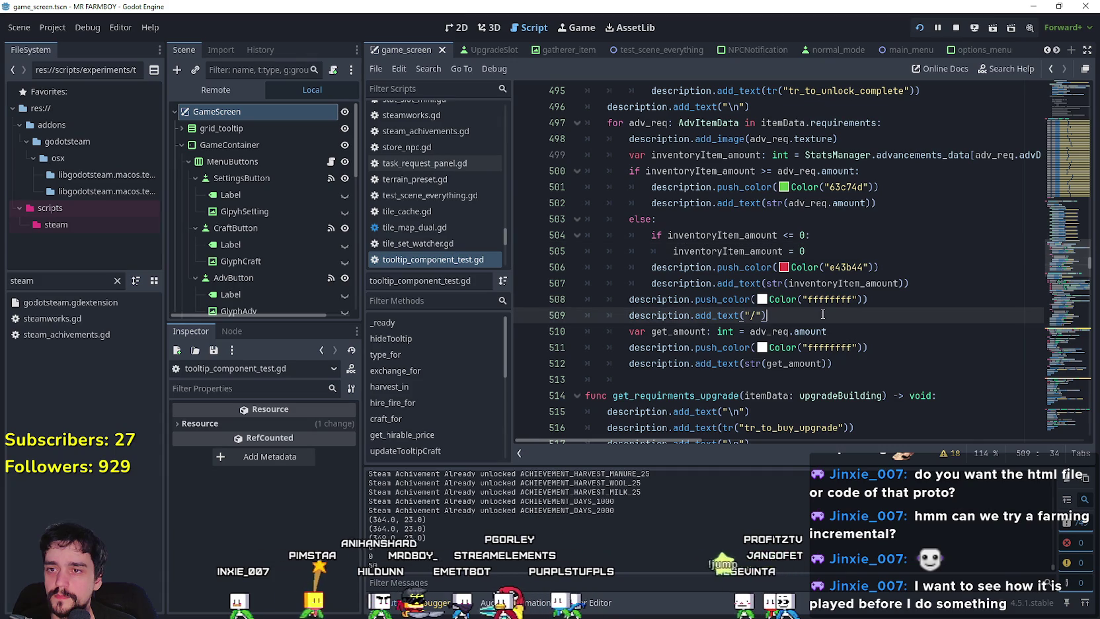
{"action": "left_click", "coordinate": [820, 253]}
{"action": "scroll", "coordinate": [851, 302], "scroll_direction": "up", "scroll_amount": 3}
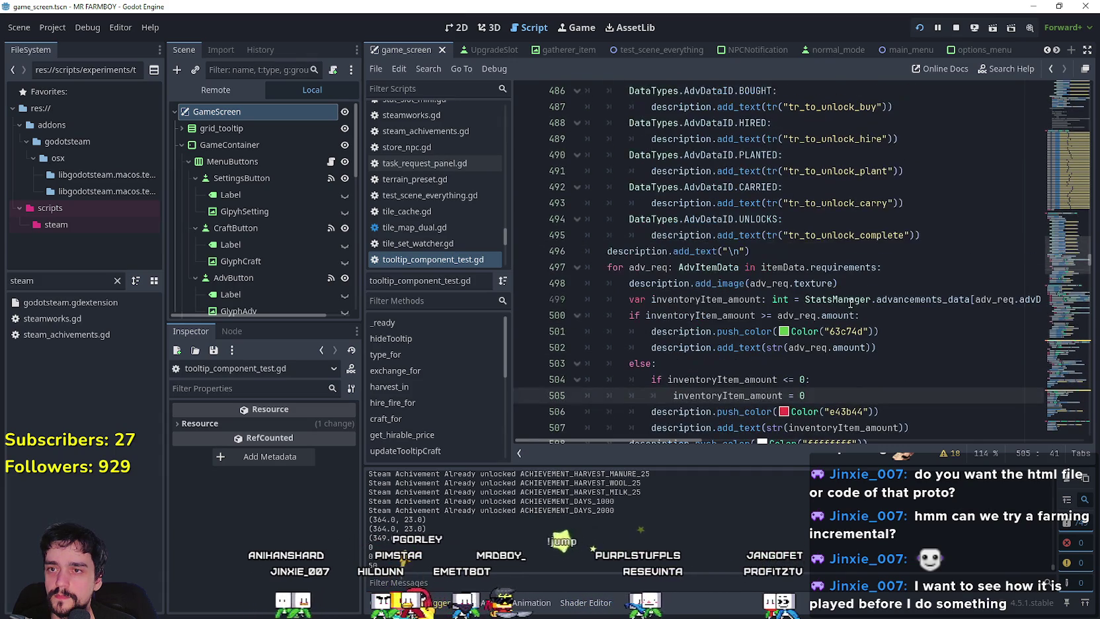
{"action": "scroll", "coordinate": [847, 299], "scroll_direction": "up", "scroll_amount": 9}
{"action": "scroll", "coordinate": [671, 241], "scroll_direction": "down", "scroll_amount": 8}
{"action": "scroll", "coordinate": [671, 241], "scroll_direction": "down", "scroll_amount": 6}
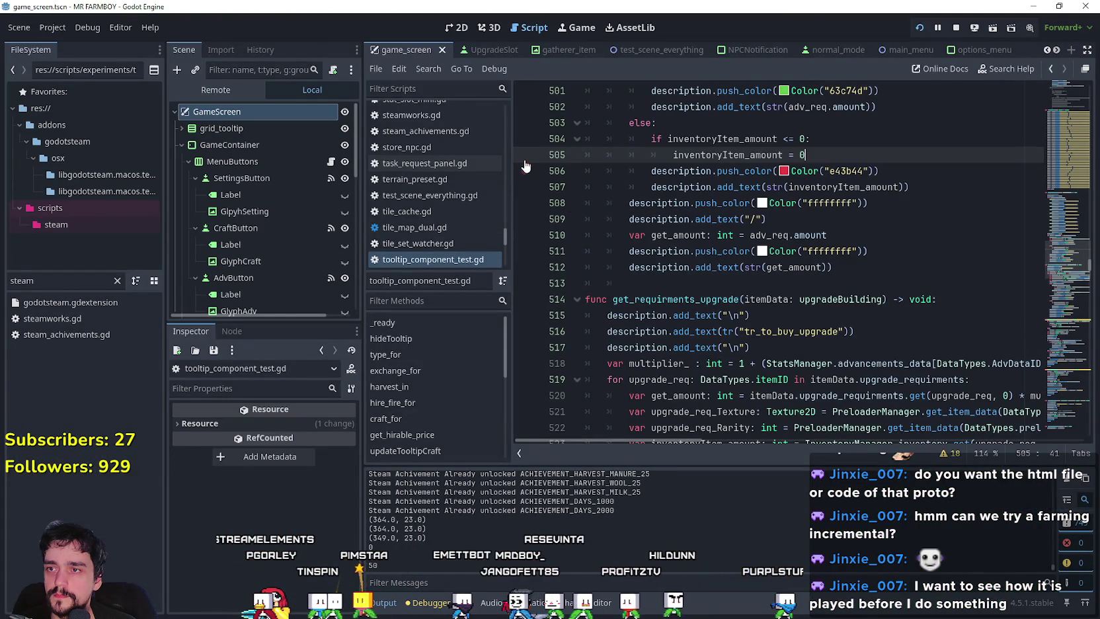
{"action": "scroll", "coordinate": [702, 226], "scroll_direction": "up", "scroll_amount": 2}
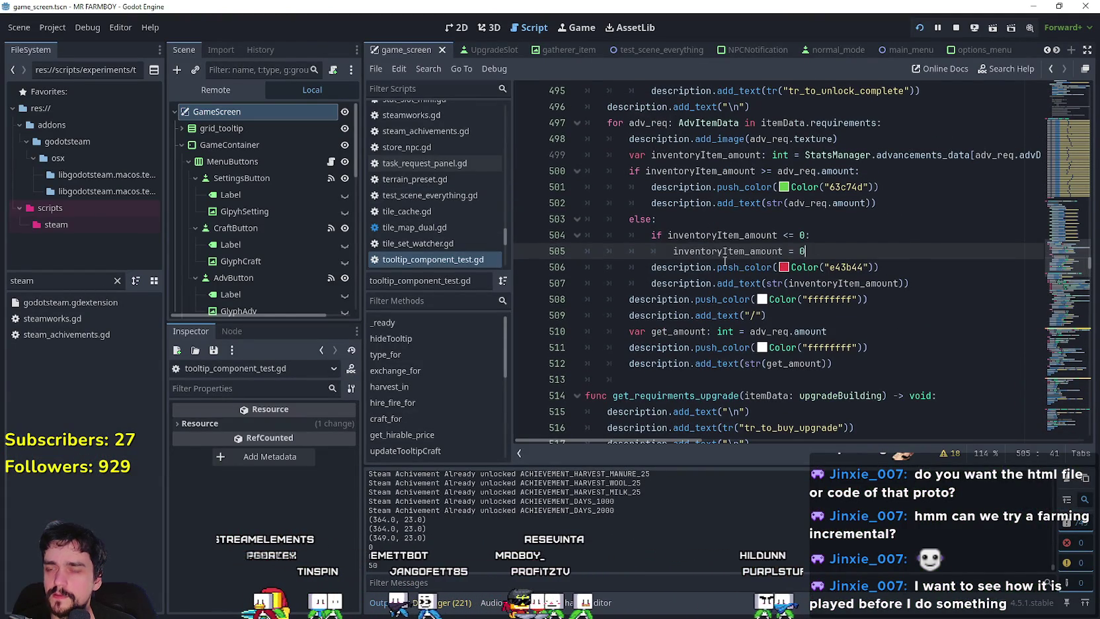
{"action": "scroll", "coordinate": [701, 259], "scroll_direction": "down", "scroll_amount": 4}
Step: Return to the top of the script and right-click the setTooltipAdv connection in _ready
{"action": "left_click", "coordinate": [653, 193]}
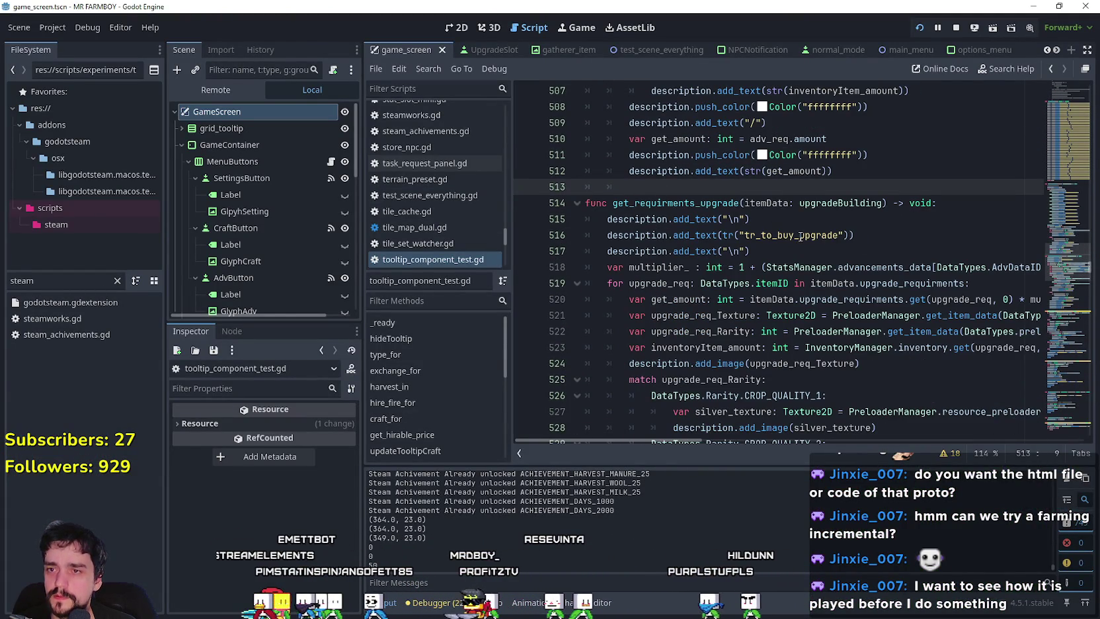
{"action": "scroll", "coordinate": [727, 210], "scroll_direction": "down", "scroll_amount": 6}
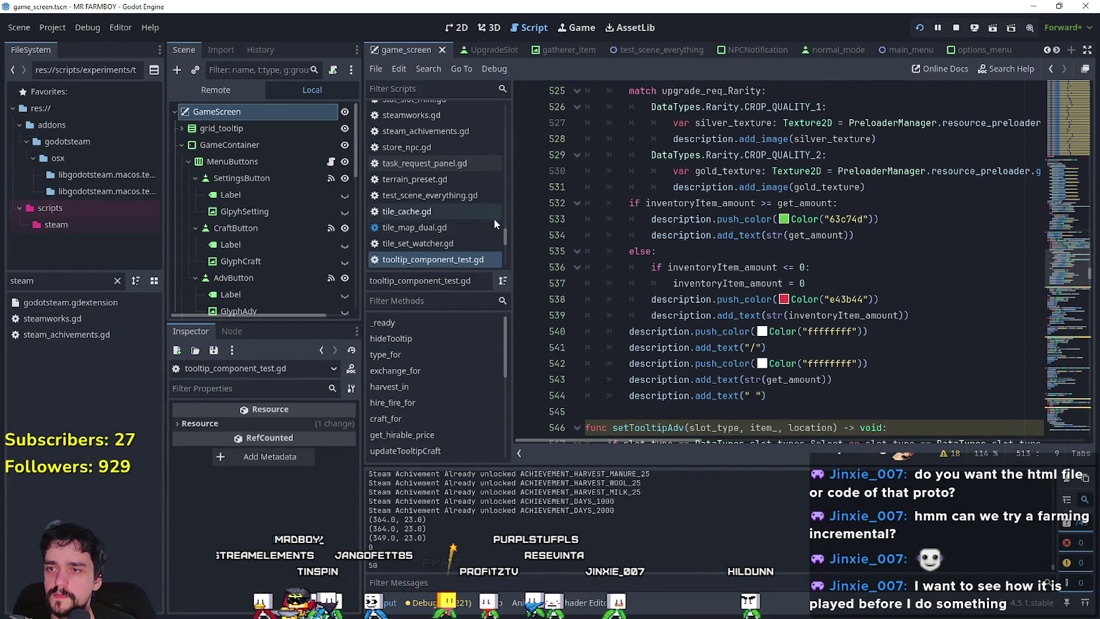
{"action": "scroll", "coordinate": [628, 242], "scroll_direction": "up", "scroll_amount": 3}
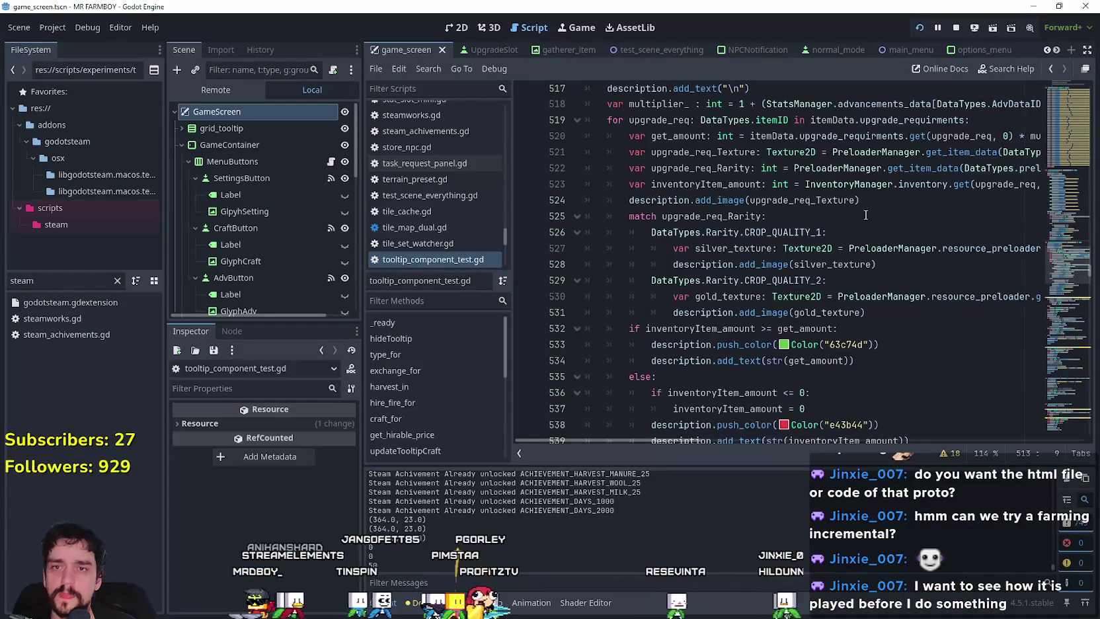
{"action": "scroll", "coordinate": [865, 215], "scroll_direction": "up", "scroll_amount": 8}
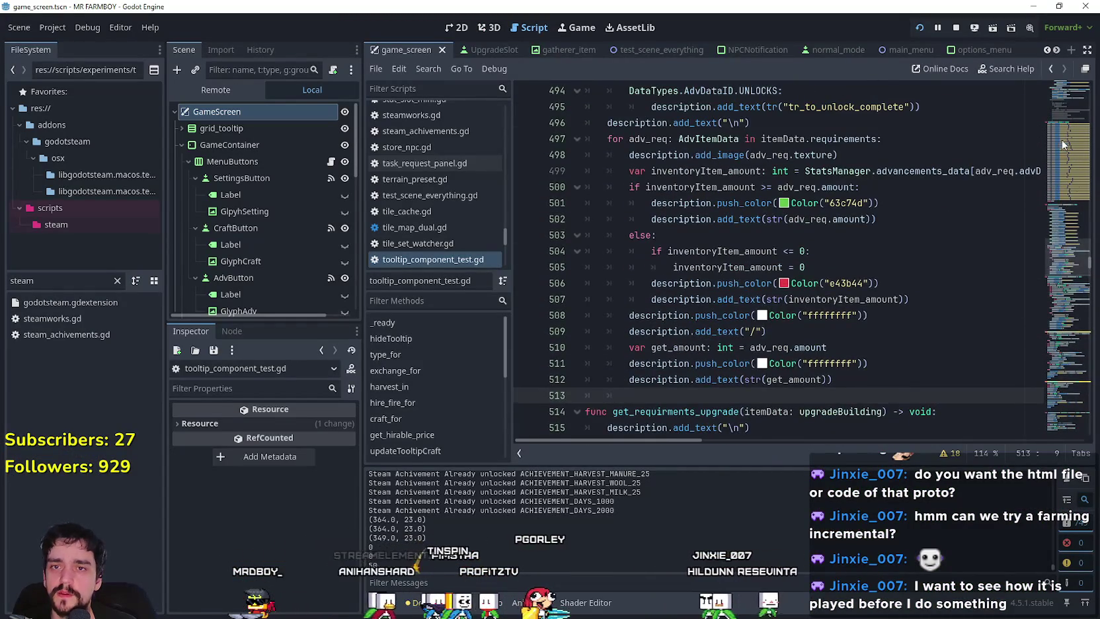
{"action": "scroll", "coordinate": [1063, 145], "scroll_direction": "up", "scroll_amount": 15}
{"action": "left_click_drag", "start_coordinate": [1064, 237], "coordinate": [1041, 82]}
{"action": "scroll", "coordinate": [1037, 96], "scroll_direction": "down", "scroll_amount": 8}
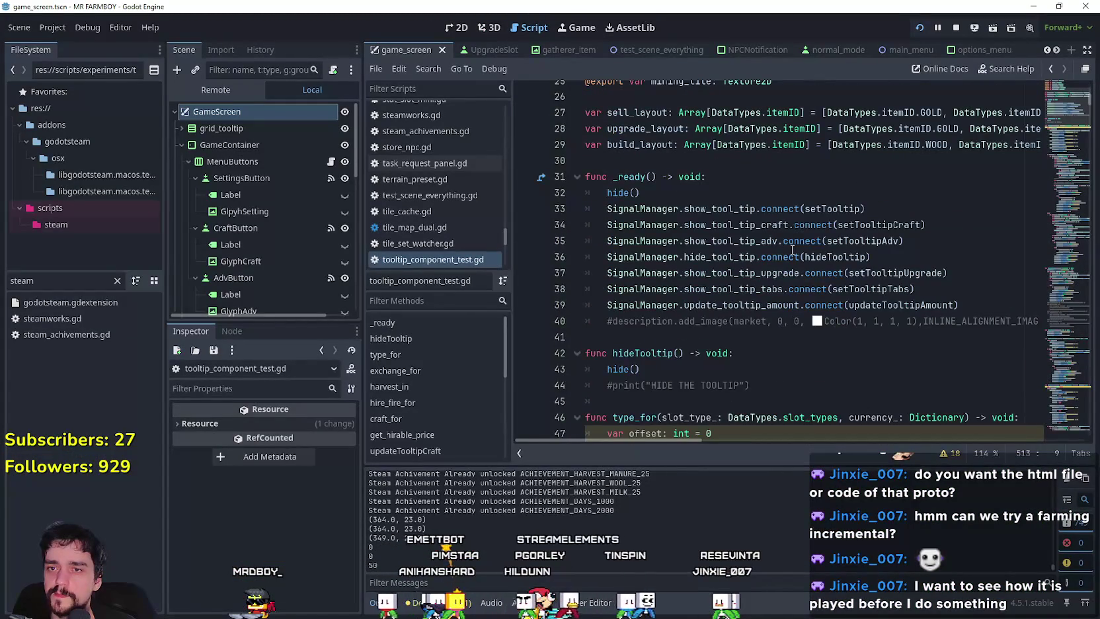
{"action": "right_click", "coordinate": [873, 242]}
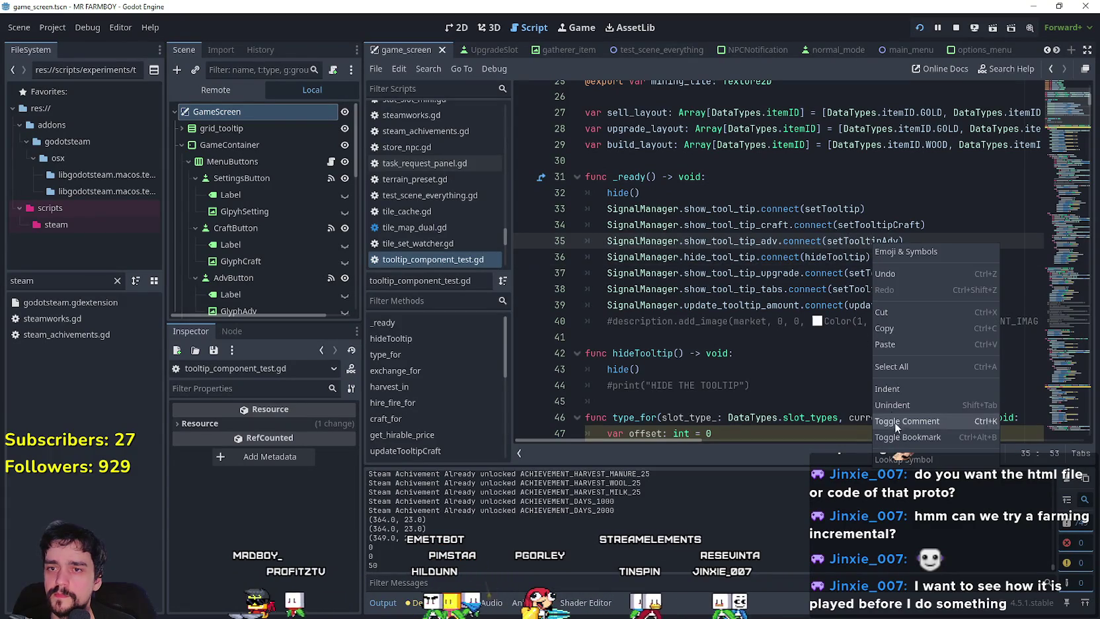
Step: Look up setTooltipAdv and set a breakpoint on line 562 at the get_requirments call
{"action": "left_click", "coordinate": [914, 461]}
{"action": "scroll", "coordinate": [663, 273], "scroll_direction": "down", "scroll_amount": 5}
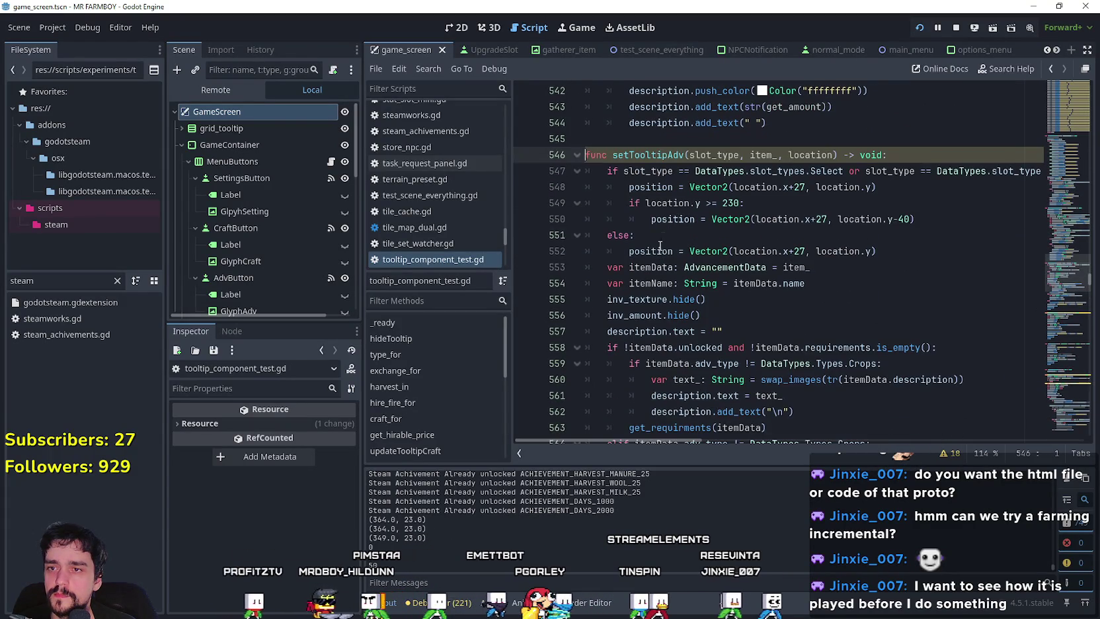
{"action": "left_click", "coordinate": [683, 236]}
{"action": "scroll", "coordinate": [688, 234], "scroll_direction": "down", "scroll_amount": 3}
{"action": "left_click", "coordinate": [709, 233]}
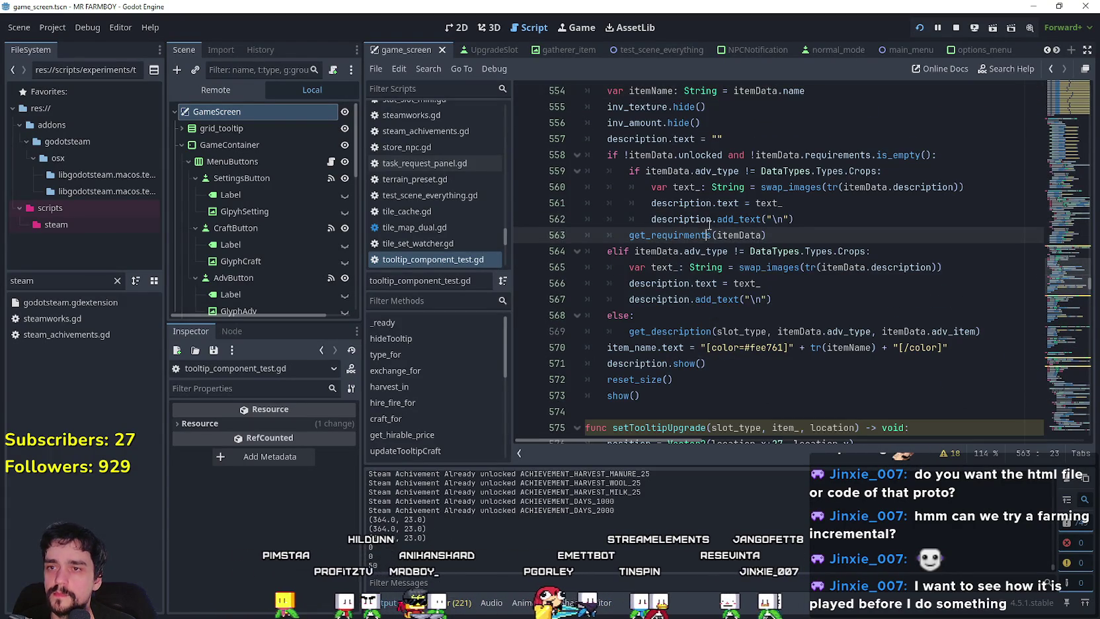
{"action": "left_click", "coordinate": [730, 225]}
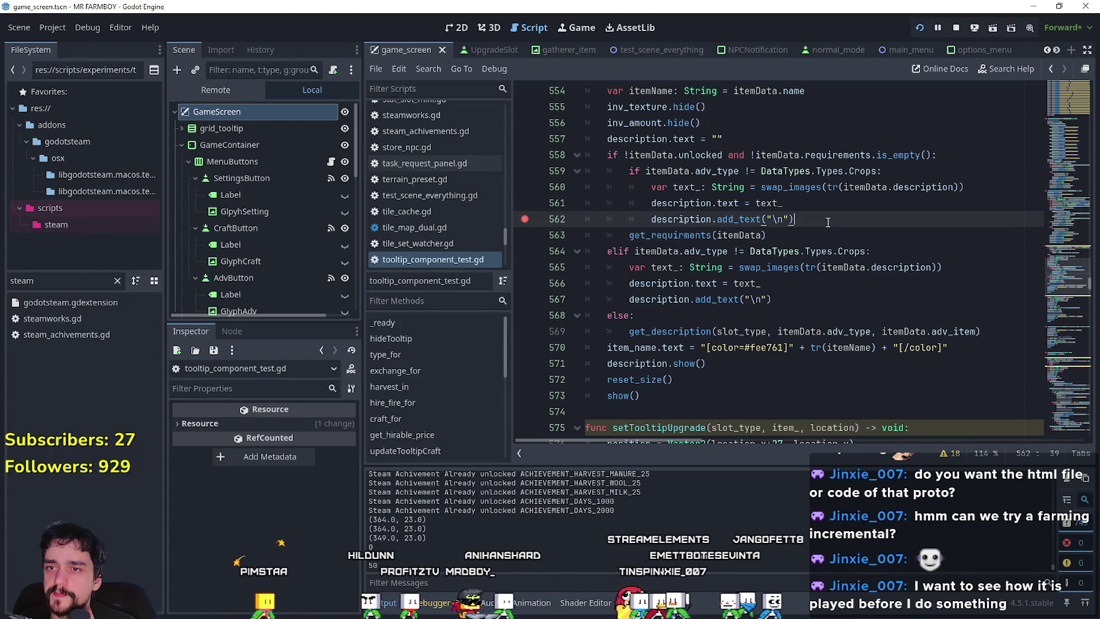
Step: Test the tooltip in the game, then set a breakpoint on line 567 in the crops branch
{"action": "key", "text": "alt+Tab"}
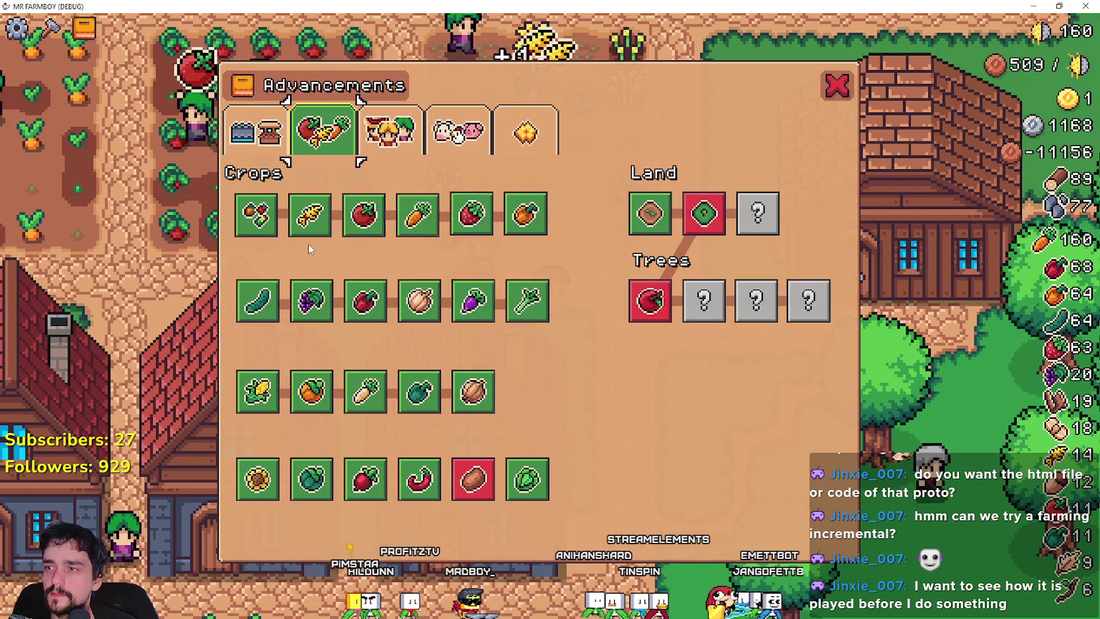
{"action": "key", "text": "alt+Tab"}
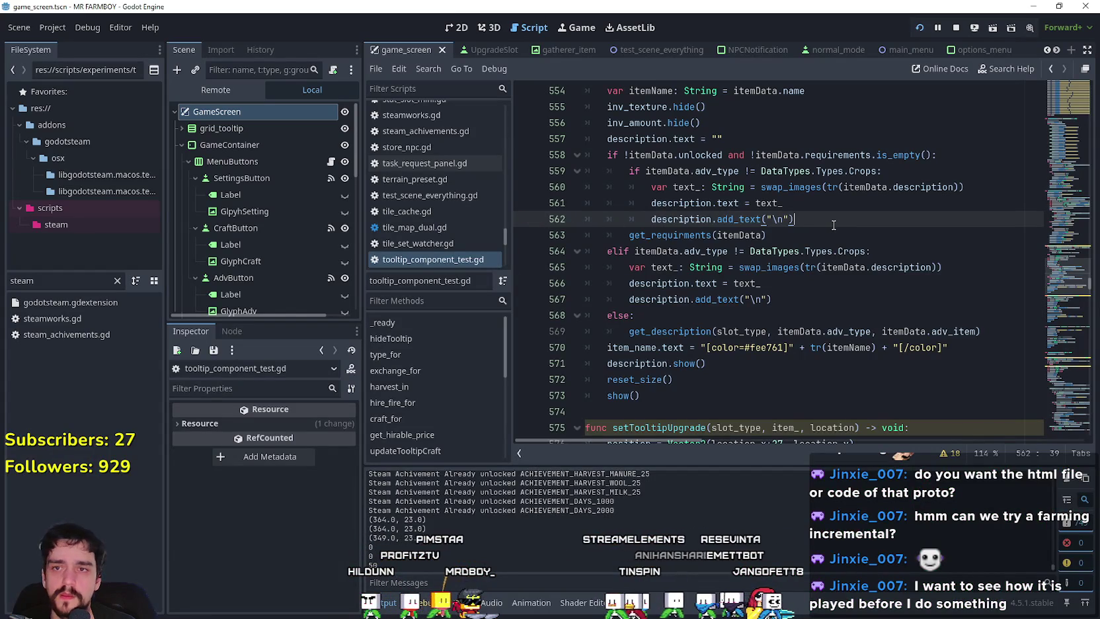
{"action": "left_click", "coordinate": [681, 289]}
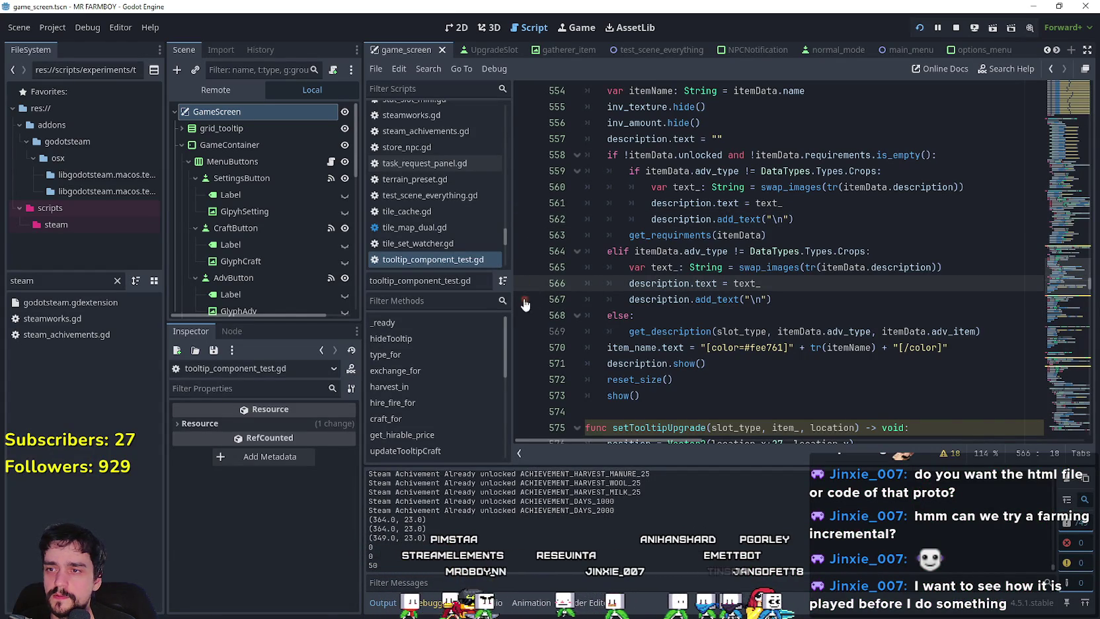
{"action": "left_click", "coordinate": [836, 298]}
Step: Set a breakpoint on line 569's get_description call and trigger it in the game
{"action": "key", "text": "alt+Tab"}
{"action": "mouse_move", "coordinate": [312, 216]}
{"action": "key", "text": "alt+Tab"}
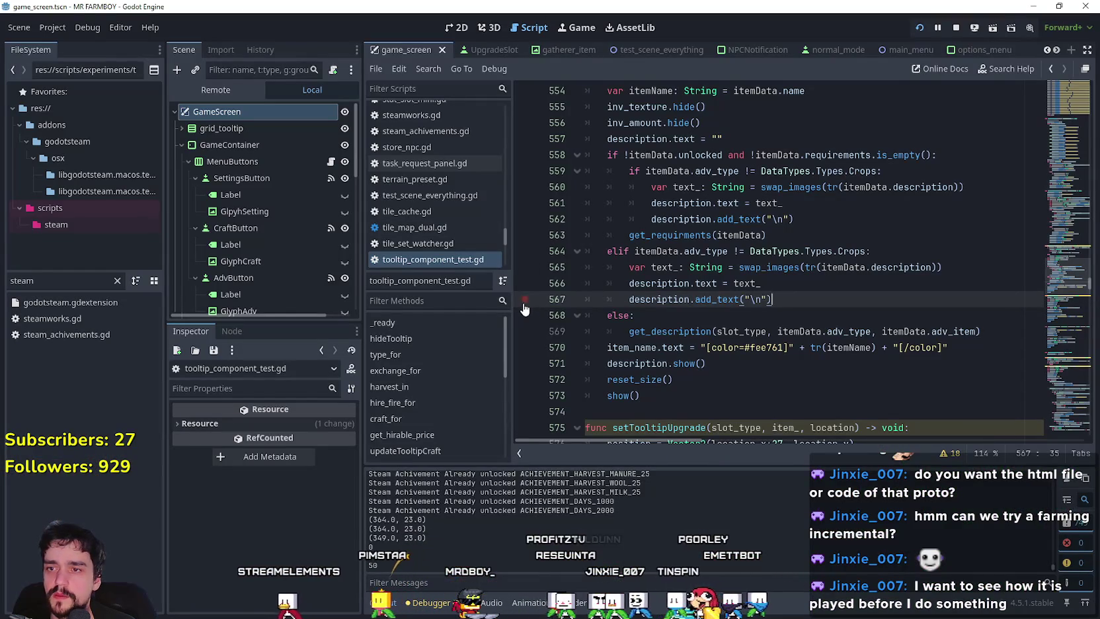
{"action": "left_click", "coordinate": [625, 346]}
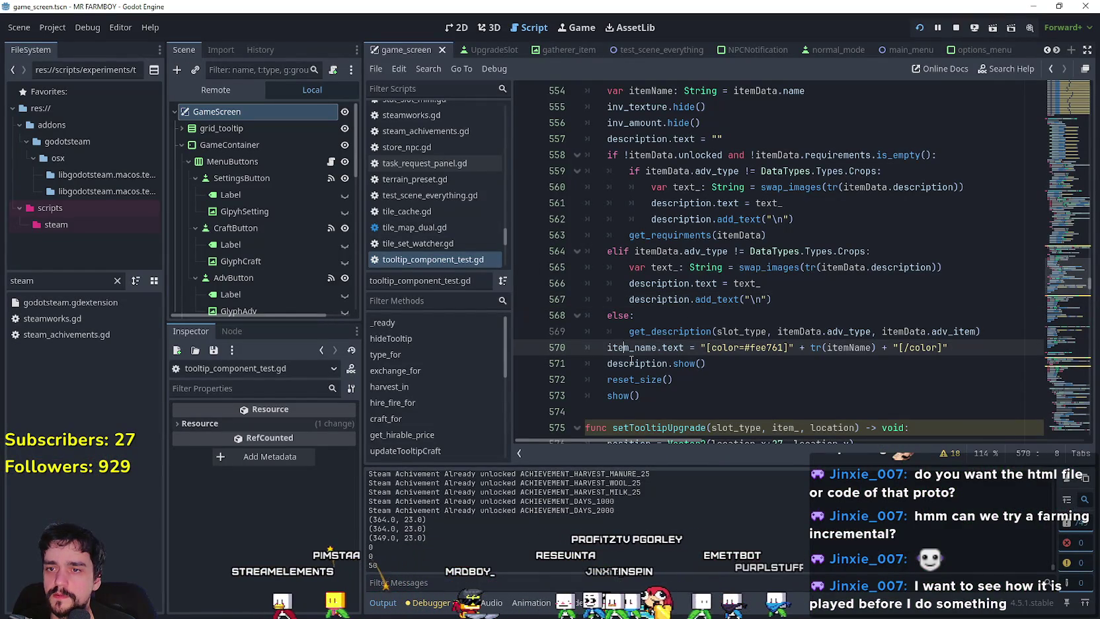
{"action": "left_click", "coordinate": [524, 331]}
{"action": "key", "text": "alt+Tab"}
{"action": "mouse_move", "coordinate": [529, 339]}
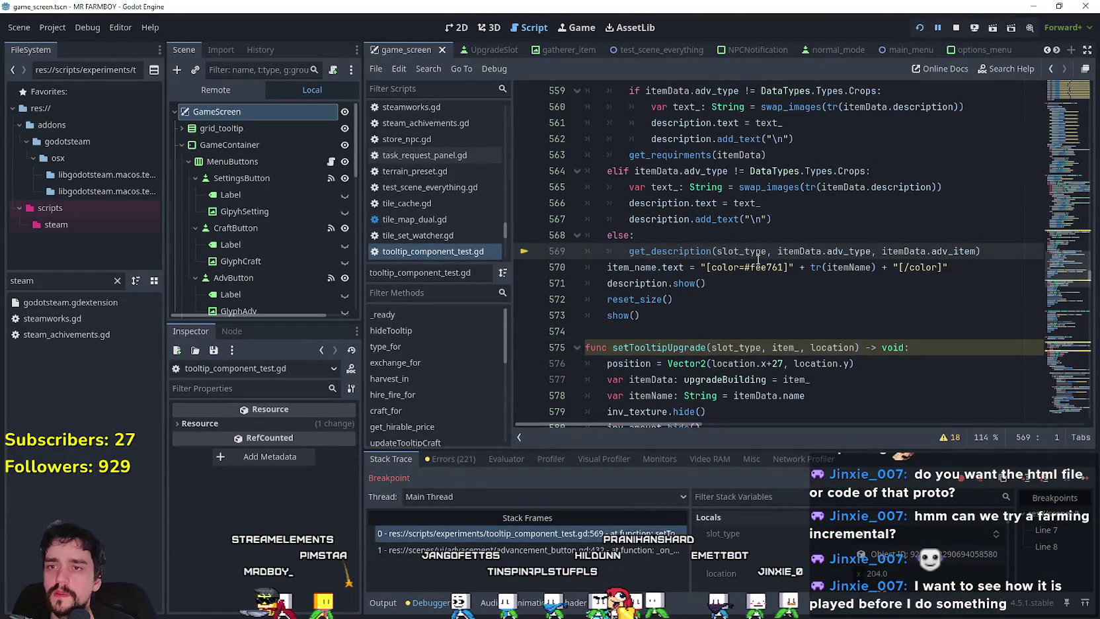
Step: Look up the get_description function definition and read through it
{"action": "right_click", "coordinate": [695, 251]}
{"action": "left_click", "coordinate": [748, 363]}
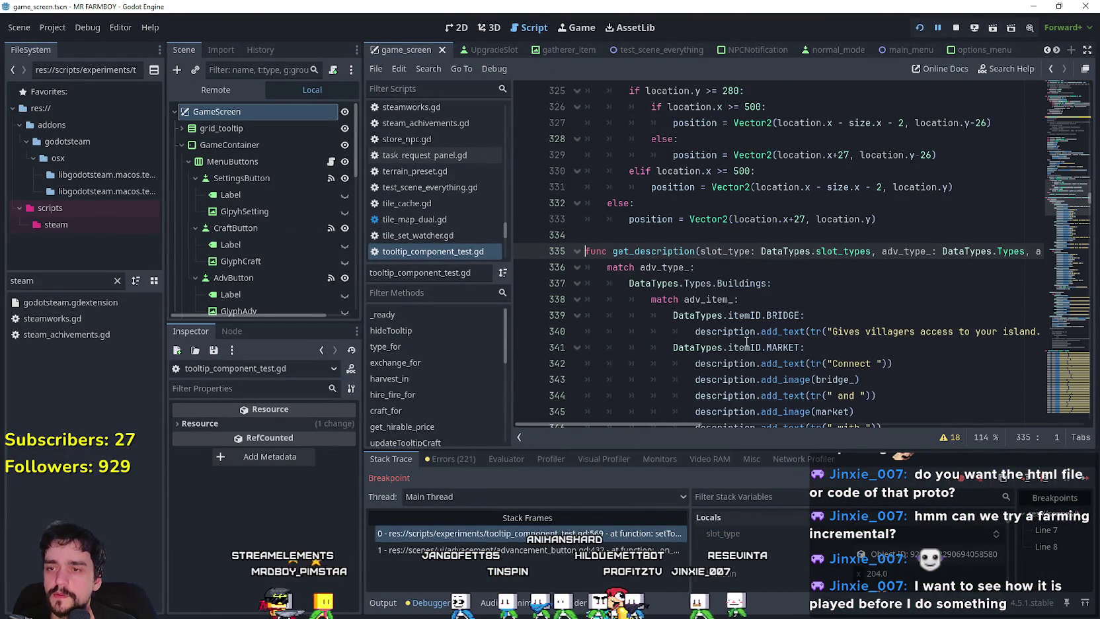
{"action": "scroll", "coordinate": [710, 231], "scroll_direction": "down", "scroll_amount": 2}
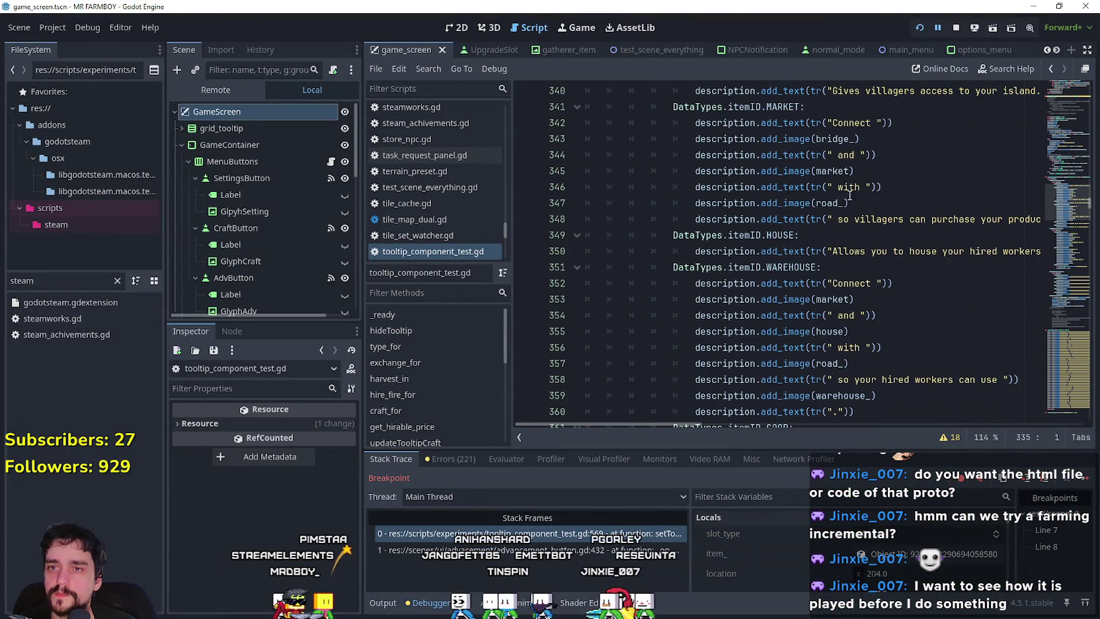
{"action": "scroll", "coordinate": [850, 196], "scroll_direction": "down", "scroll_amount": 2}
{"action": "scroll", "coordinate": [879, 260], "scroll_direction": "up", "scroll_amount": 3}
{"action": "scroll", "coordinate": [722, 318], "scroll_direction": "up", "scroll_amount": 1}
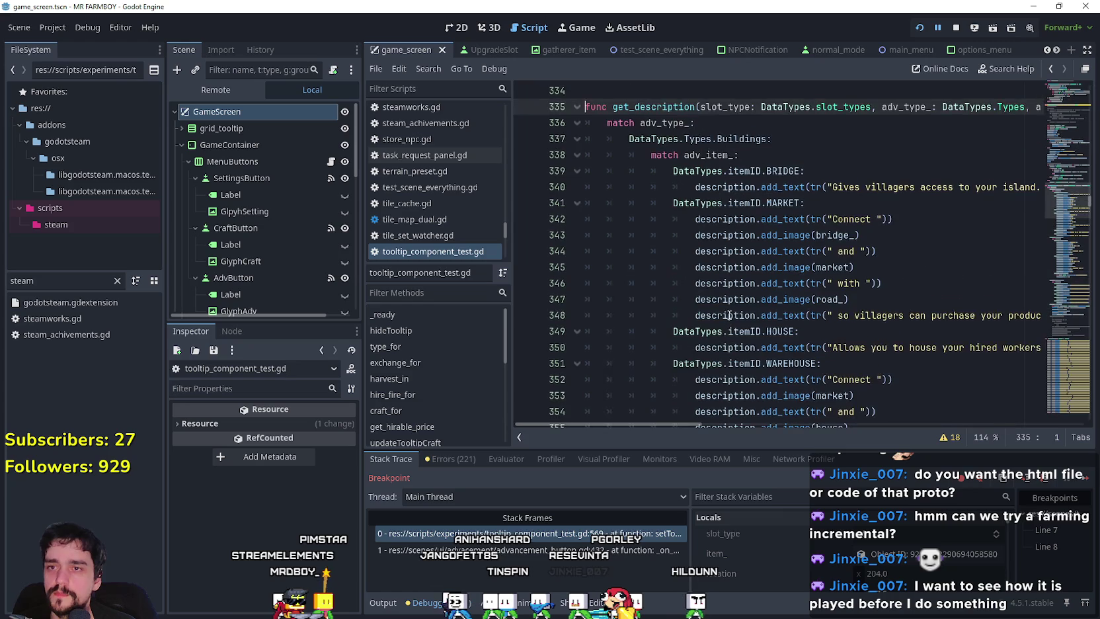
{"action": "scroll", "coordinate": [727, 307], "scroll_direction": "down", "scroll_amount": 7}
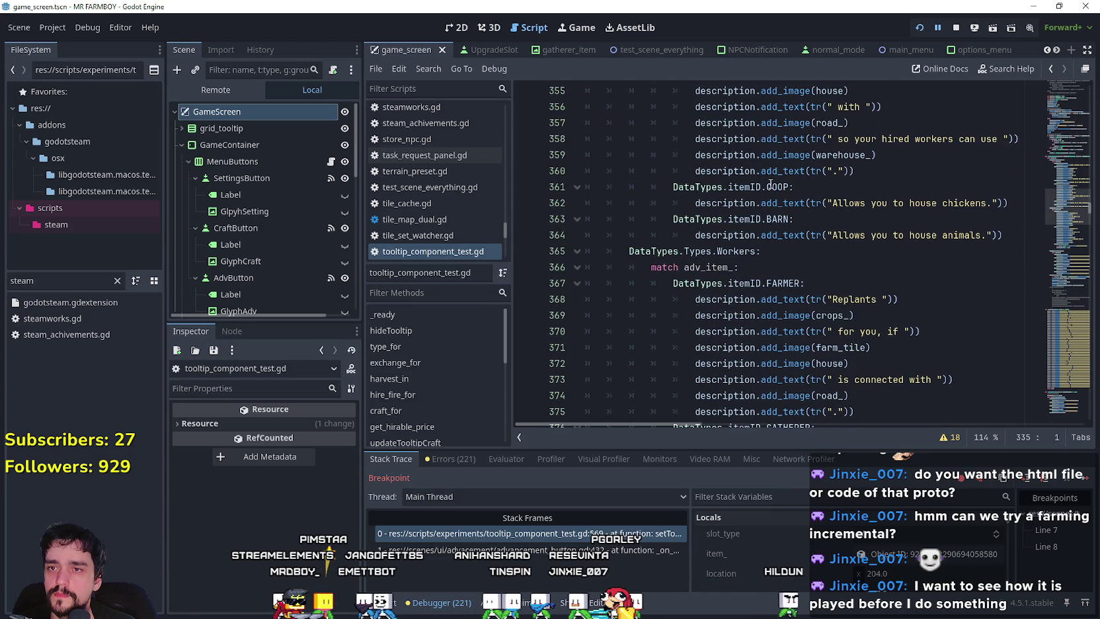
{"action": "scroll", "coordinate": [770, 185], "scroll_direction": "down", "scroll_amount": 7}
{"action": "scroll", "coordinate": [734, 214], "scroll_direction": "down", "scroll_amount": 6}
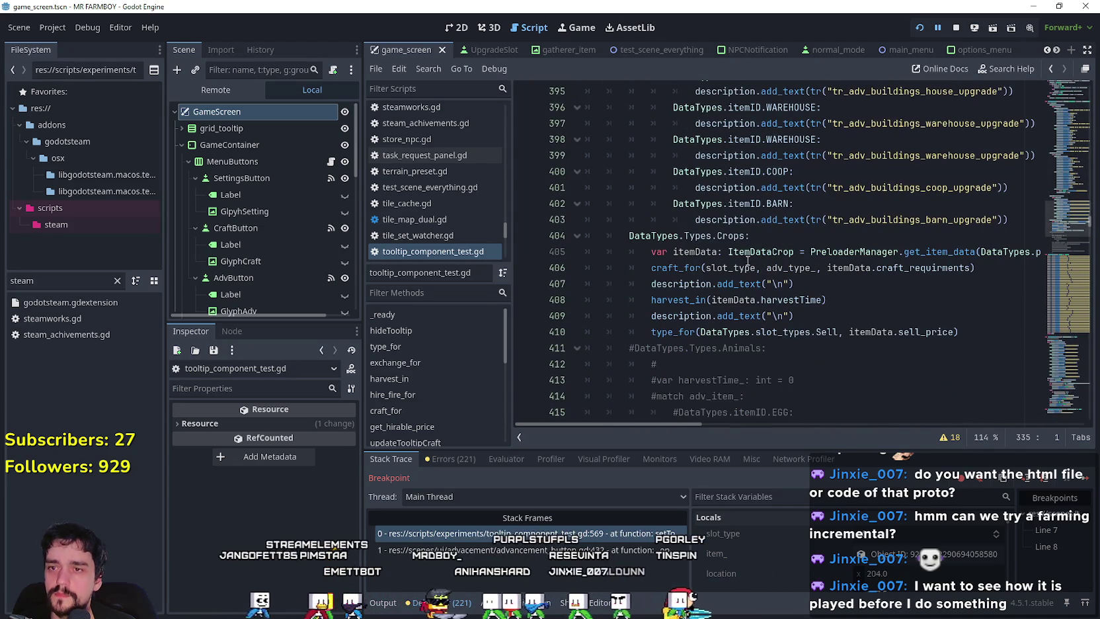
Step: Look up craft_for from line 406 and read its add_text lines 205–206
{"action": "double_click", "coordinate": [671, 266]}
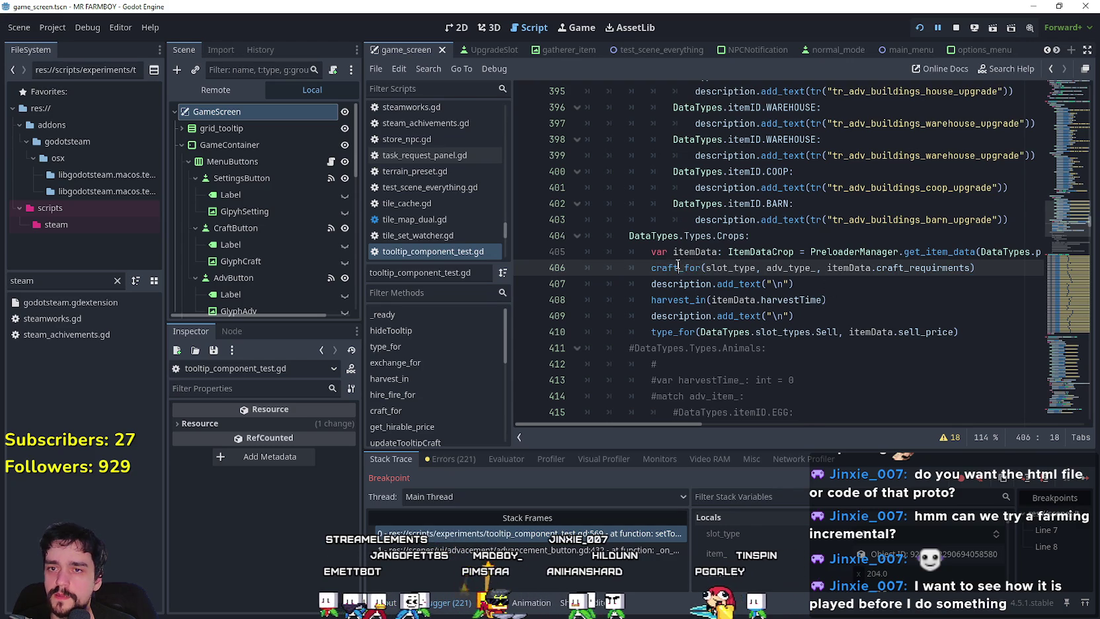
{"action": "right_click", "coordinate": [678, 266]}
{"action": "left_click", "coordinate": [726, 480]}
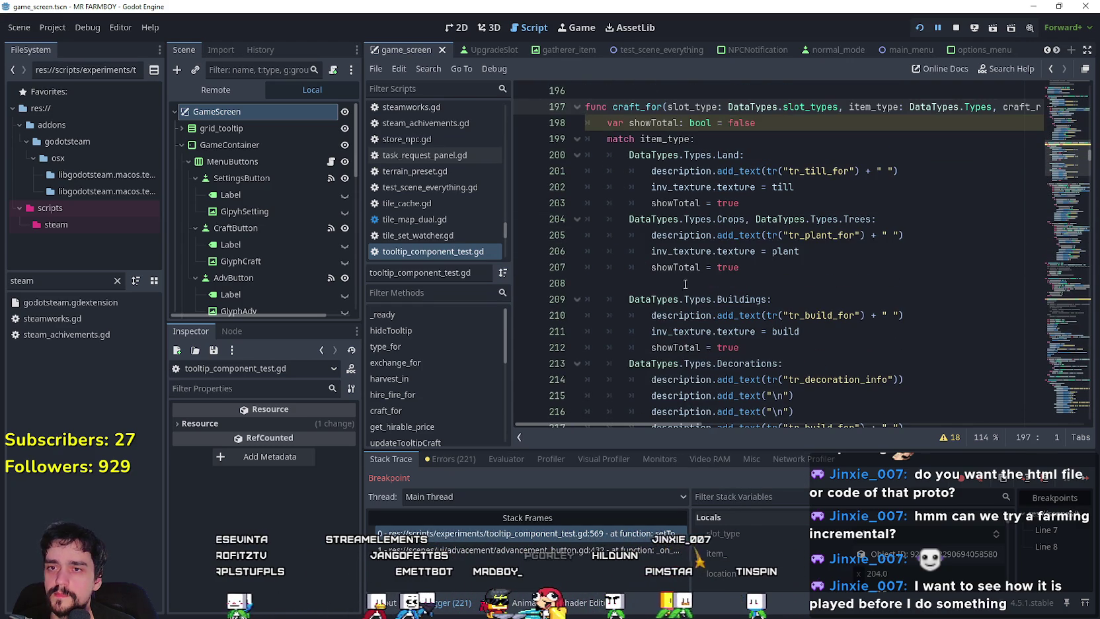
{"action": "double_click", "coordinate": [742, 236]}
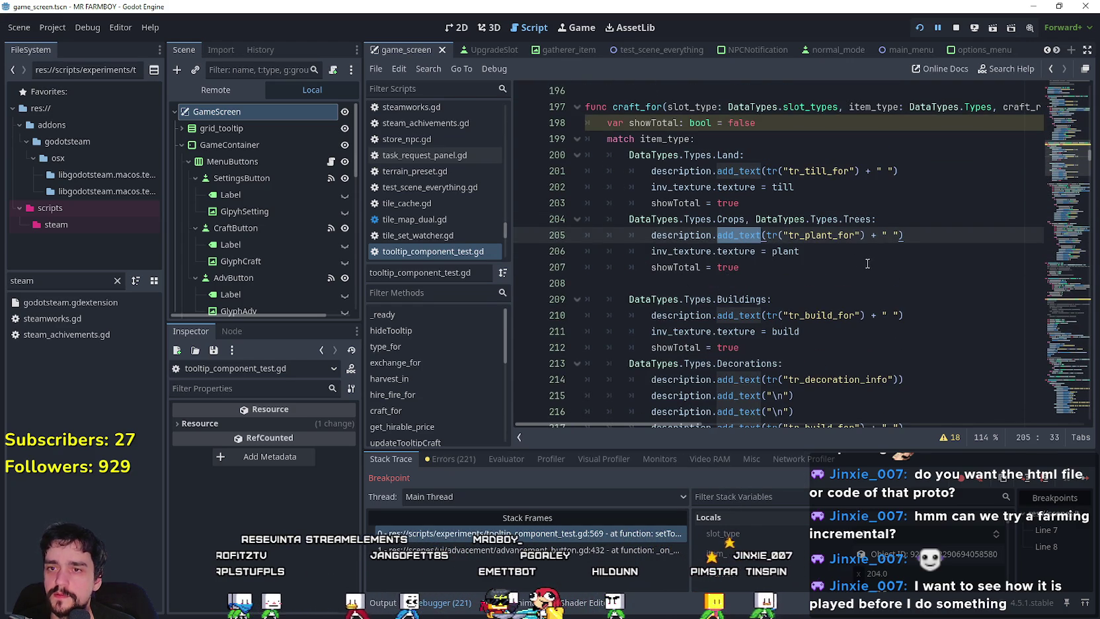
{"action": "left_click", "coordinate": [826, 252]}
{"action": "scroll", "coordinate": [753, 242], "scroll_direction": "down", "scroll_amount": 2}
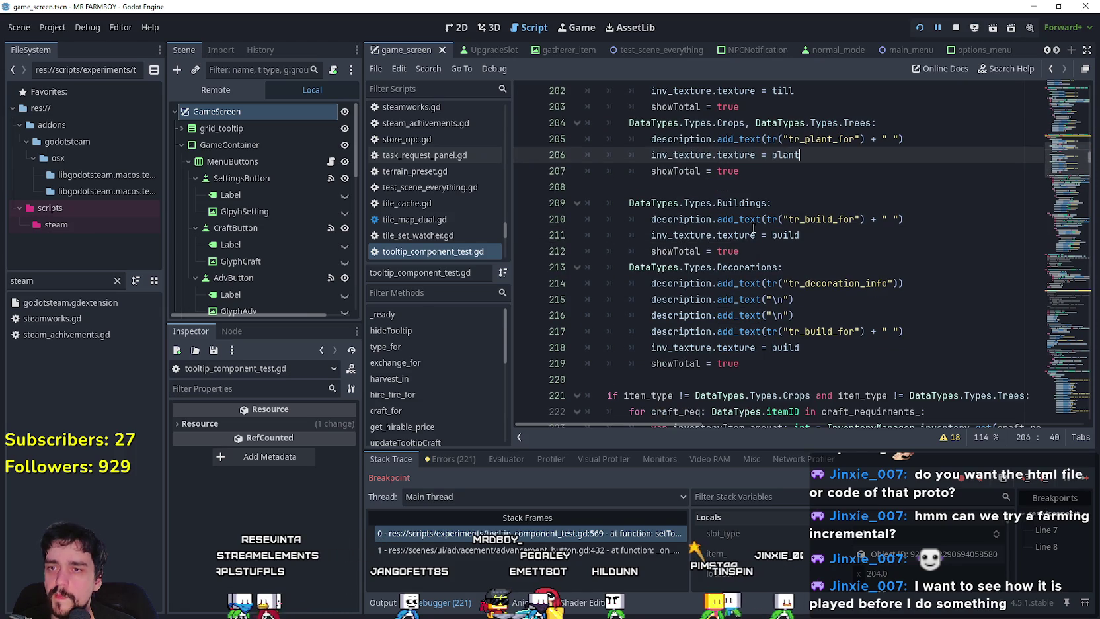
{"action": "scroll", "coordinate": [763, 251], "scroll_direction": "down", "scroll_amount": 1}
{"action": "scroll", "coordinate": [760, 258], "scroll_direction": "up", "scroll_amount": 5}
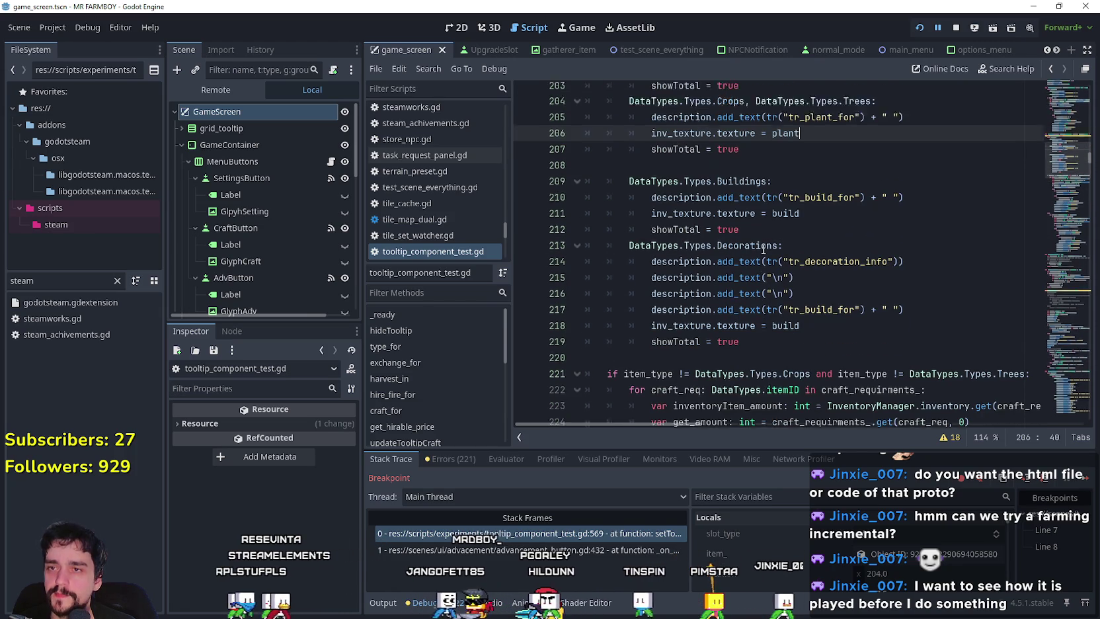
{"action": "scroll", "coordinate": [756, 270], "scroll_direction": "down", "scroll_amount": 2}
{"action": "scroll", "coordinate": [755, 270], "scroll_direction": "down", "scroll_amount": 4}
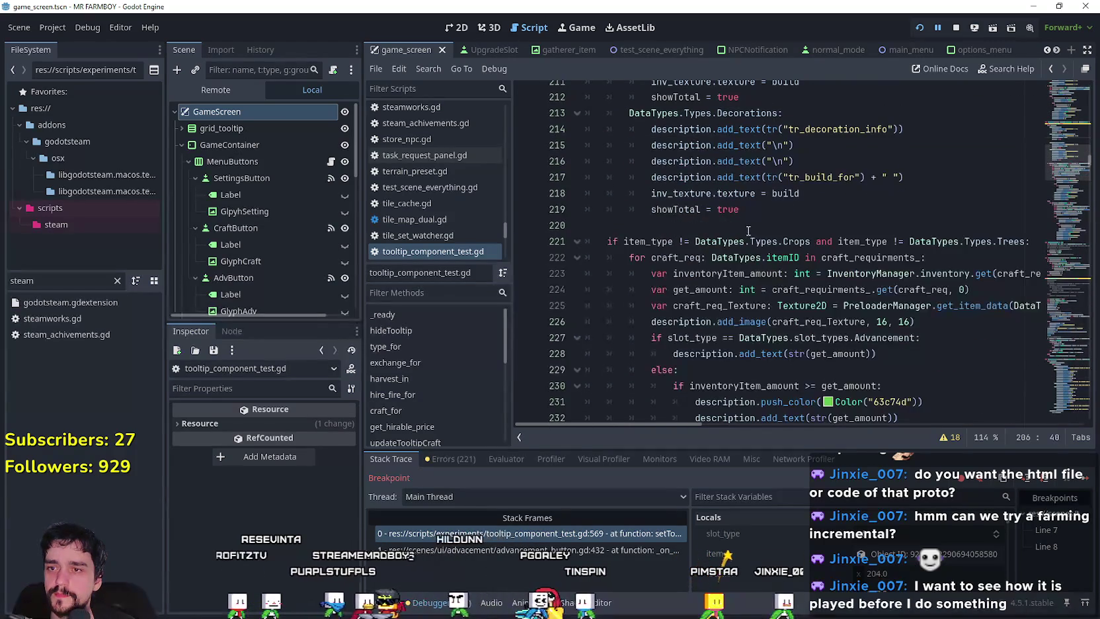
Step: Inspect the Advancement slot check on lines 227–228 of craft_for
{"action": "left_click", "coordinate": [749, 226]}
{"action": "scroll", "coordinate": [712, 302], "scroll_direction": "down", "scroll_amount": 1}
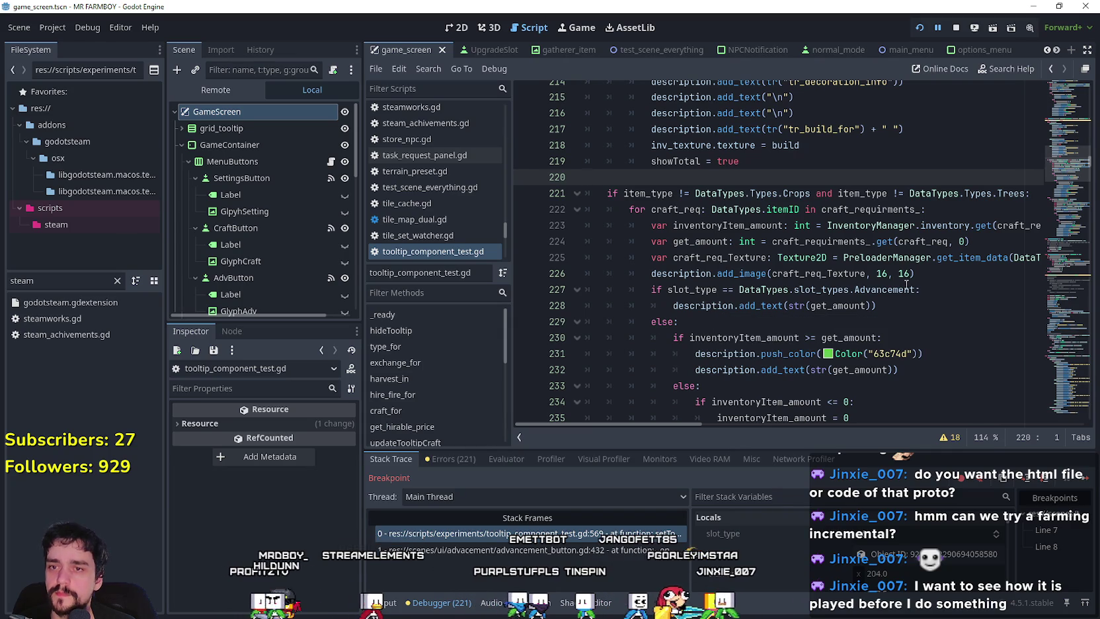
{"action": "double_click", "coordinate": [885, 290]}
{"action": "scroll", "coordinate": [709, 290], "scroll_direction": "down", "scroll_amount": 4}
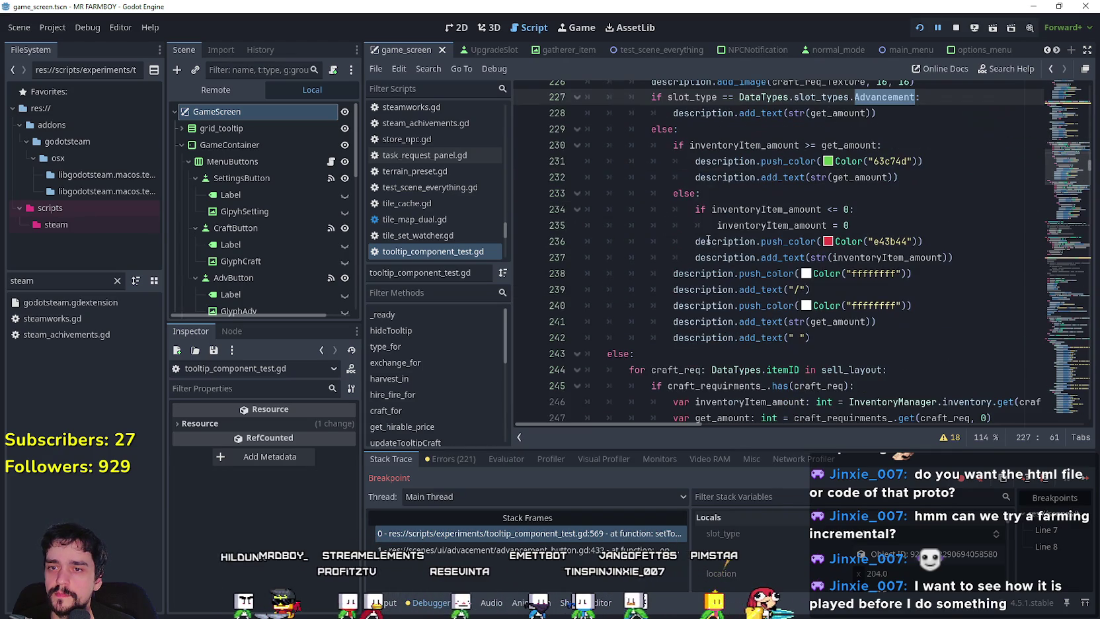
{"action": "scroll", "coordinate": [696, 206], "scroll_direction": "up", "scroll_amount": 2}
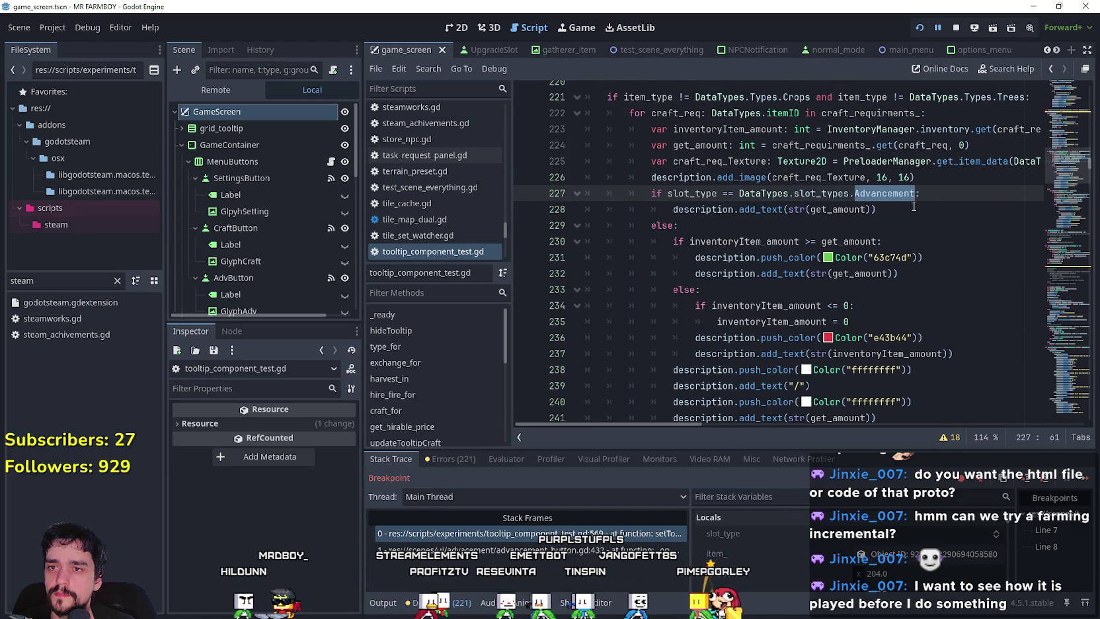
{"action": "left_click", "coordinate": [906, 209]}
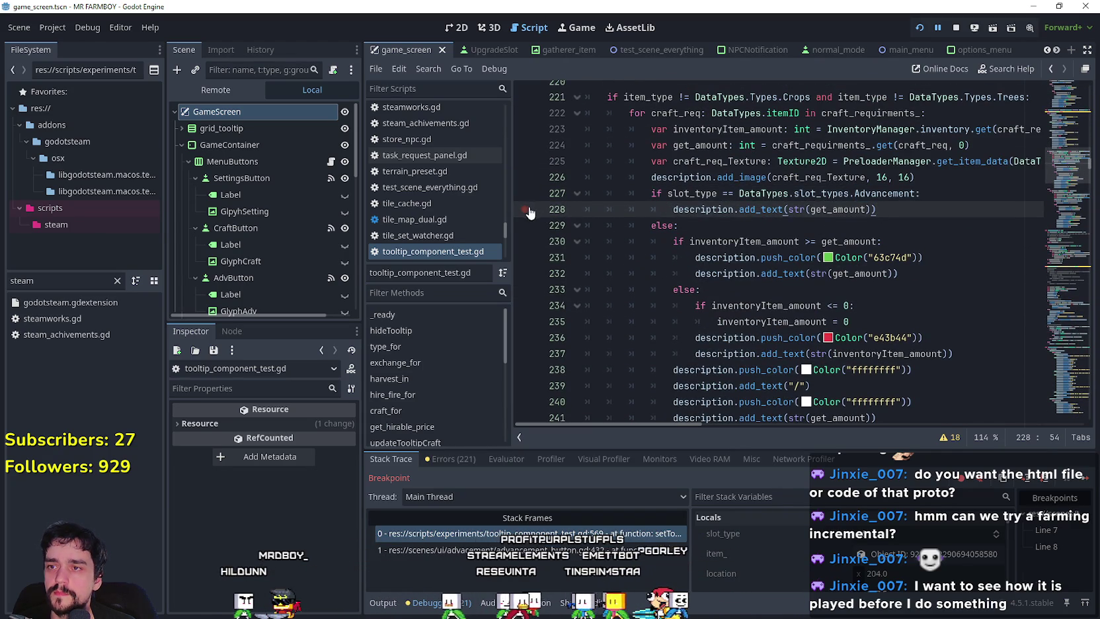
Step: Resume the game, add a breakpoint on line 205, then hover a crop and continue past the break
{"action": "key", "text": "F12"}
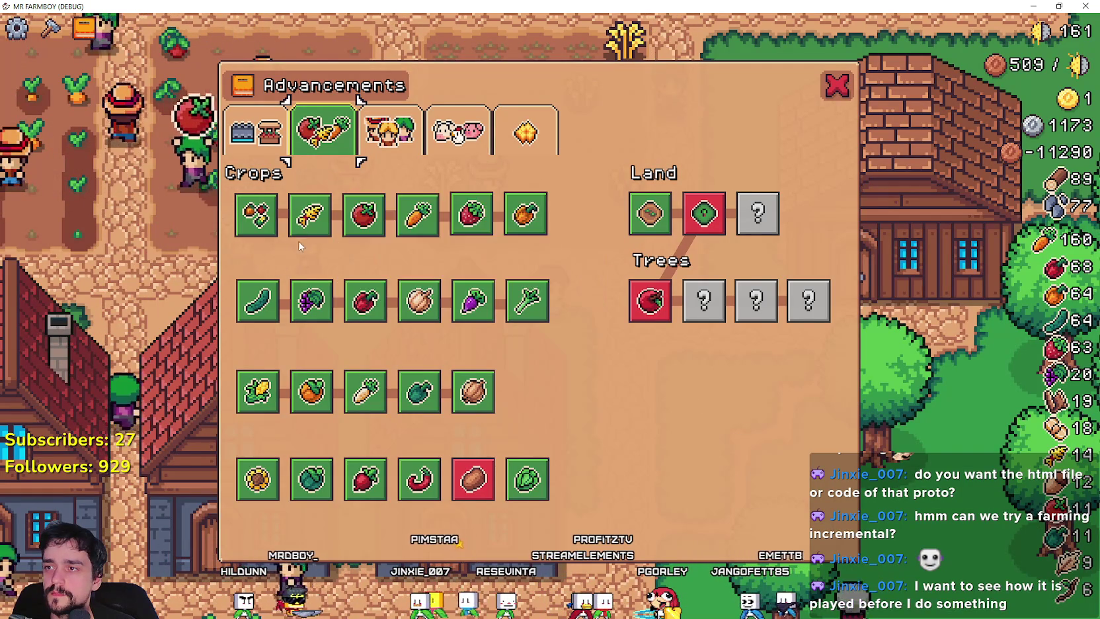
{"action": "key", "text": "alt+Tab"}
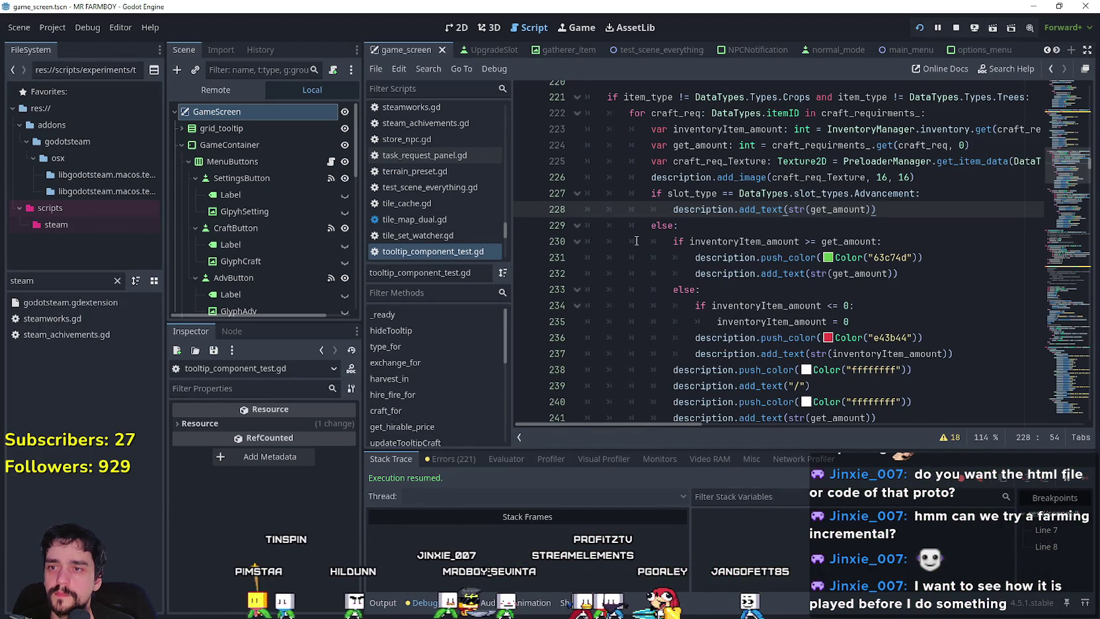
{"action": "scroll", "coordinate": [634, 224], "scroll_direction": "down", "scroll_amount": 4}
{"action": "scroll", "coordinate": [639, 214], "scroll_direction": "up", "scroll_amount": 9}
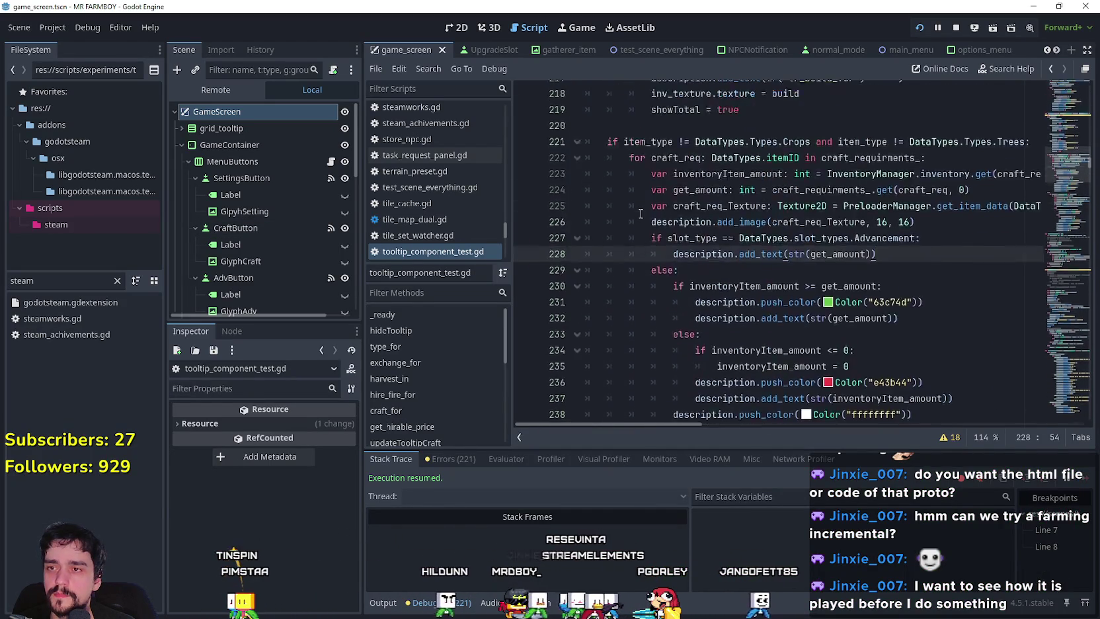
{"action": "scroll", "coordinate": [643, 287], "scroll_direction": "up", "scroll_amount": 3}
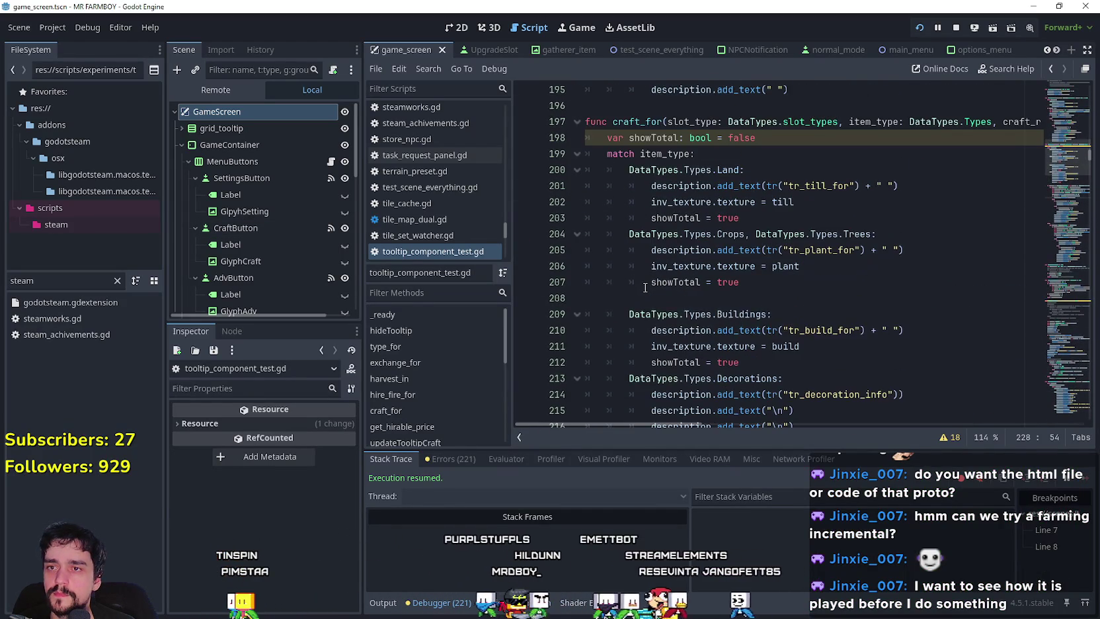
{"action": "left_click", "coordinate": [645, 251]}
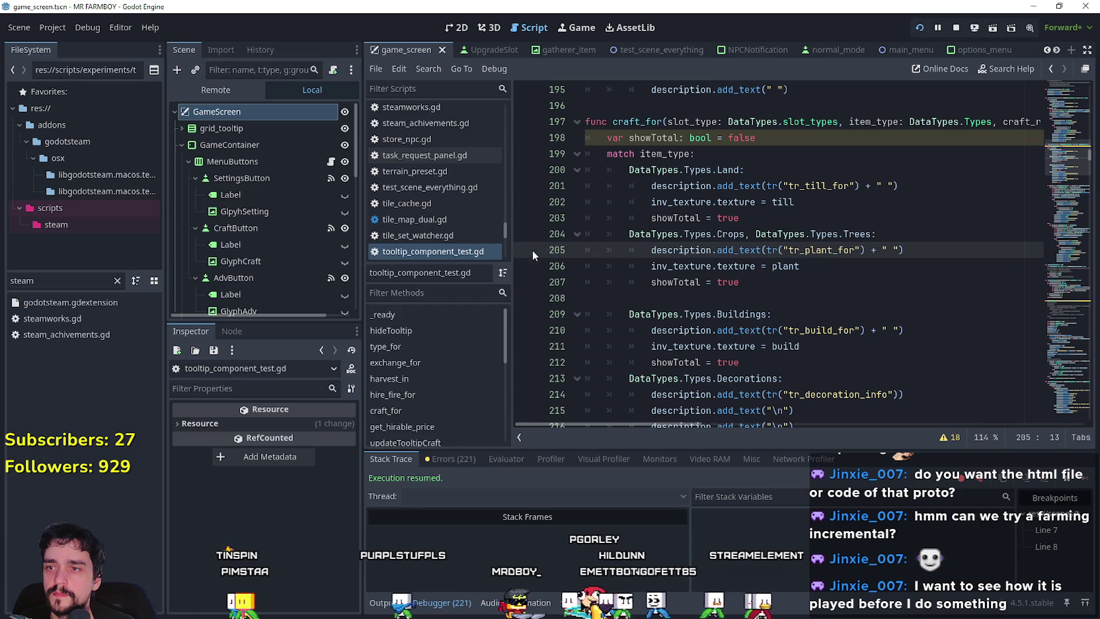
{"action": "left_click", "coordinate": [686, 277]}
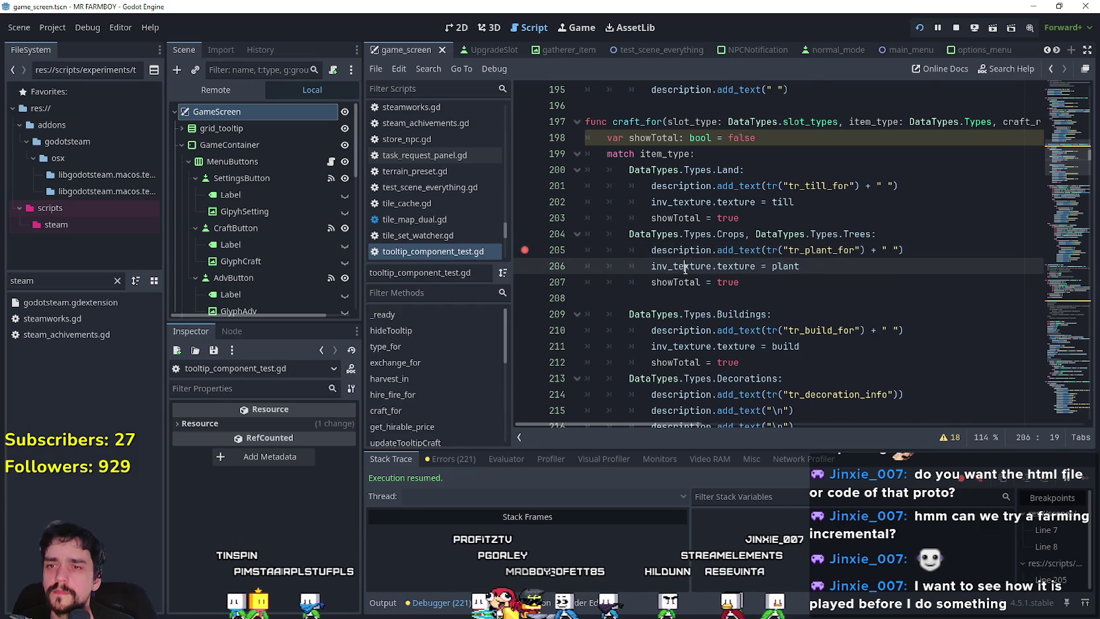
{"action": "key", "text": "alt+Tab"}
{"action": "mouse_move", "coordinate": [319, 227]}
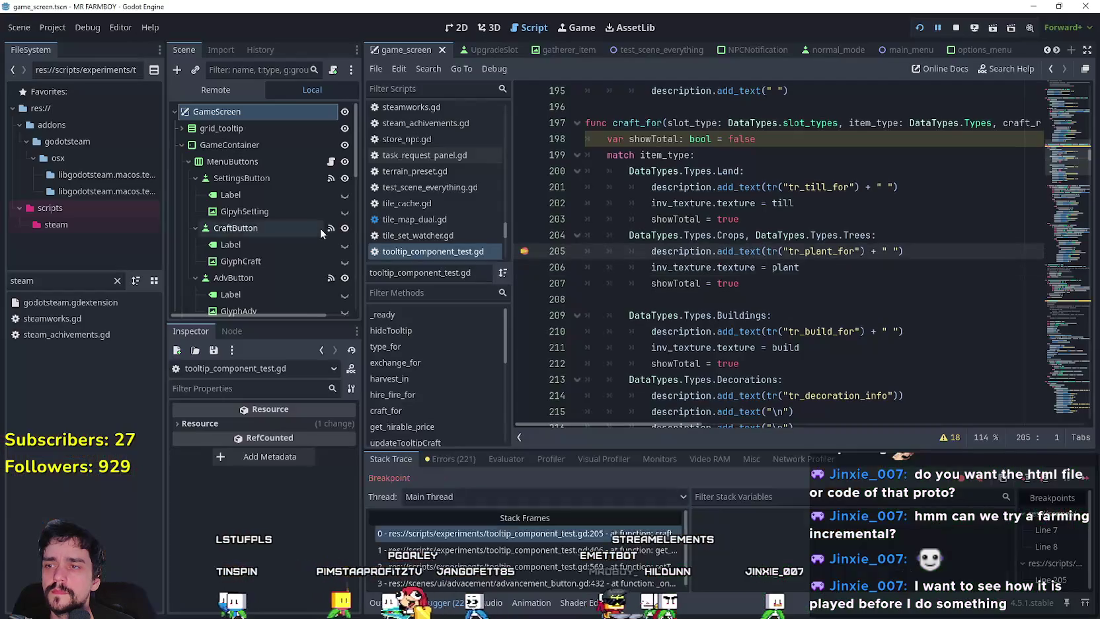
{"action": "left_click", "coordinate": [1088, 479]}
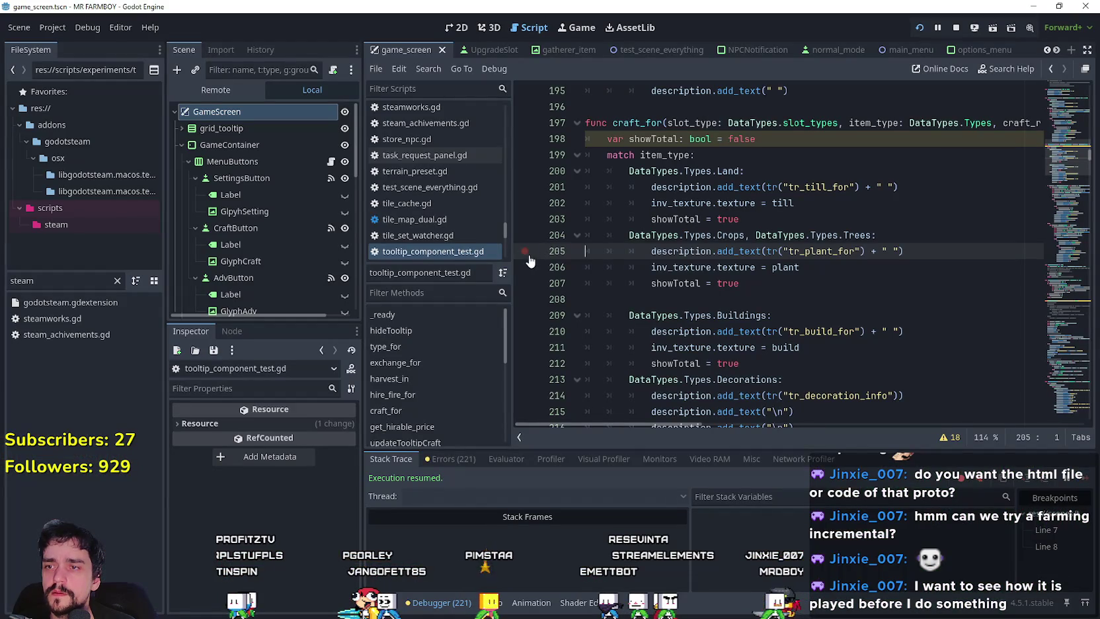
Step: Set a breakpoint on line 245 and continue the game past it
{"action": "scroll", "coordinate": [631, 151], "scroll_direction": "down", "scroll_amount": 7}
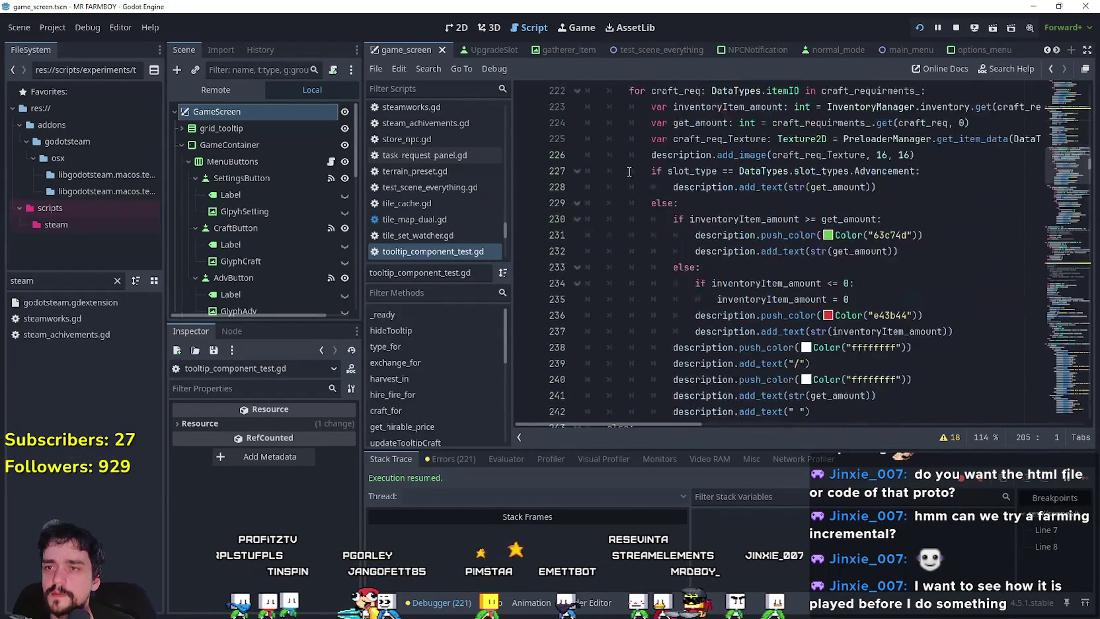
{"action": "scroll", "coordinate": [627, 232], "scroll_direction": "down", "scroll_amount": 8}
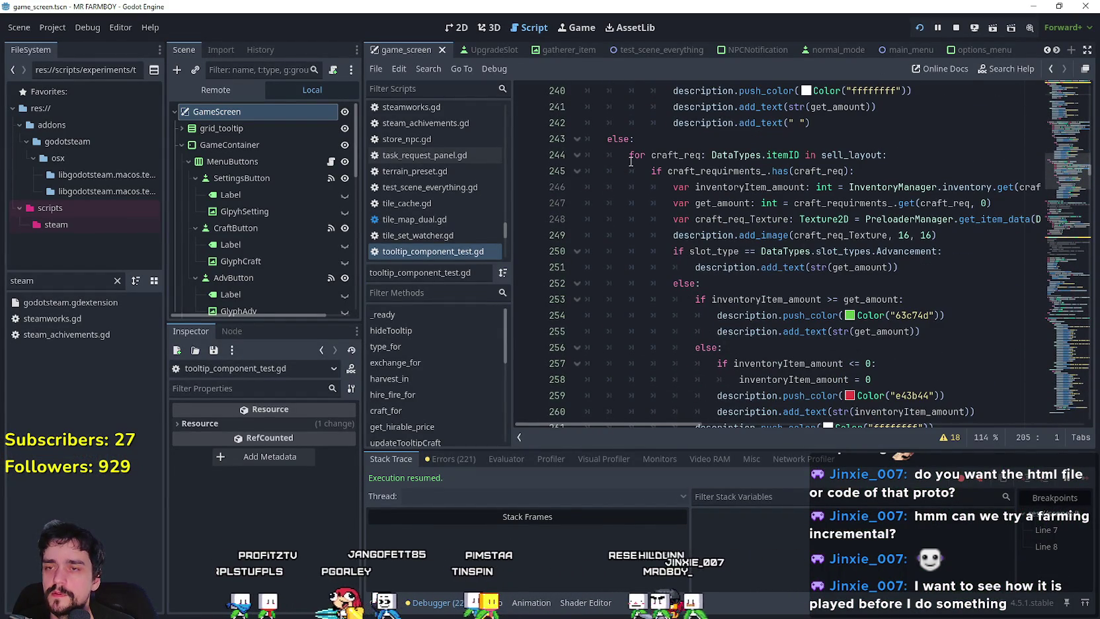
{"action": "left_click", "coordinate": [526, 170]}
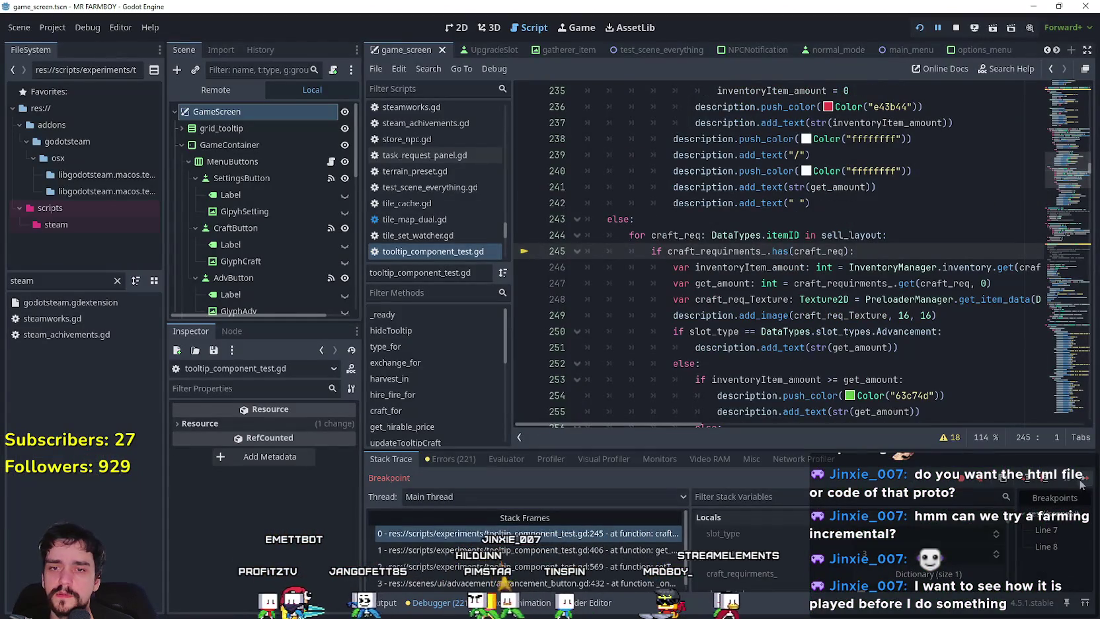
{"action": "left_click", "coordinate": [1081, 485]}
{"action": "key", "text": "alt+Tab"}
Step: Set a breakpoint on line 251, resume, and check Wheat's crop tooltip in the game
{"action": "scroll", "coordinate": [720, 267], "scroll_direction": "down", "scroll_amount": 1}
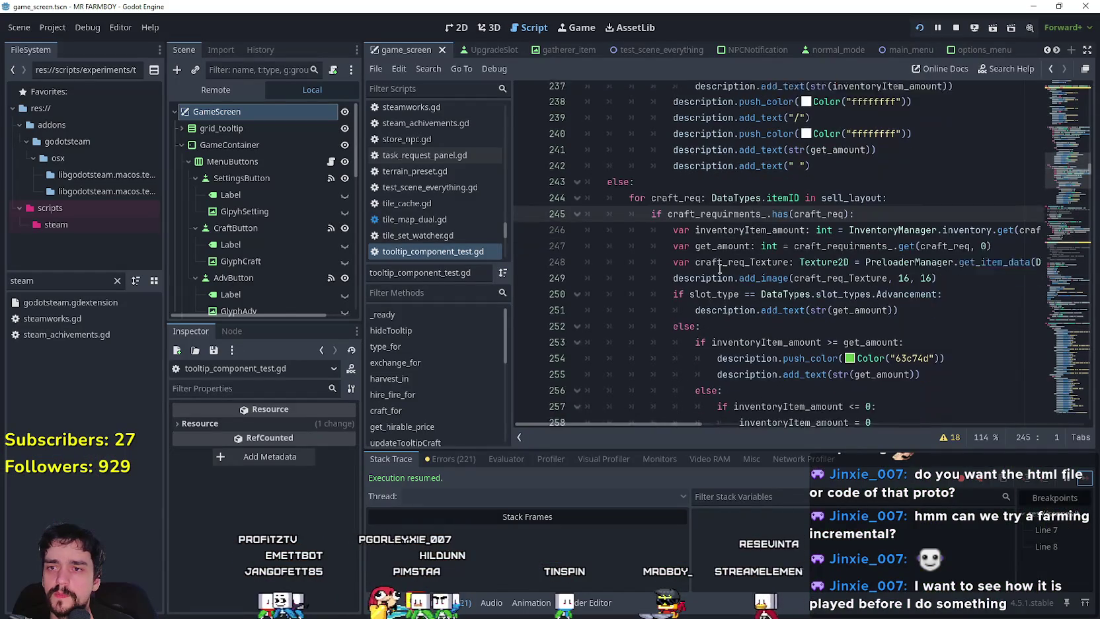
{"action": "scroll", "coordinate": [719, 267], "scroll_direction": "down", "scroll_amount": 2}
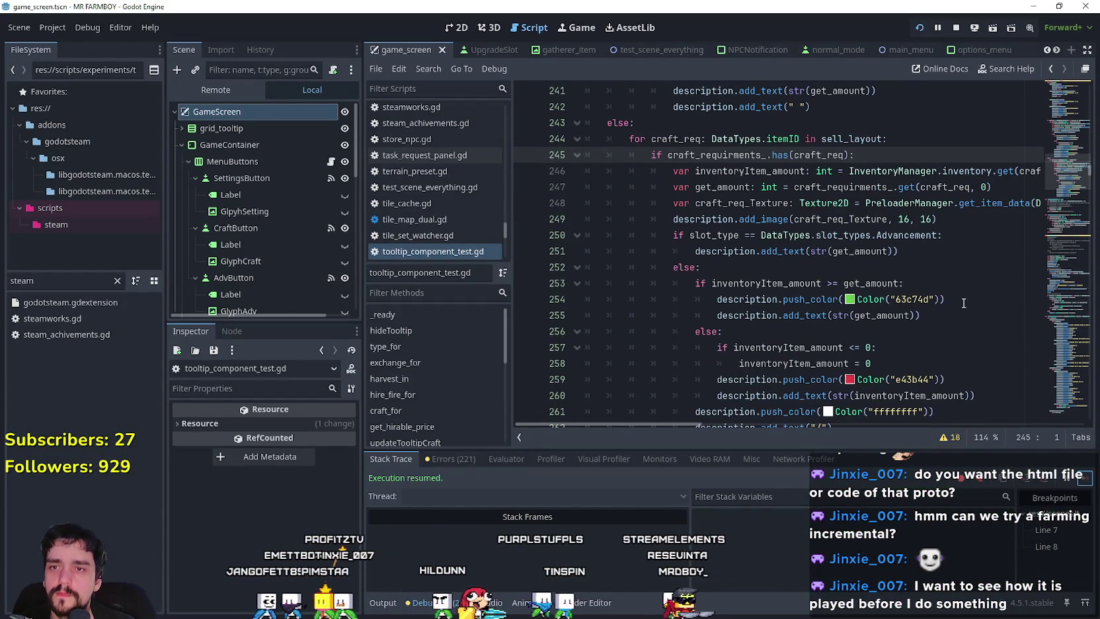
{"action": "left_click", "coordinate": [684, 249]}
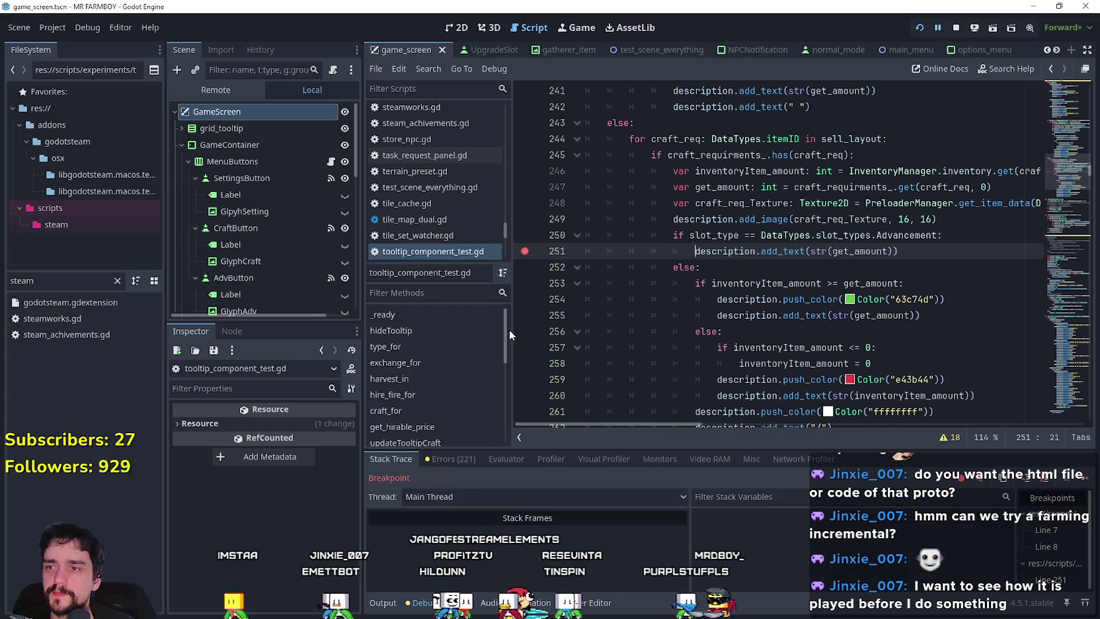
{"action": "left_click", "coordinate": [1072, 480]}
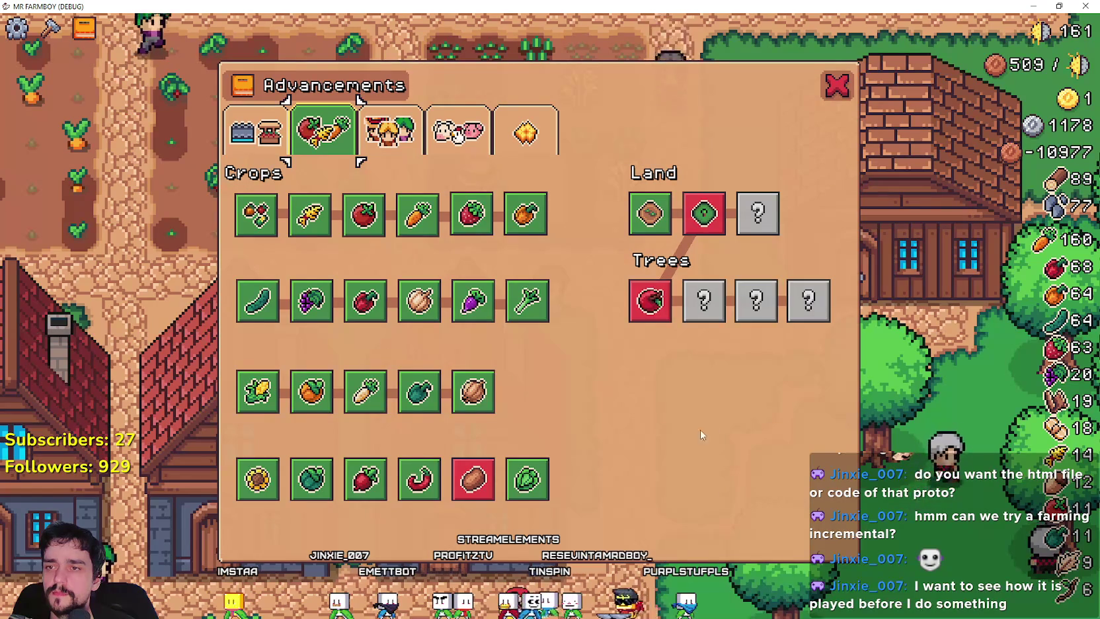
{"action": "mouse_move", "coordinate": [313, 229]}
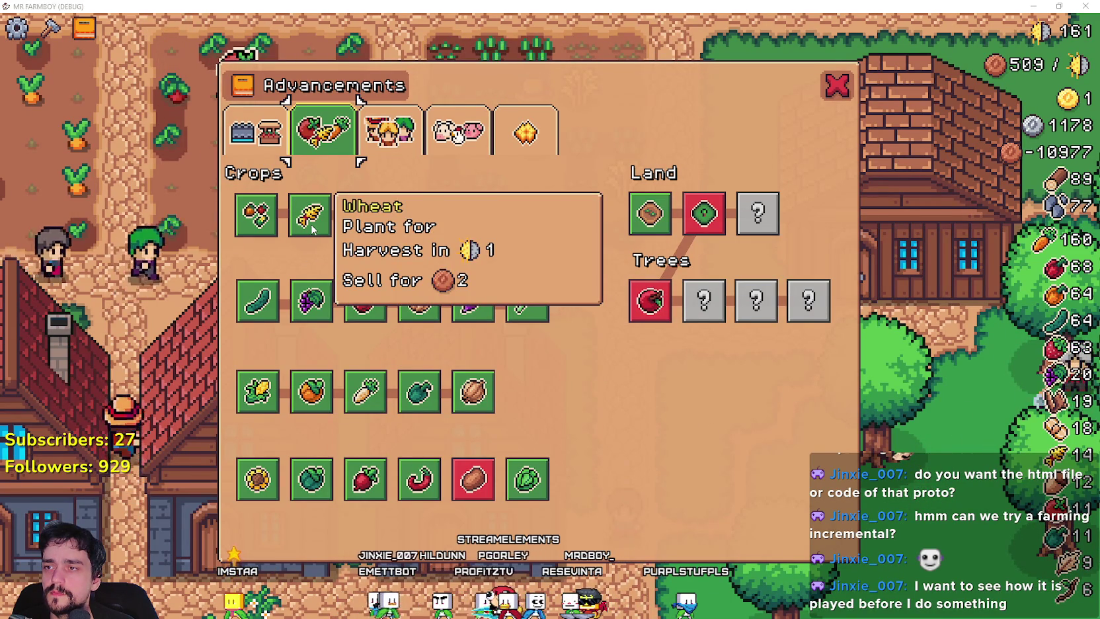
{"action": "key", "text": "alt+Tab"}
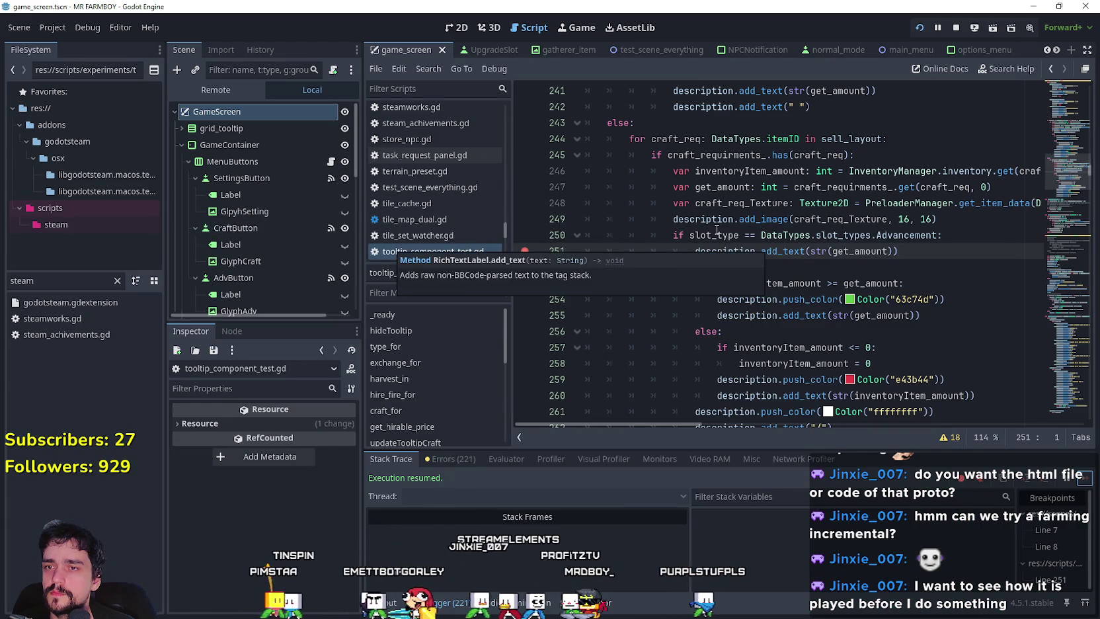
{"action": "left_click", "coordinate": [957, 237]}
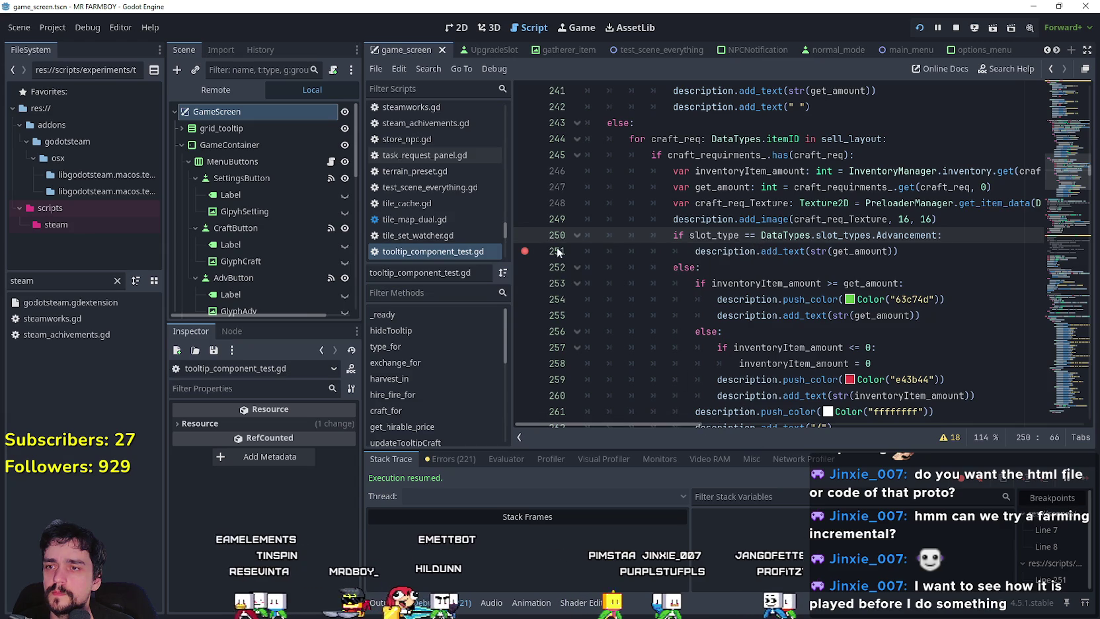
{"action": "left_click", "coordinate": [895, 251]}
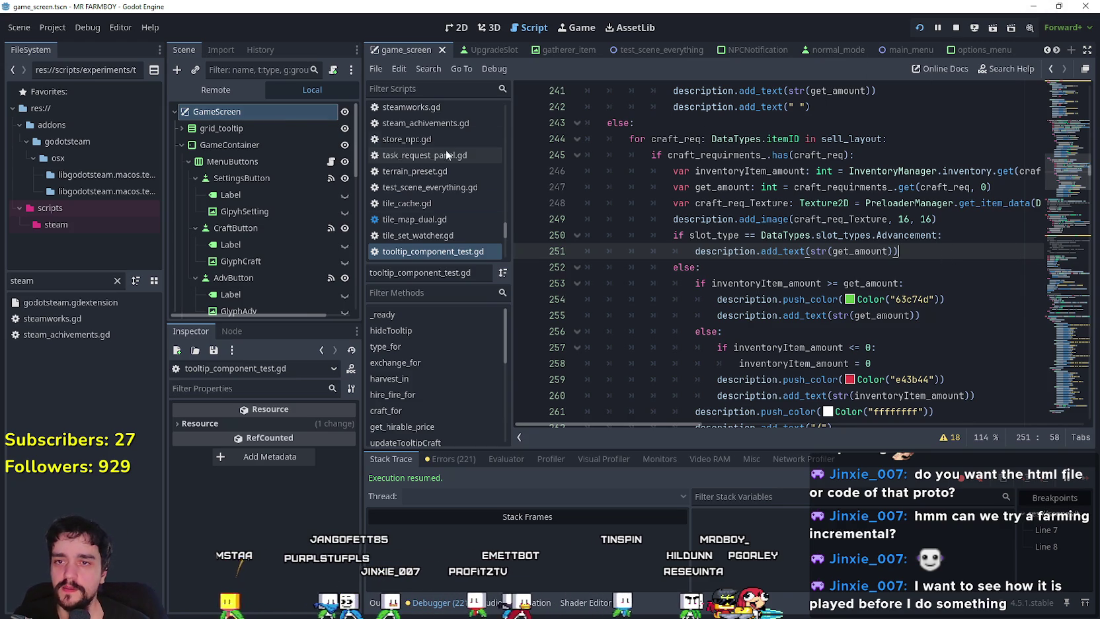
{"action": "left_click", "coordinate": [762, 281]}
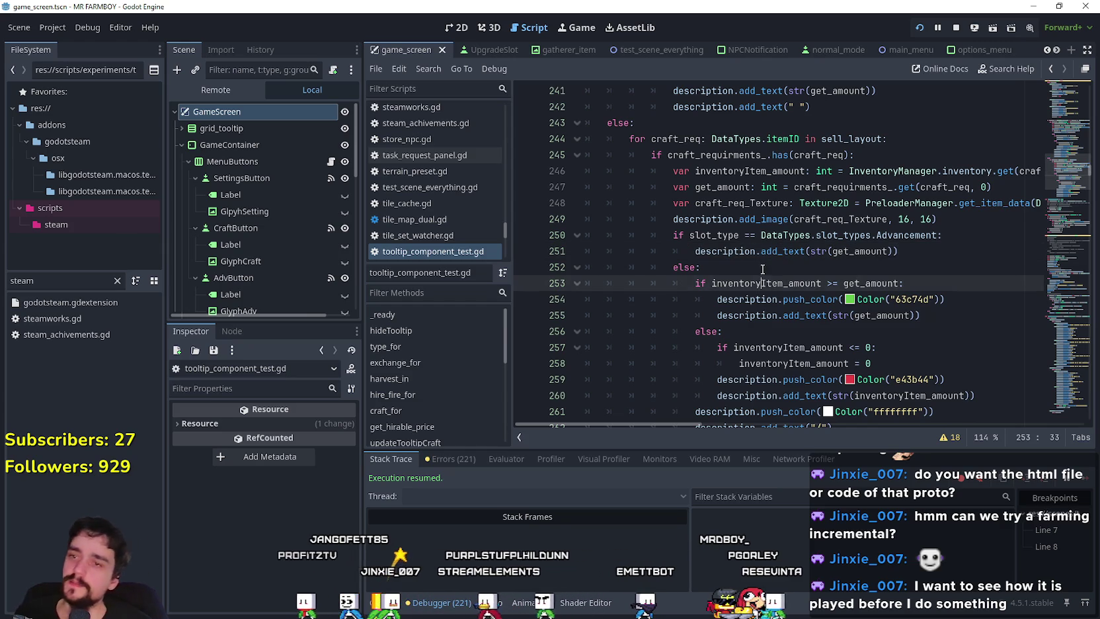
{"action": "left_click_drag", "start_coordinate": [911, 252], "coordinate": [770, 252]}
{"action": "left_click", "coordinate": [911, 251]}
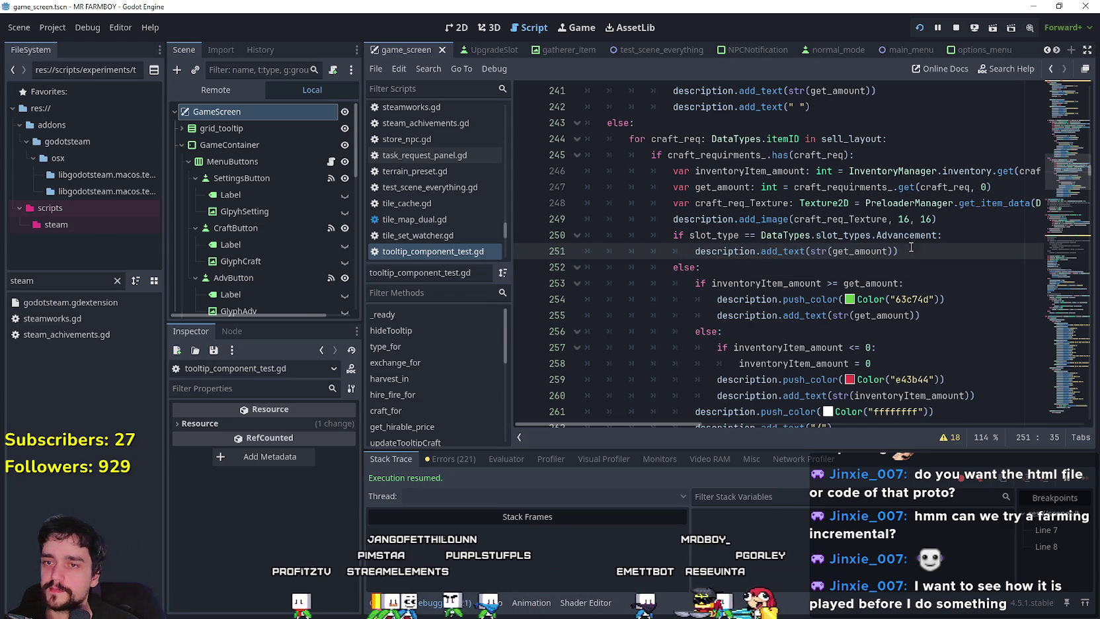
{"action": "key", "text": "Up"}
{"action": "key", "text": "End"}
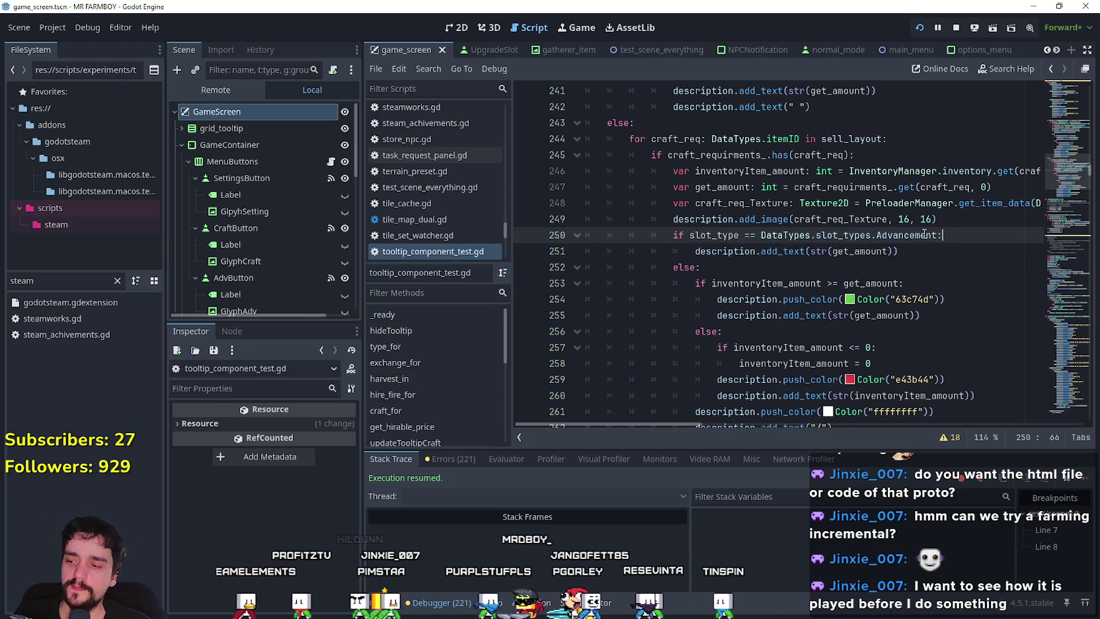
{"action": "left_click", "coordinate": [930, 258]}
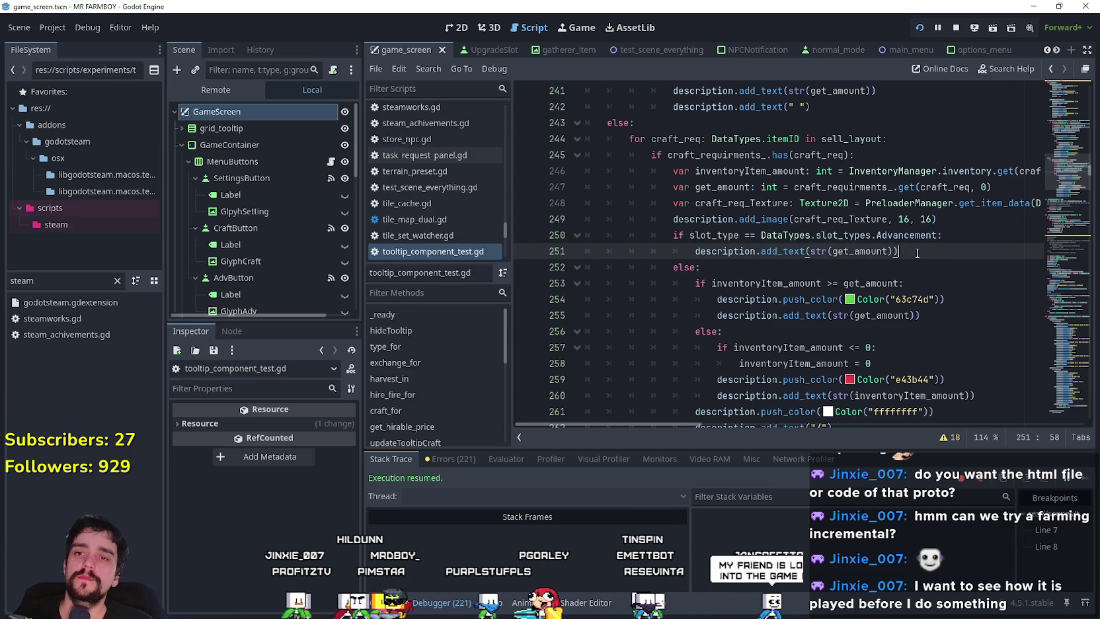
{"action": "key", "text": "Up"}
{"action": "left_click", "coordinate": [967, 226]}
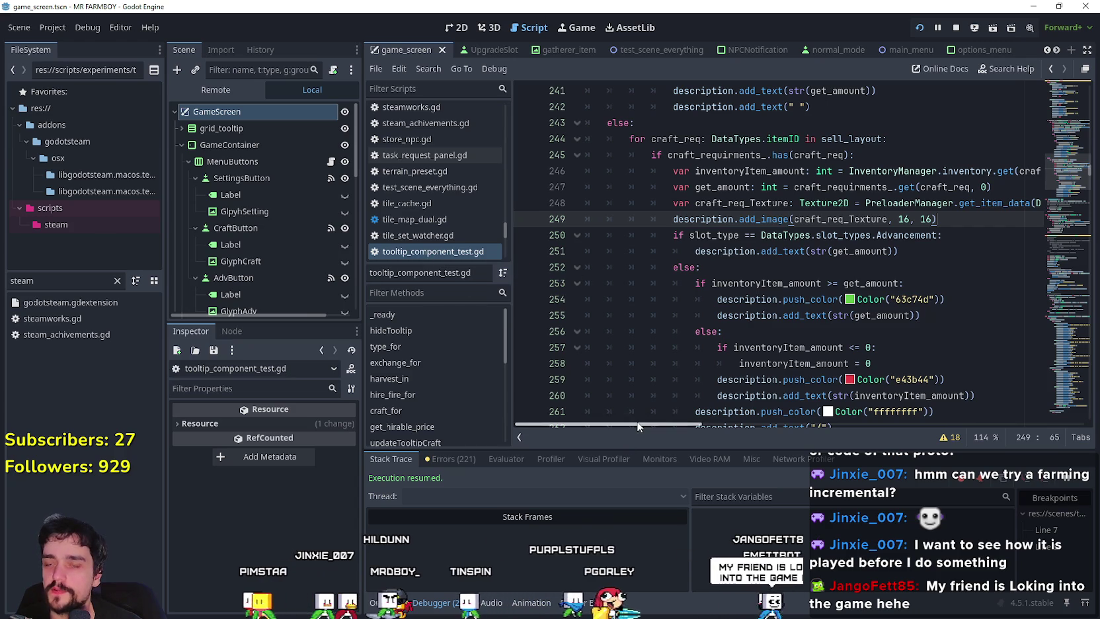
{"action": "left_click", "coordinate": [858, 261]}
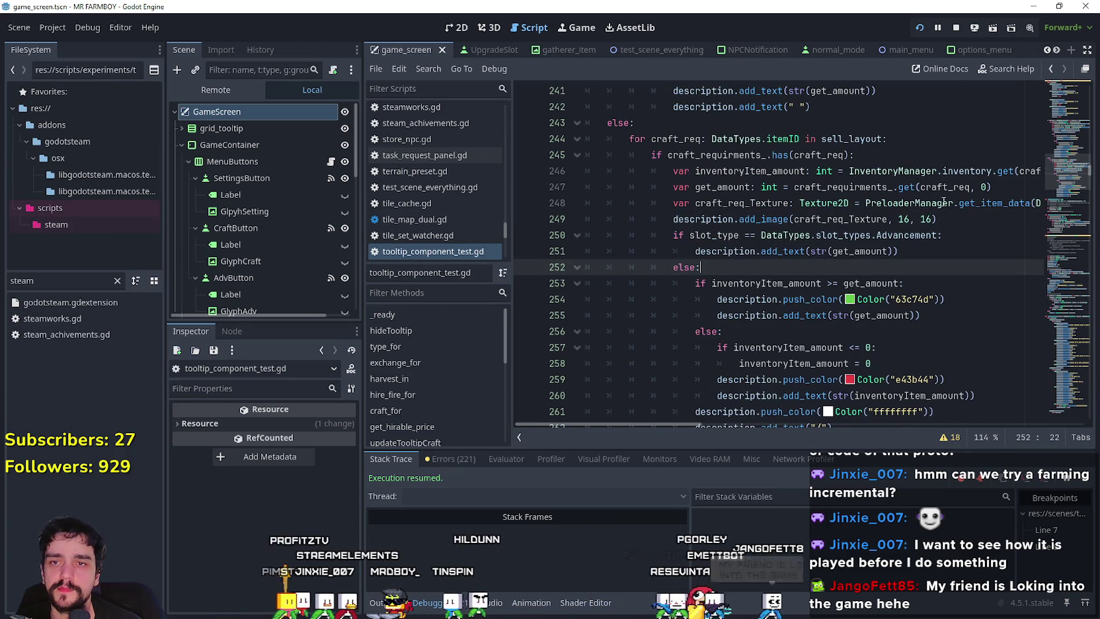
{"action": "left_click", "coordinate": [932, 203]}
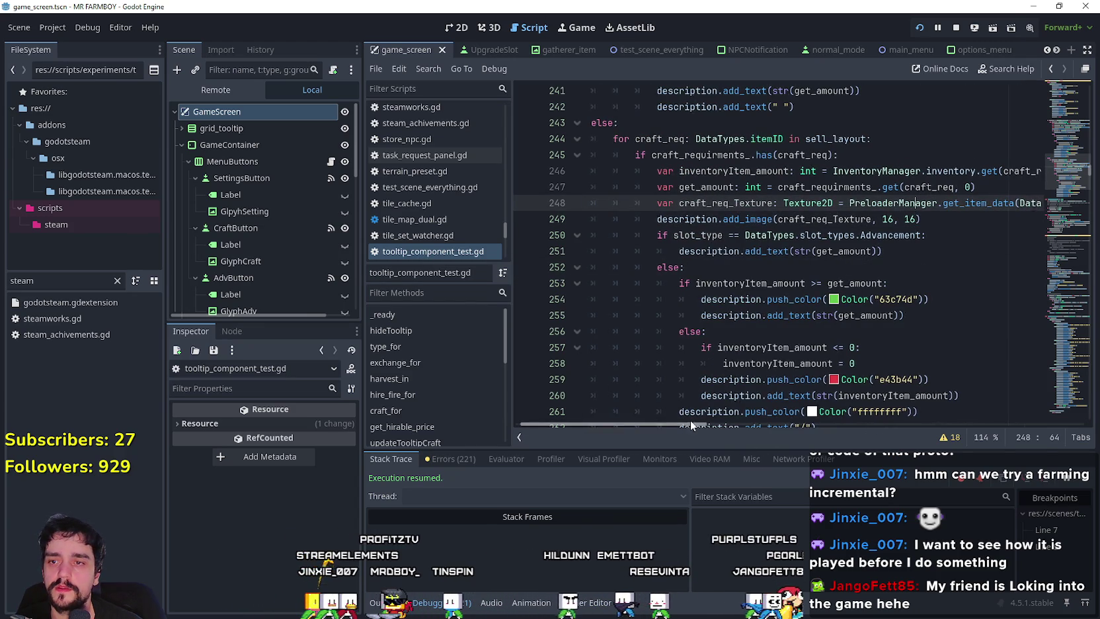
{"action": "left_click_drag", "start_coordinate": [693, 423], "coordinate": [765, 424]}
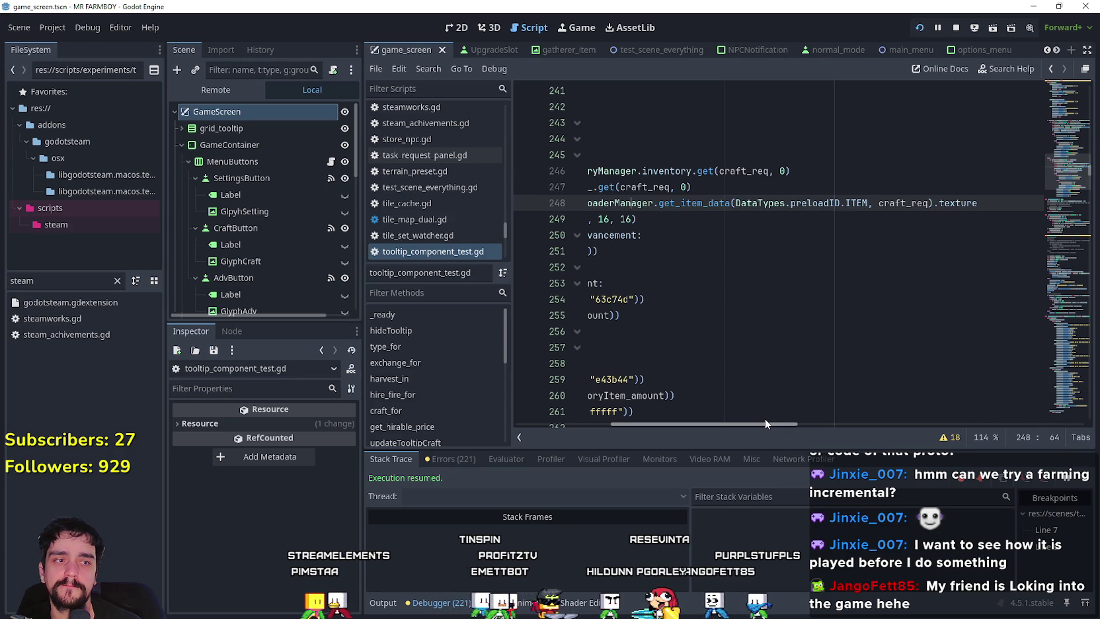
{"action": "left_click_drag", "start_coordinate": [765, 422], "coordinate": [647, 417]}
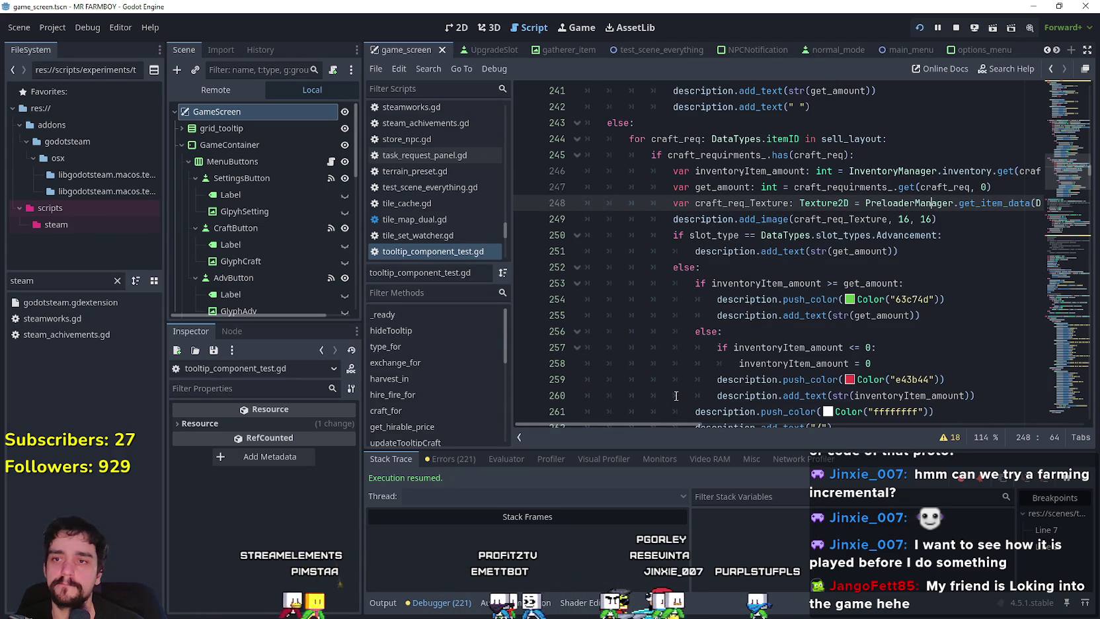
{"action": "left_click", "coordinate": [757, 241]}
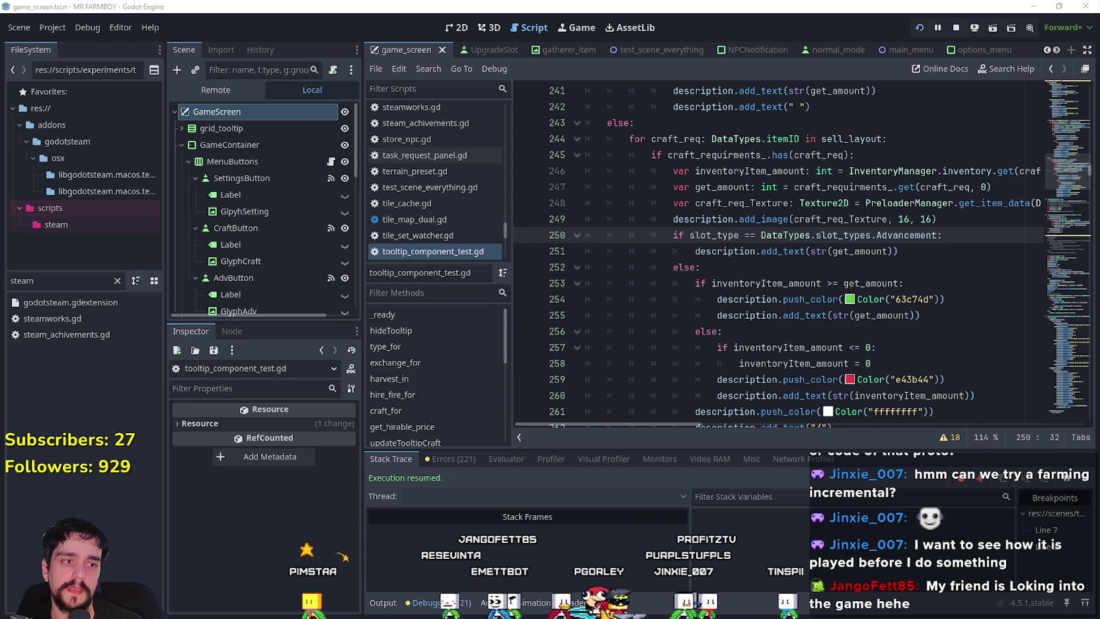
{"action": "left_click", "coordinate": [786, 269]}
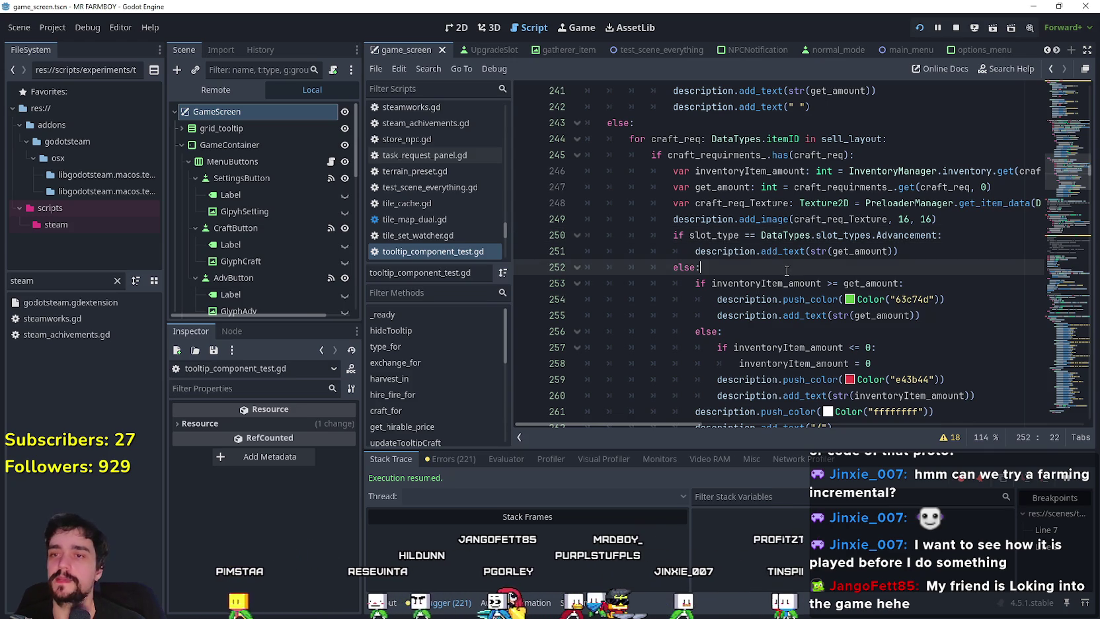
{"action": "left_click_drag", "start_coordinate": [513, 318], "coordinate": [492, 318]}
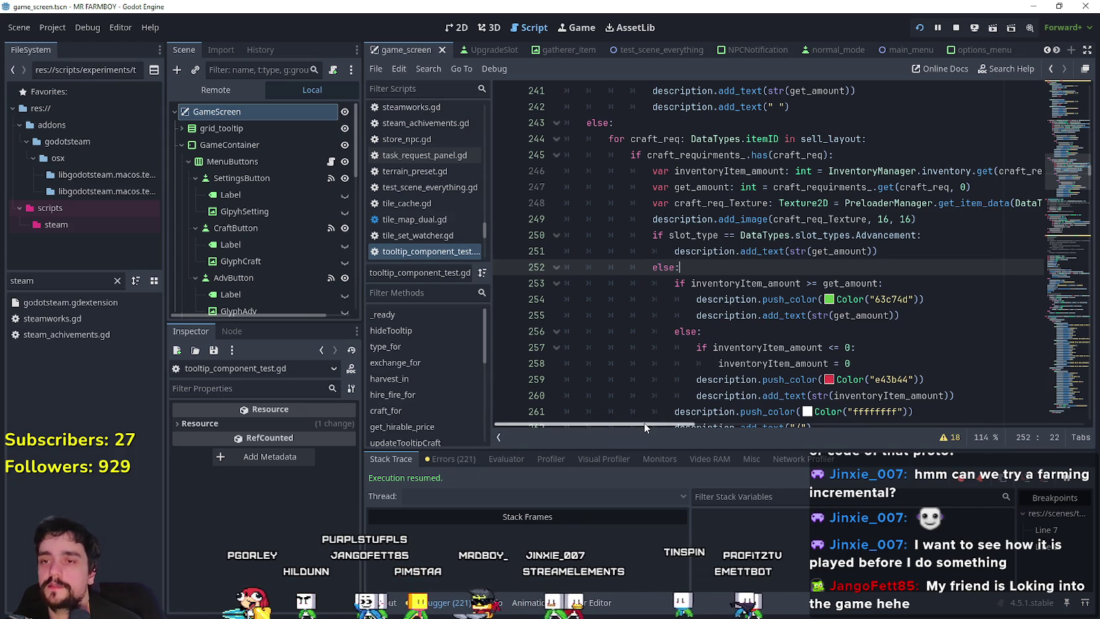
{"action": "left_click_drag", "start_coordinate": [644, 424], "coordinate": [663, 418]}
{"action": "scroll", "coordinate": [664, 418], "scroll_direction": "right", "scroll_amount": 1}
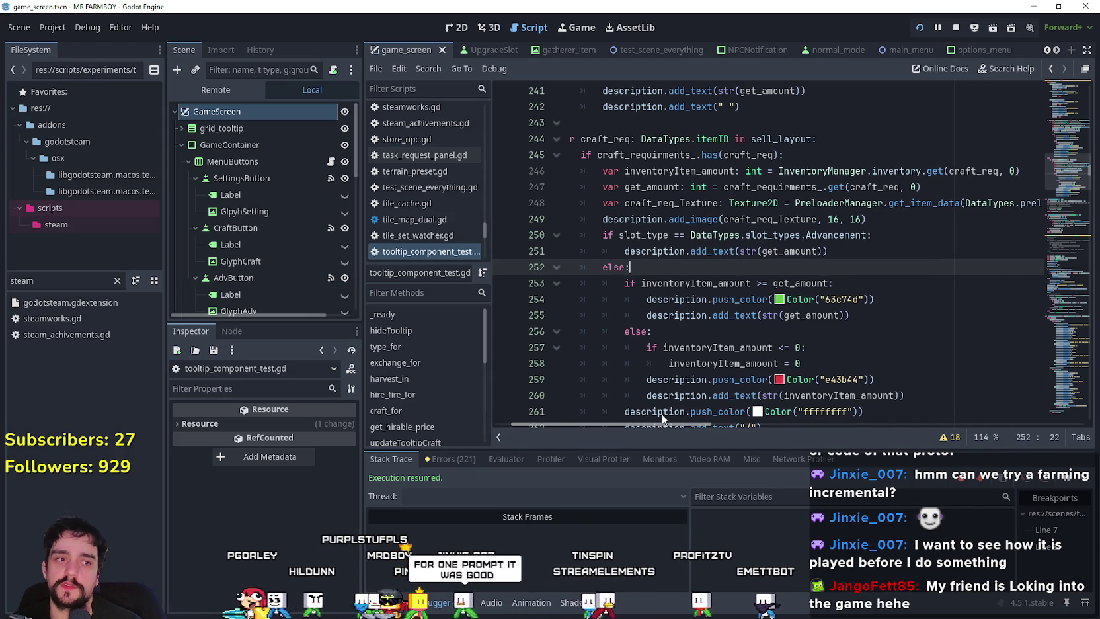
{"action": "mouse_move", "coordinate": [663, 417]}
{"action": "left_mouse_down"}
{"action": "mouse_move", "coordinate": [762, 416]}
{"action": "mouse_move", "coordinate": [619, 411]}
{"action": "left_mouse_up"}
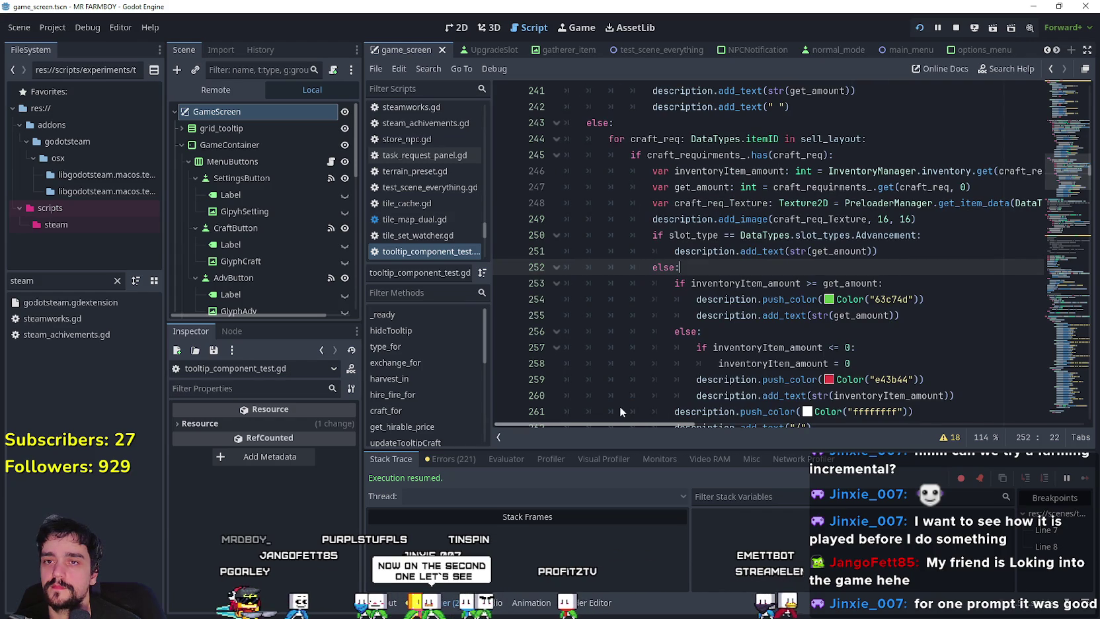
{"action": "mouse_move", "coordinate": [619, 412]}
{"action": "left_mouse_down"}
{"action": "mouse_move", "coordinate": [750, 406]}
{"action": "mouse_move", "coordinate": [556, 382]}
{"action": "left_mouse_up"}
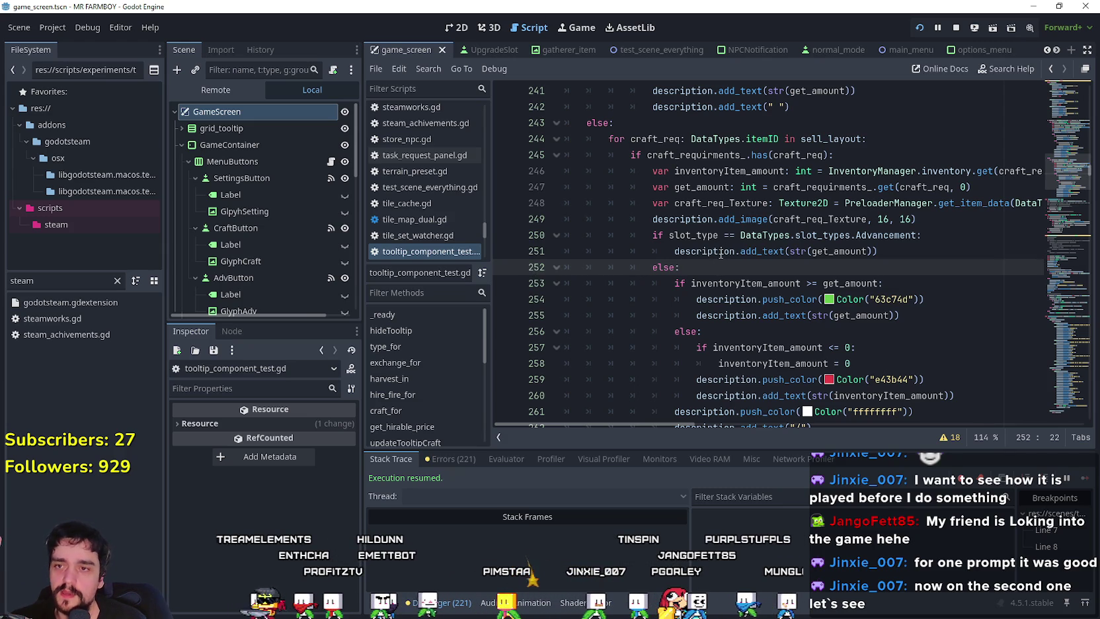
{"action": "left_click", "coordinate": [725, 242]}
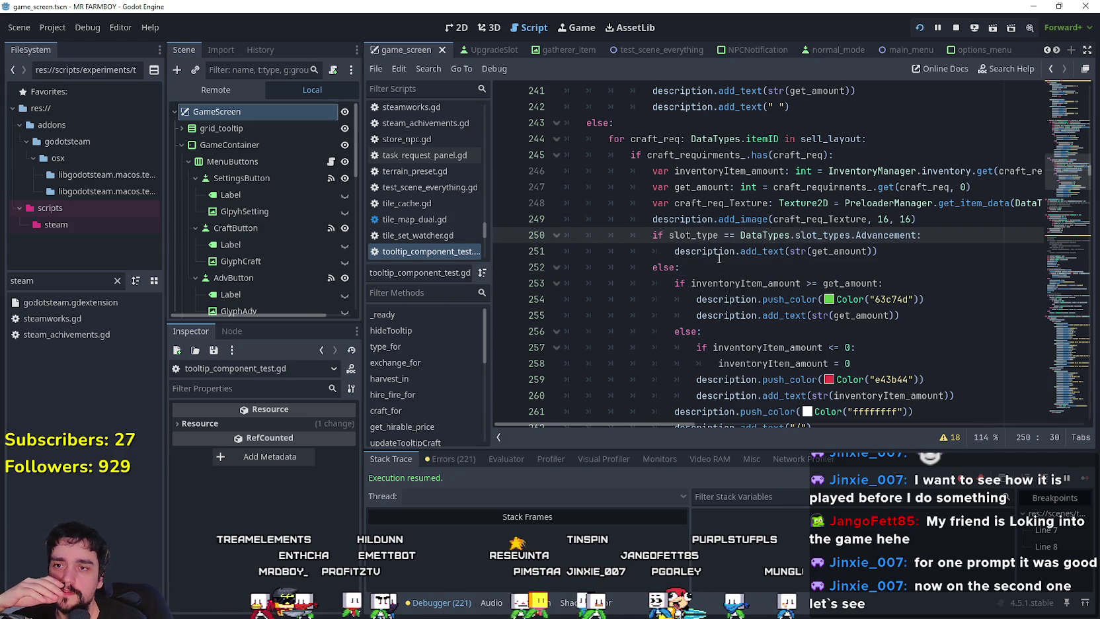
{"action": "left_click", "coordinate": [720, 268]}
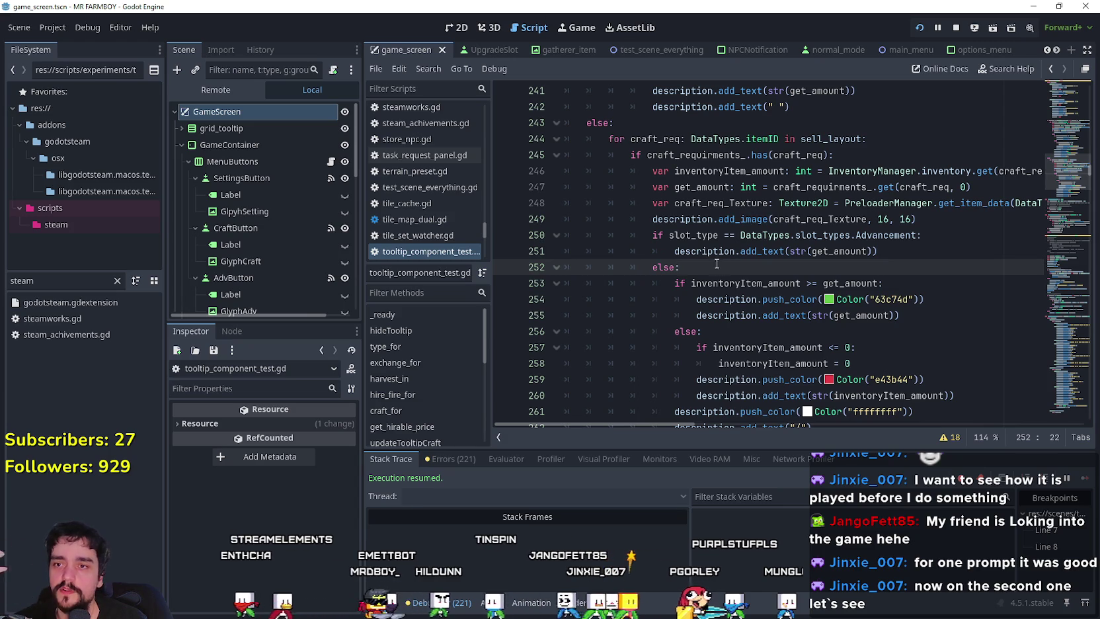
{"action": "mouse_move", "coordinate": [777, 309]}
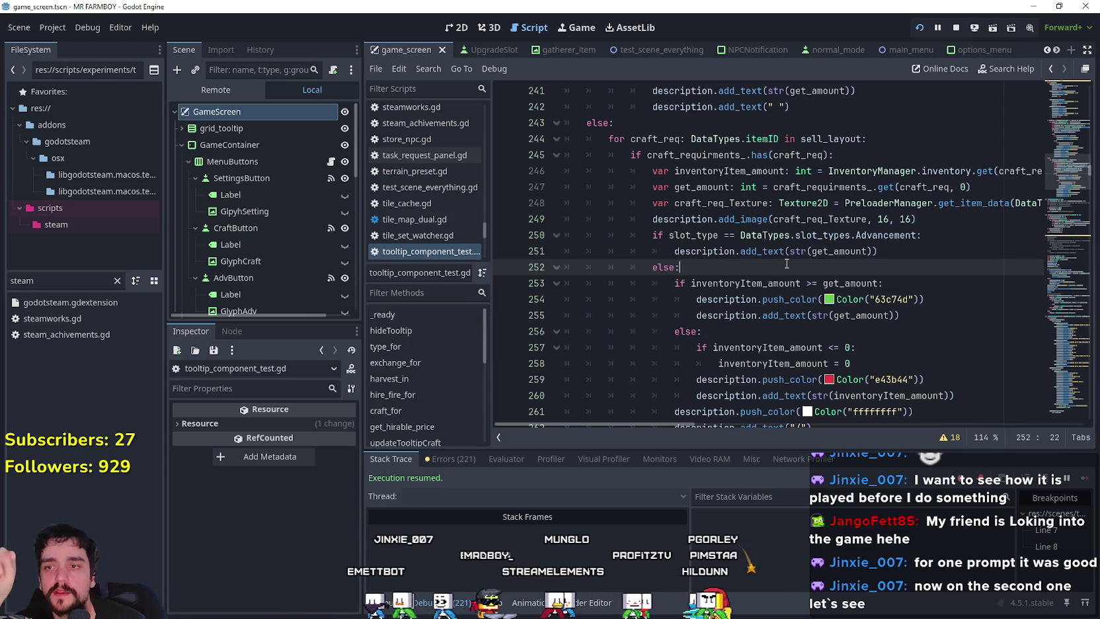
{"action": "left_click", "coordinate": [806, 241]}
{"action": "left_click", "coordinate": [875, 251]}
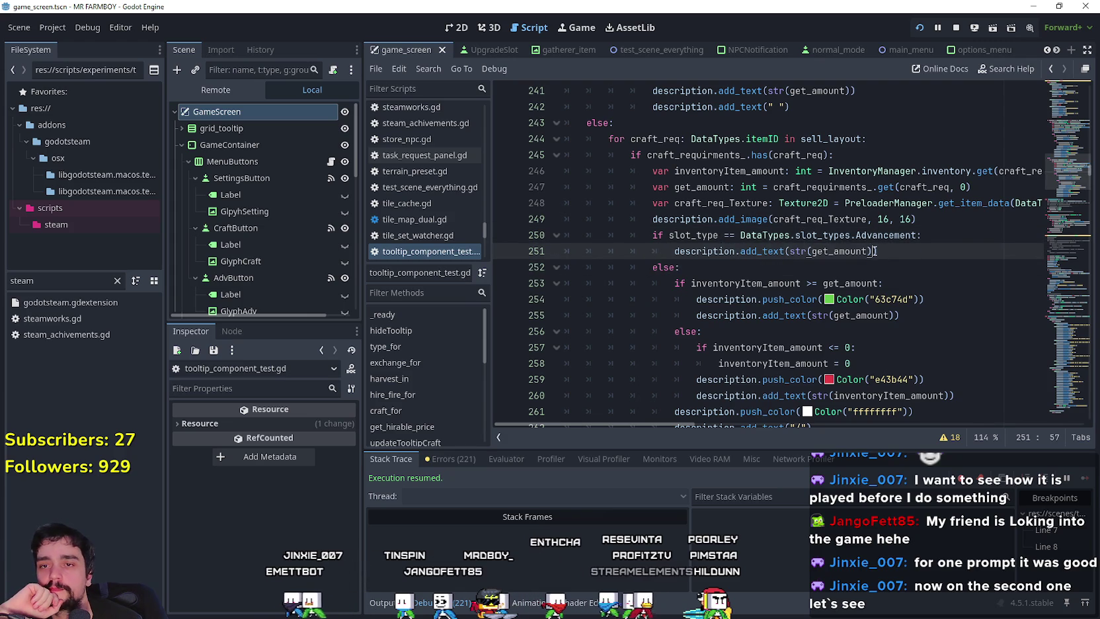
{"action": "left_click", "coordinate": [891, 264]}
{"action": "left_click", "coordinate": [880, 235]}
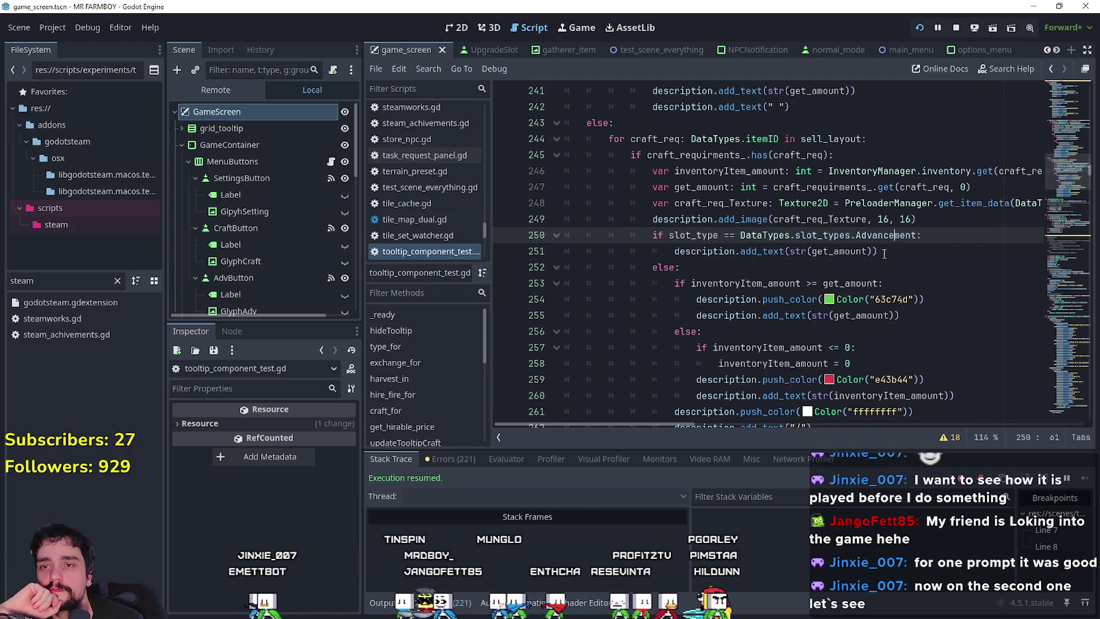
{"action": "left_click", "coordinate": [871, 250]}
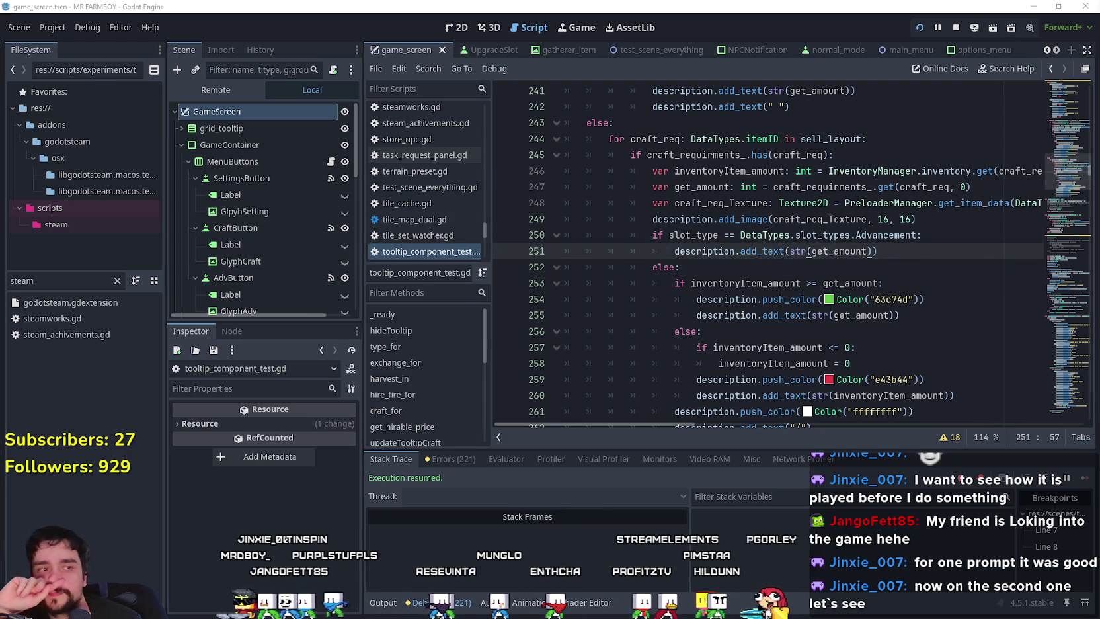
{"action": "left_click", "coordinate": [857, 236]}
{"action": "scroll", "coordinate": [857, 235], "scroll_direction": "up", "scroll_amount": 2}
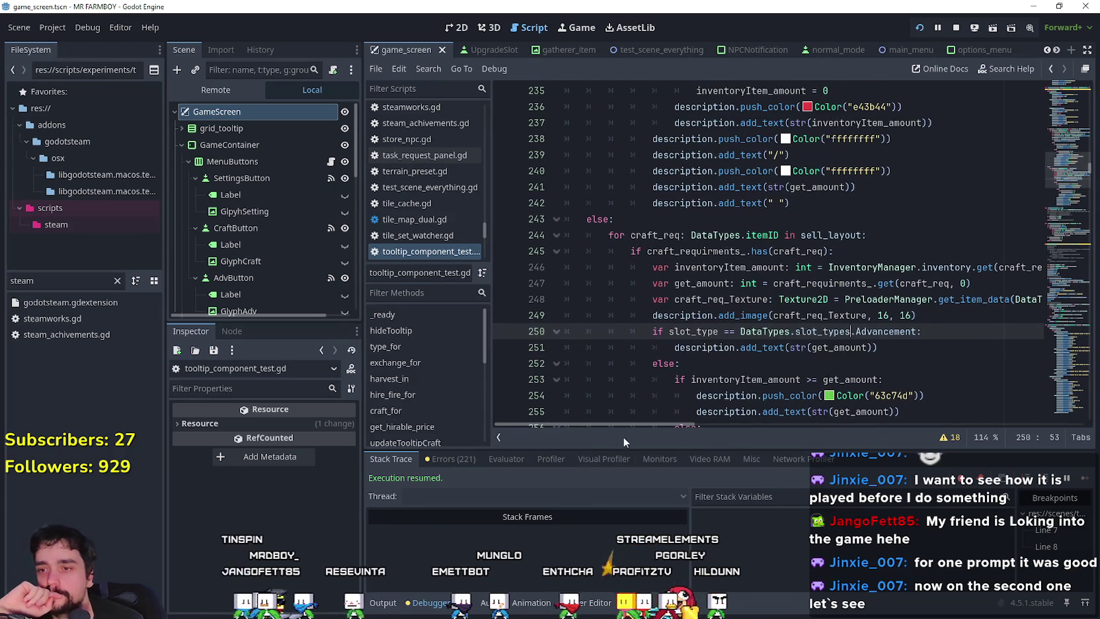
{"action": "scroll", "coordinate": [790, 338], "scroll_direction": "down", "scroll_amount": 1}
{"action": "left_click", "coordinate": [785, 301]}
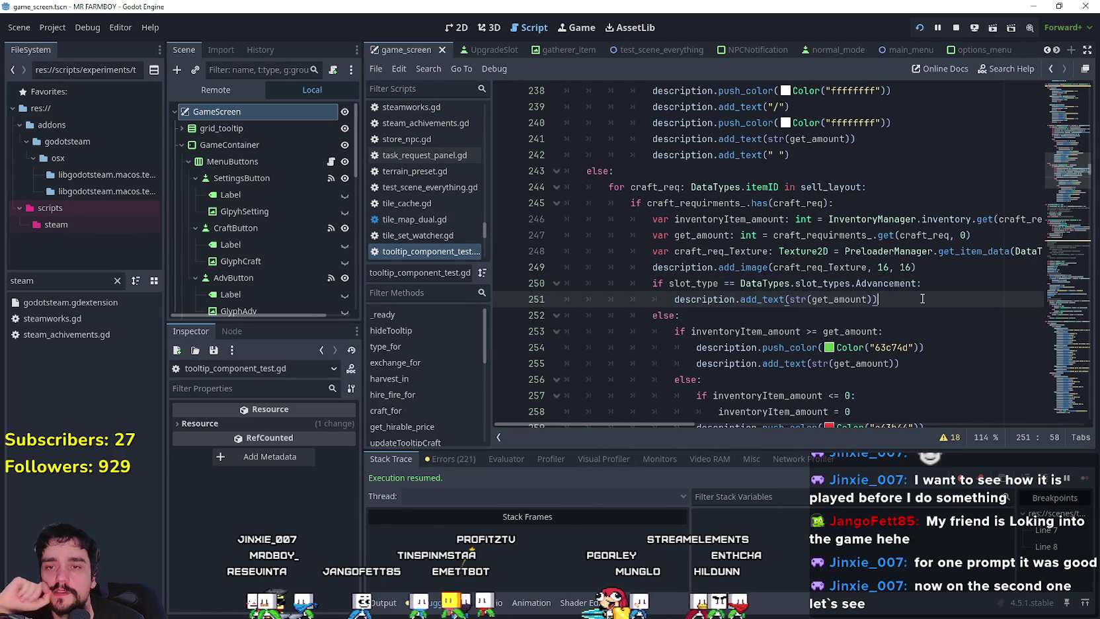
{"action": "scroll", "coordinate": [923, 298], "scroll_direction": "down", "scroll_amount": 1}
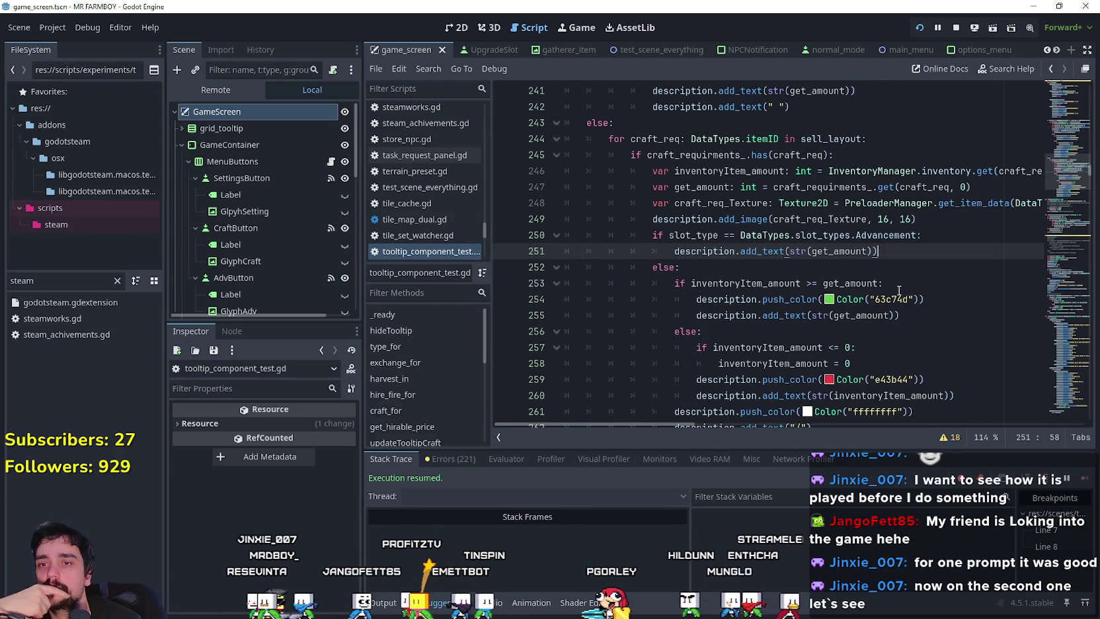
{"action": "left_click", "coordinate": [912, 284]}
{"action": "double_click", "coordinate": [845, 287]}
{"action": "left_click", "coordinate": [926, 316]}
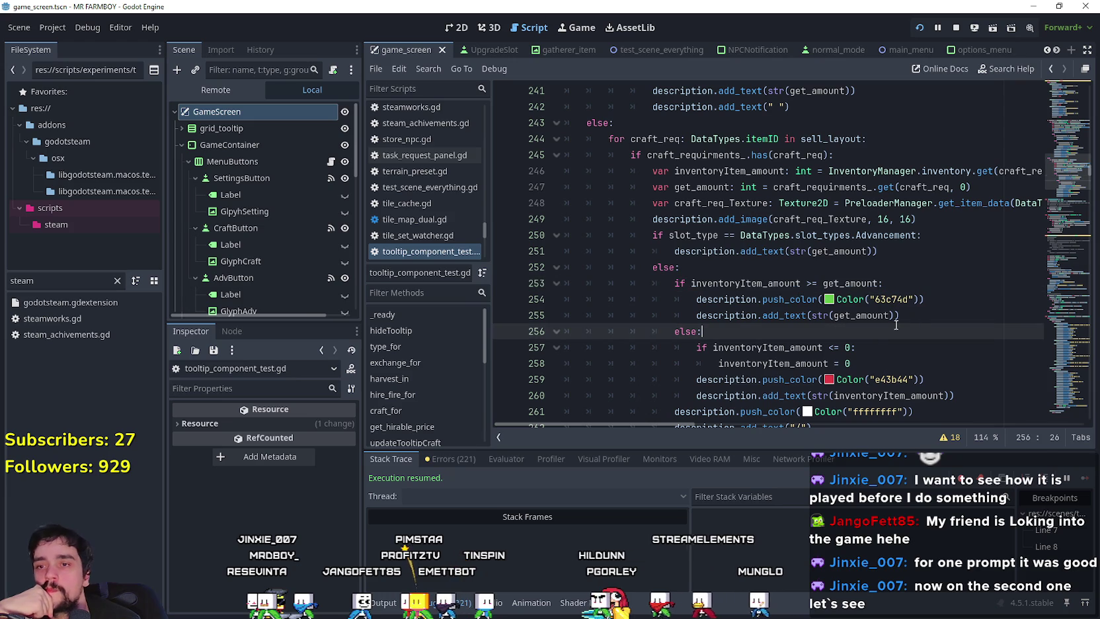
{"action": "left_click", "coordinate": [867, 283]}
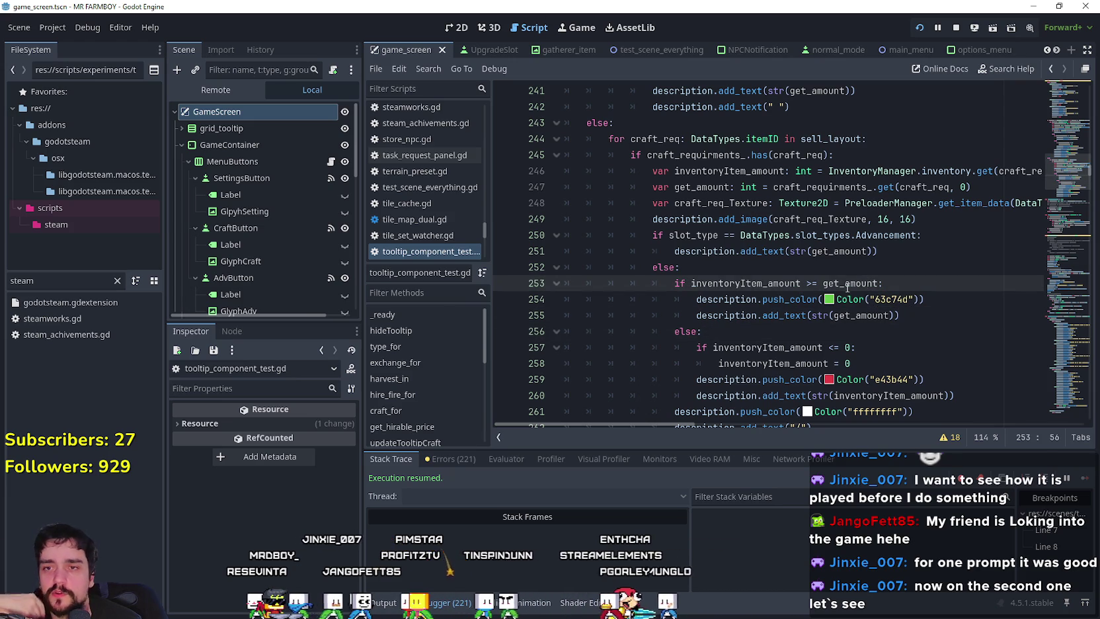
{"action": "double_click", "coordinate": [746, 283]}
{"action": "left_click", "coordinate": [878, 283], "text": "shift"}
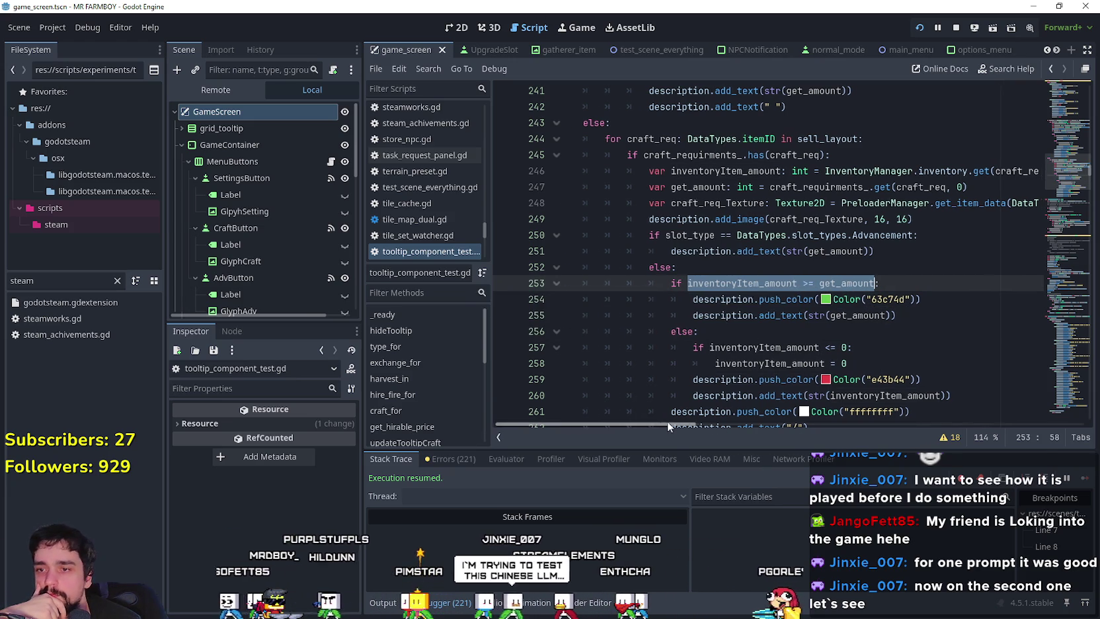
{"action": "left_click", "coordinate": [895, 236]}
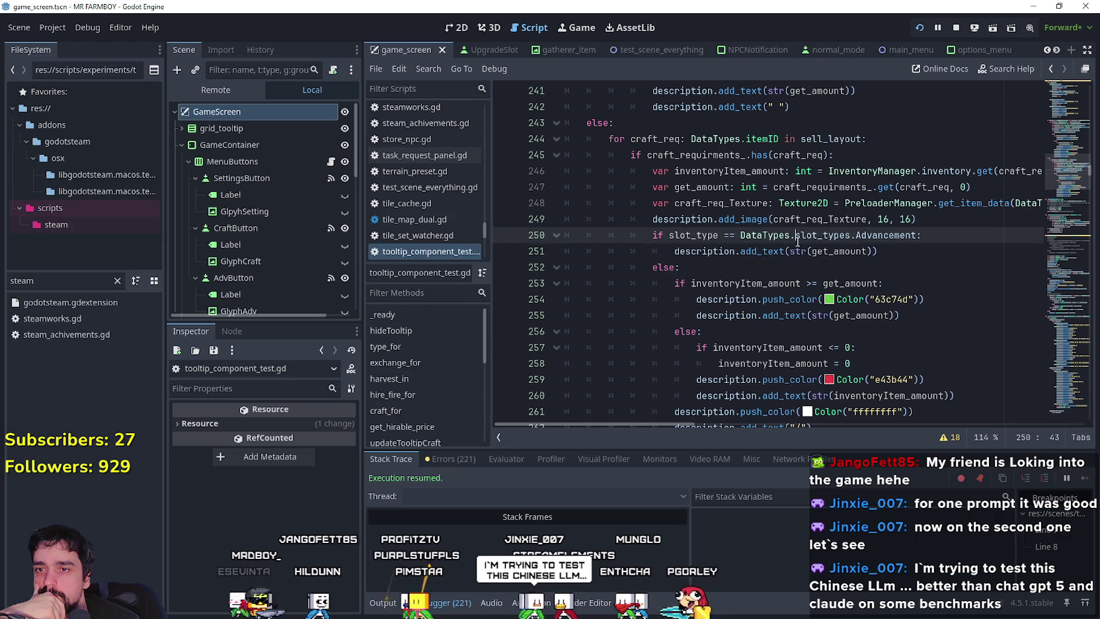
{"action": "left_click", "coordinate": [895, 251]}
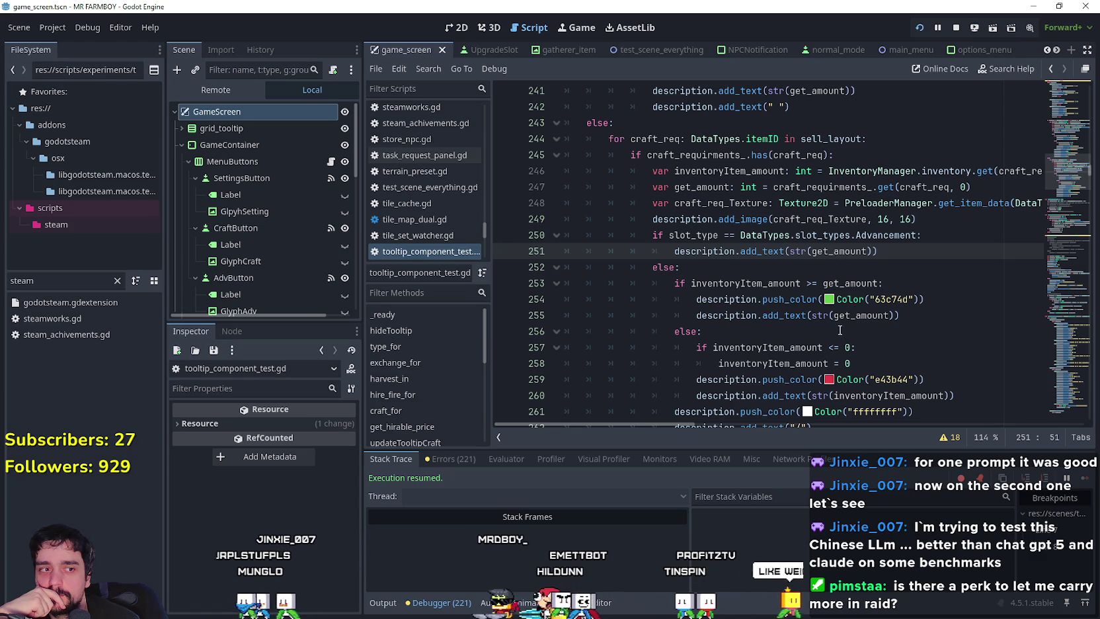
{"action": "left_click", "coordinate": [911, 187]}
{"action": "left_click", "coordinate": [678, 219]}
{"action": "left_click", "coordinate": [703, 203]}
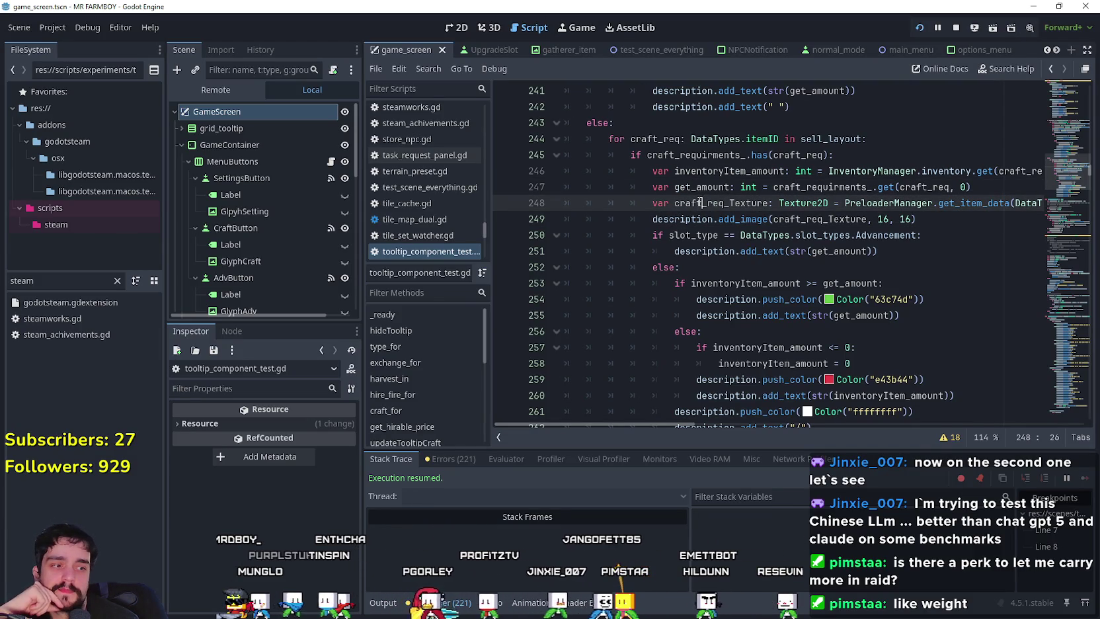
{"action": "left_click", "coordinate": [693, 250]}
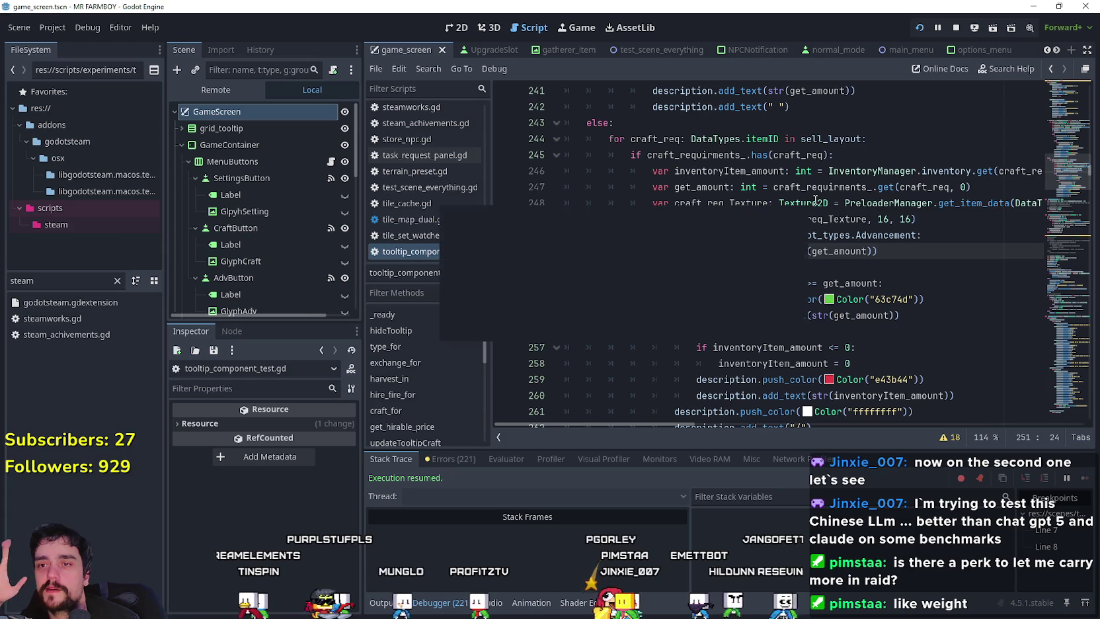
{"action": "mouse_move", "coordinate": [814, 202]}
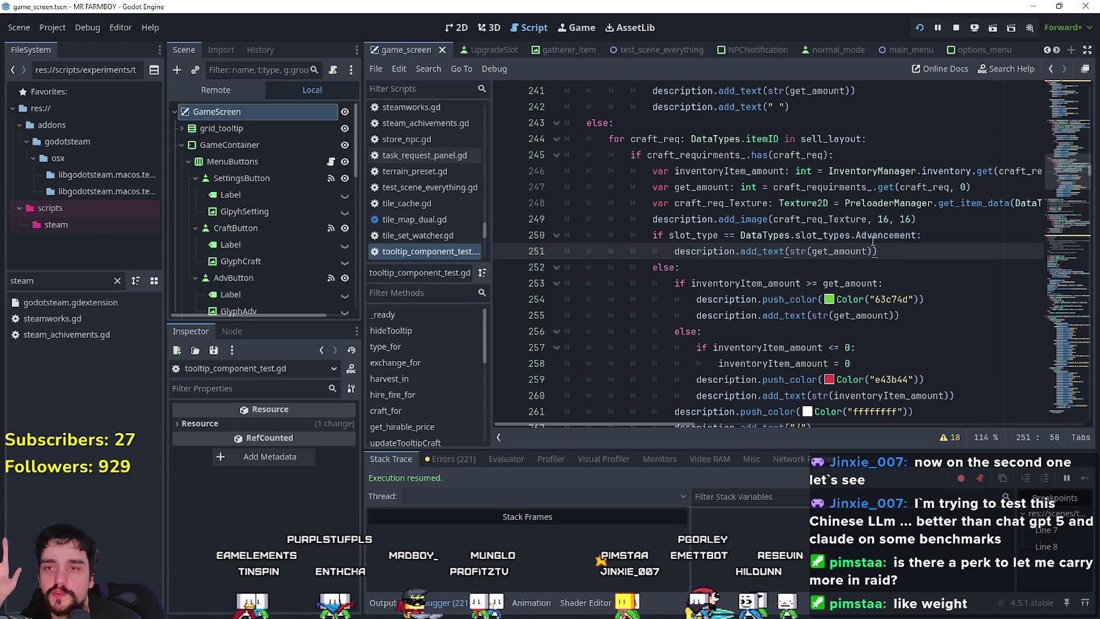
{"action": "left_click", "coordinate": [862, 235]}
{"action": "left_click", "coordinate": [862, 251]}
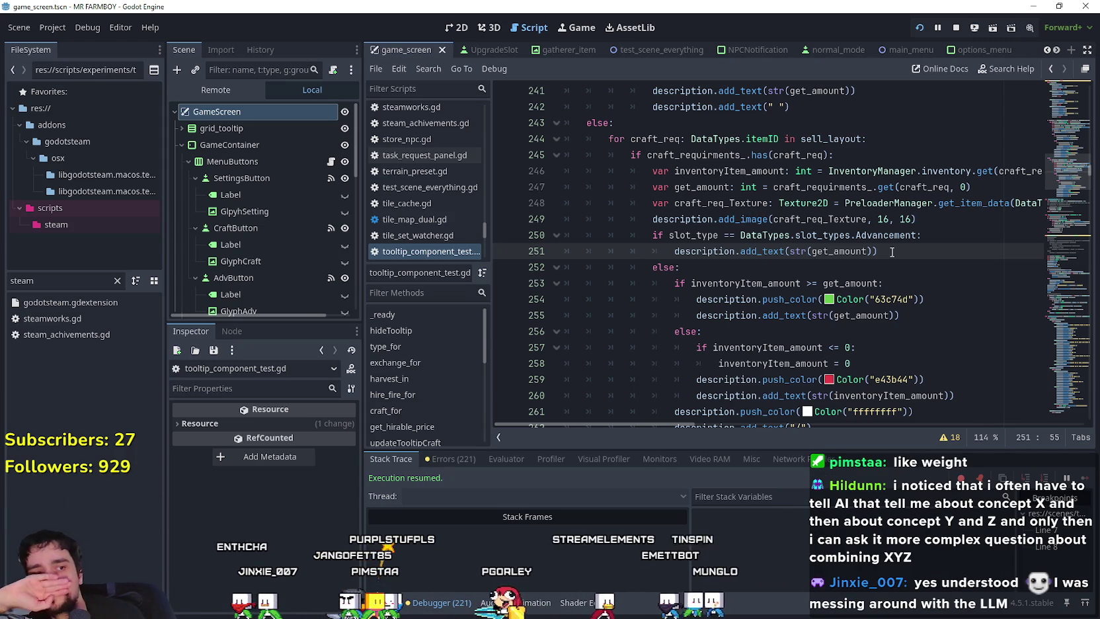
{"action": "left_click", "coordinate": [808, 272]}
{"action": "double_click", "coordinate": [838, 251]}
{"action": "left_click", "coordinate": [899, 238]}
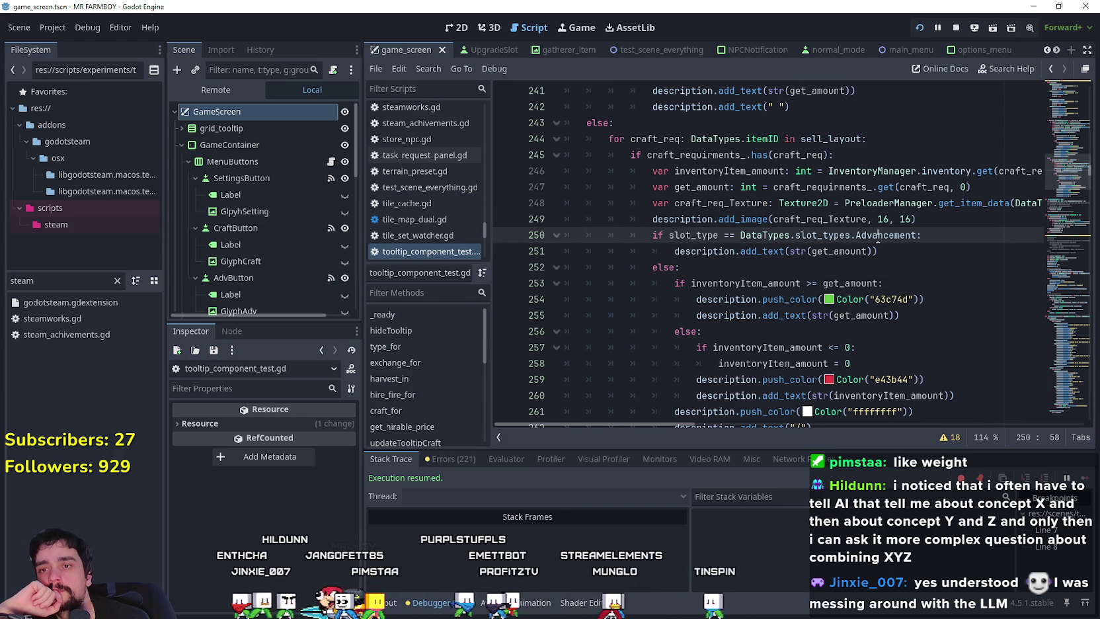
{"action": "left_click_drag", "start_coordinate": [916, 235], "coordinate": [741, 235]}
{"action": "left_click", "coordinate": [732, 266]}
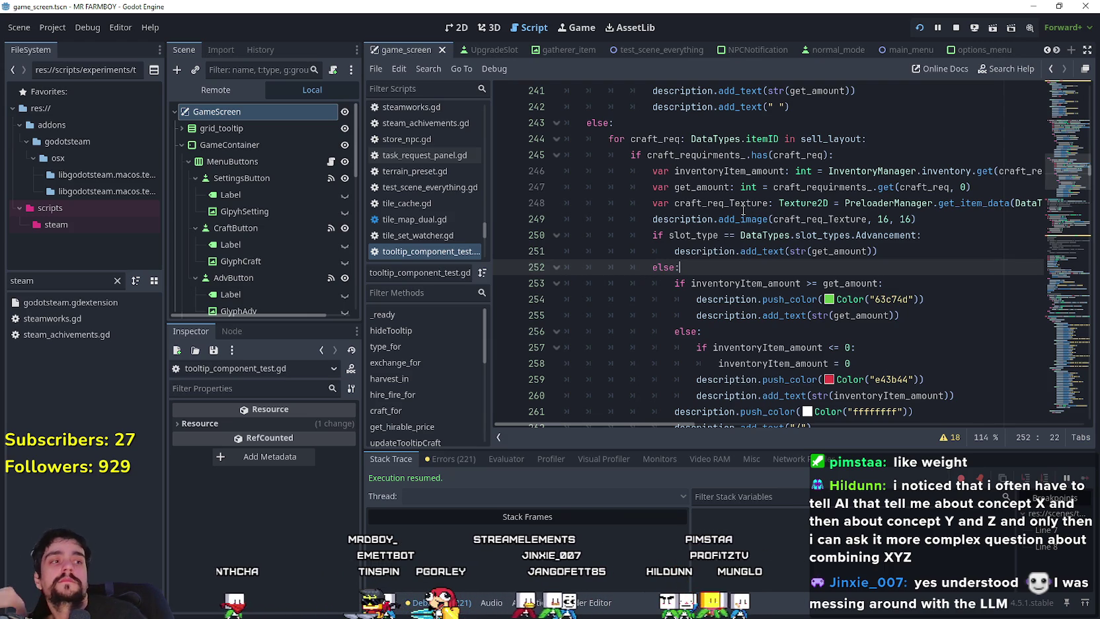
{"action": "left_click", "coordinate": [786, 171]}
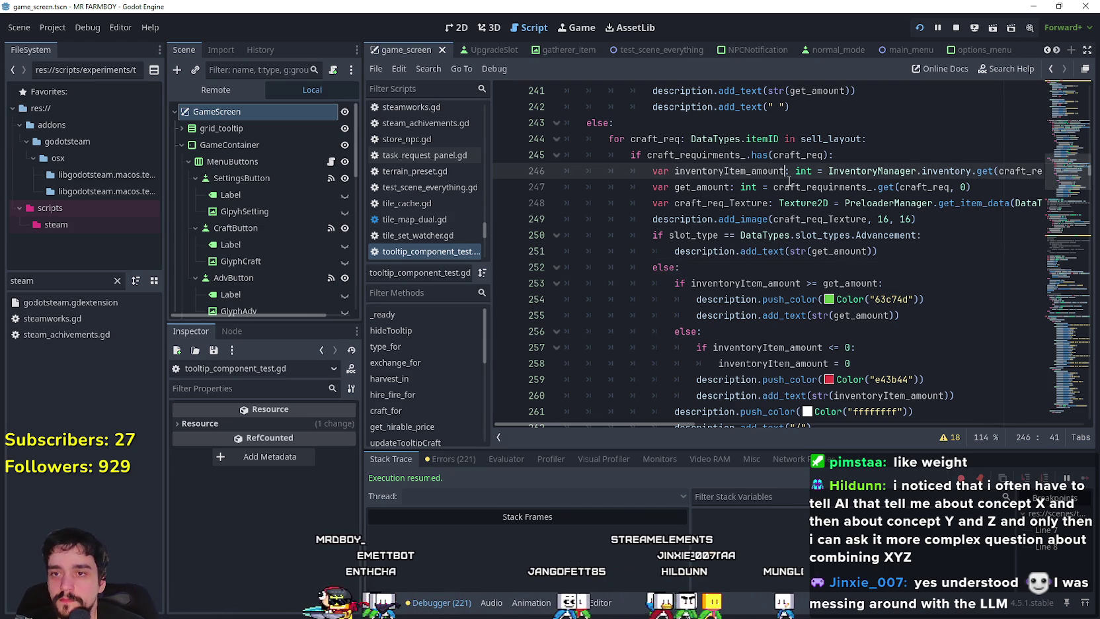
{"action": "left_click", "coordinate": [834, 265]}
{"action": "scroll", "coordinate": [834, 266], "scroll_direction": "down", "scroll_amount": 2}
{"action": "left_click", "coordinate": [815, 237]}
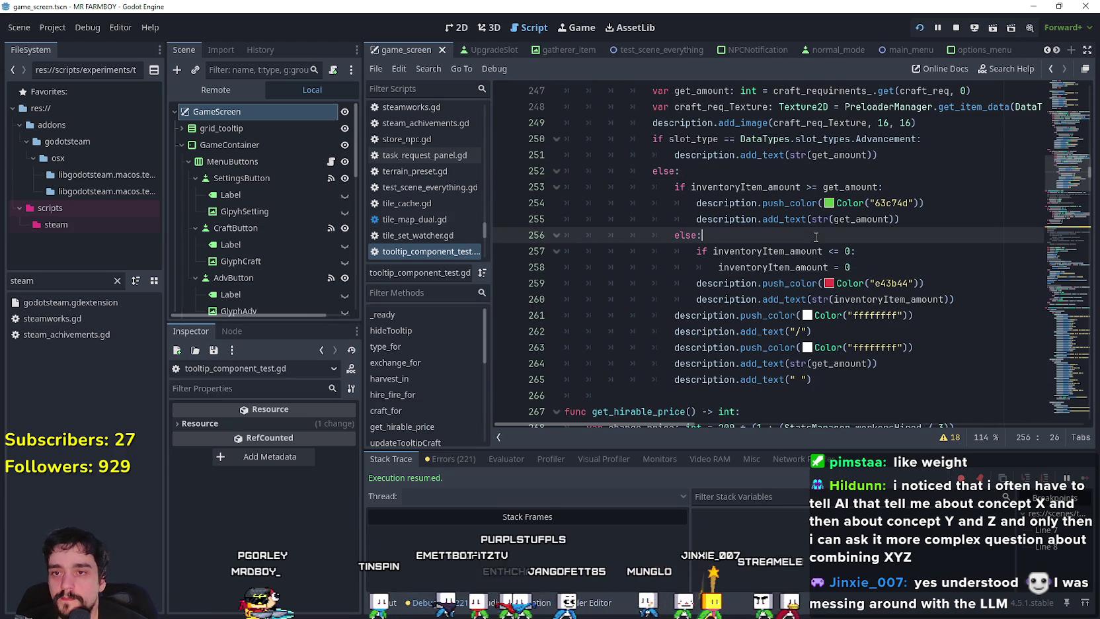
{"action": "left_click", "coordinate": [869, 266]}
{"action": "scroll", "coordinate": [869, 266], "scroll_direction": "up", "scroll_amount": 3}
{"action": "scroll", "coordinate": [869, 265], "scroll_direction": "down", "scroll_amount": 6}
{"action": "scroll", "coordinate": [862, 264], "scroll_direction": "up", "scroll_amount": 7}
{"action": "scroll", "coordinate": [857, 263], "scroll_direction": "down", "scroll_amount": 3}
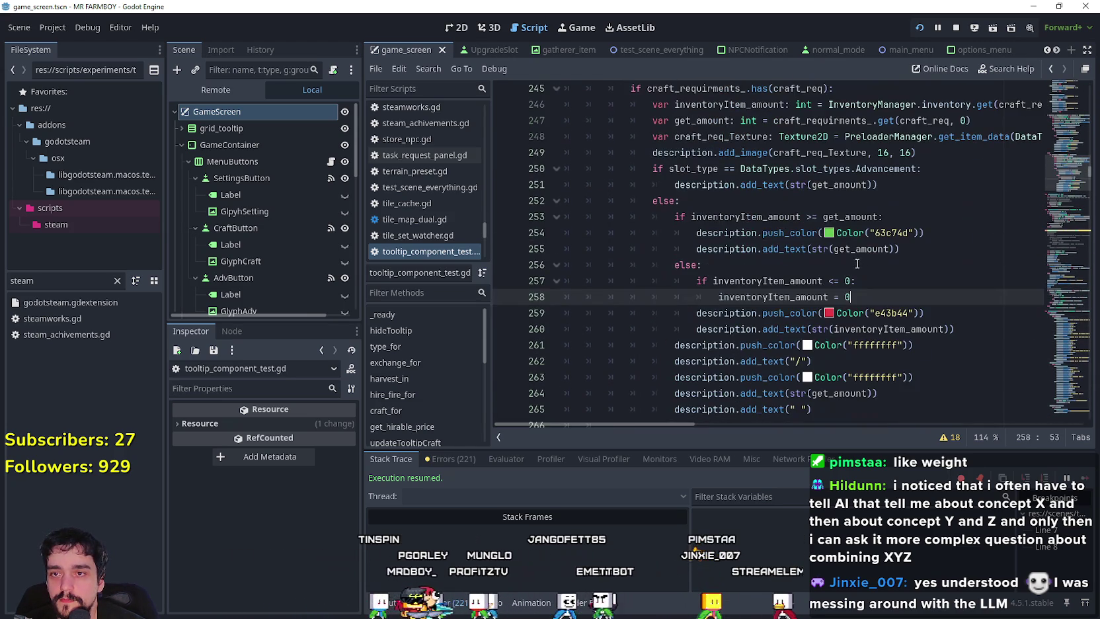
{"action": "left_click", "coordinate": [760, 197]}
{"action": "left_click", "coordinate": [964, 170]}
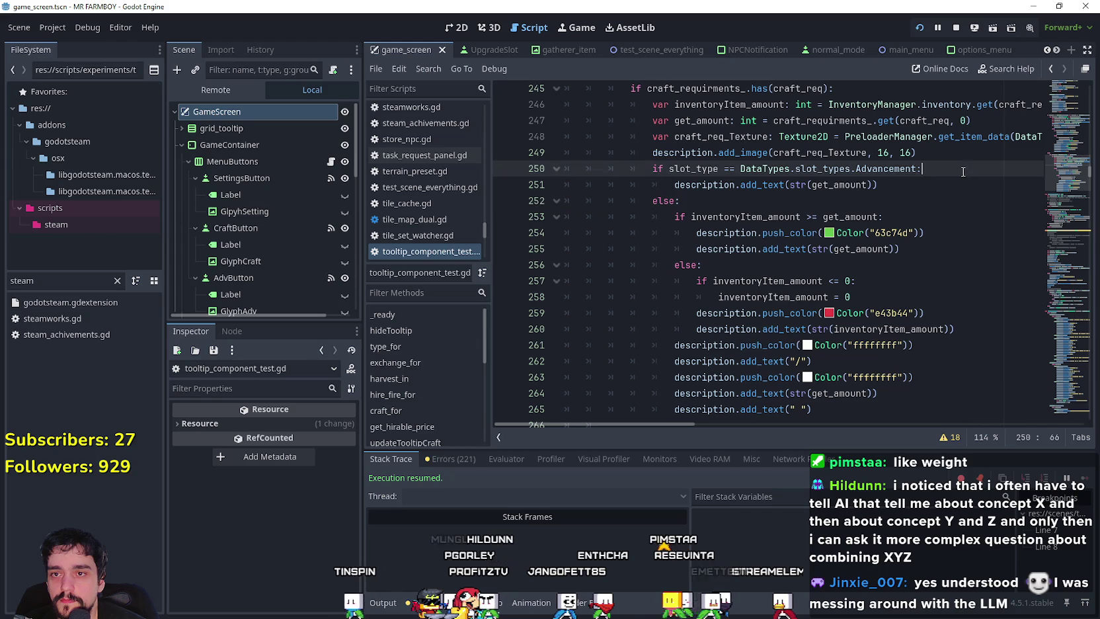
{"action": "left_click", "coordinate": [909, 188]}
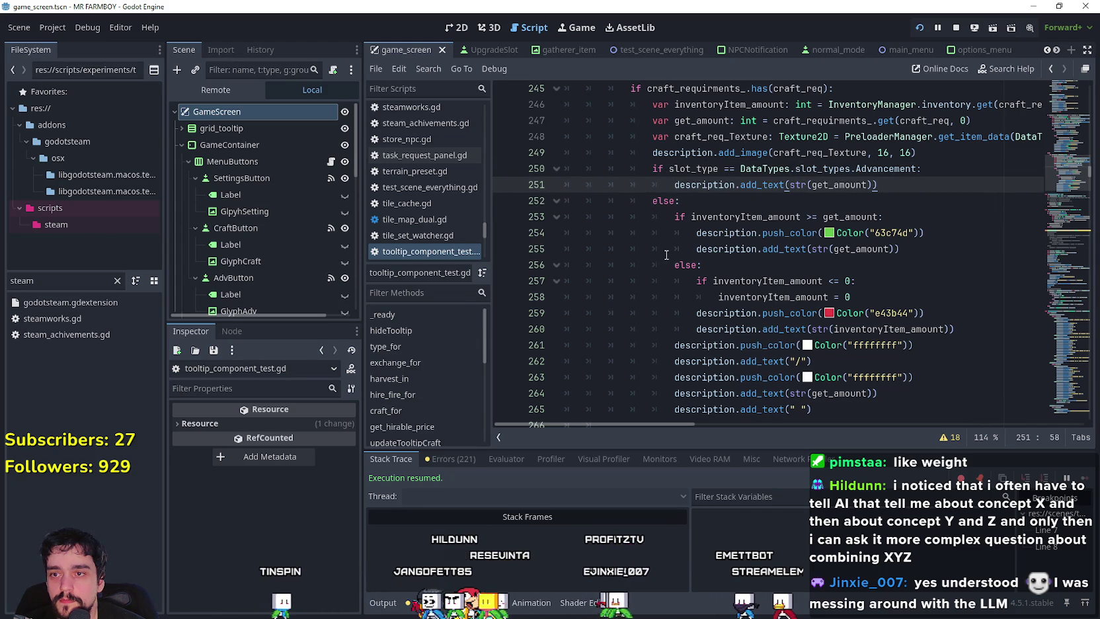
{"action": "scroll", "coordinate": [667, 255], "scroll_direction": "down", "scroll_amount": 3}
{"action": "scroll", "coordinate": [674, 190], "scroll_direction": "up", "scroll_amount": 3}
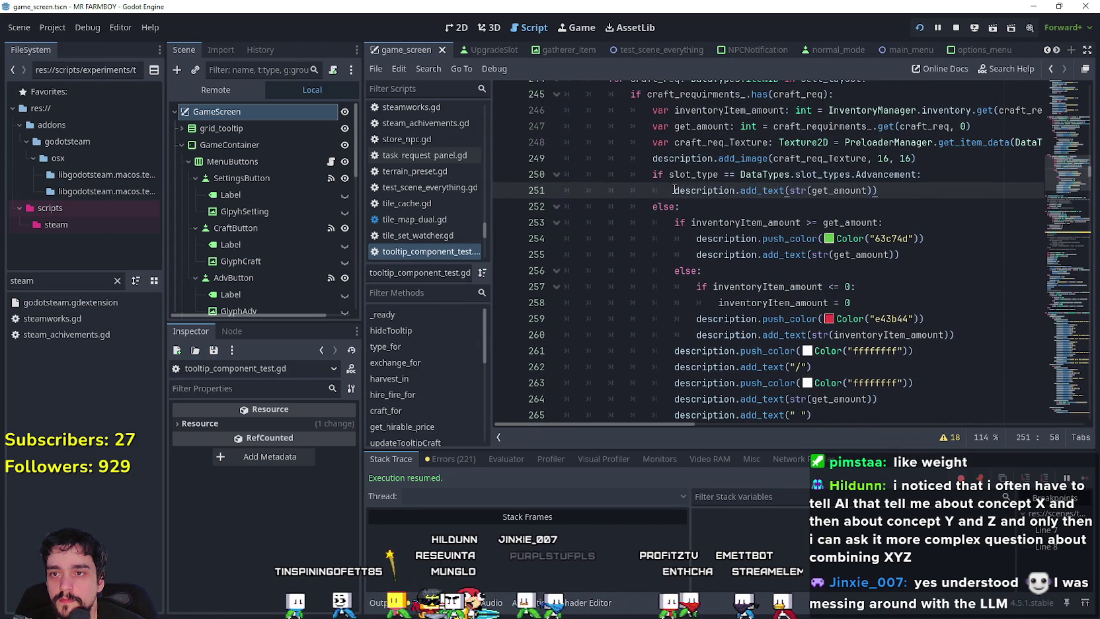
Step: Set a breakpoint on line 251's add_text call and check the running game
{"action": "left_click", "coordinate": [505, 190]}
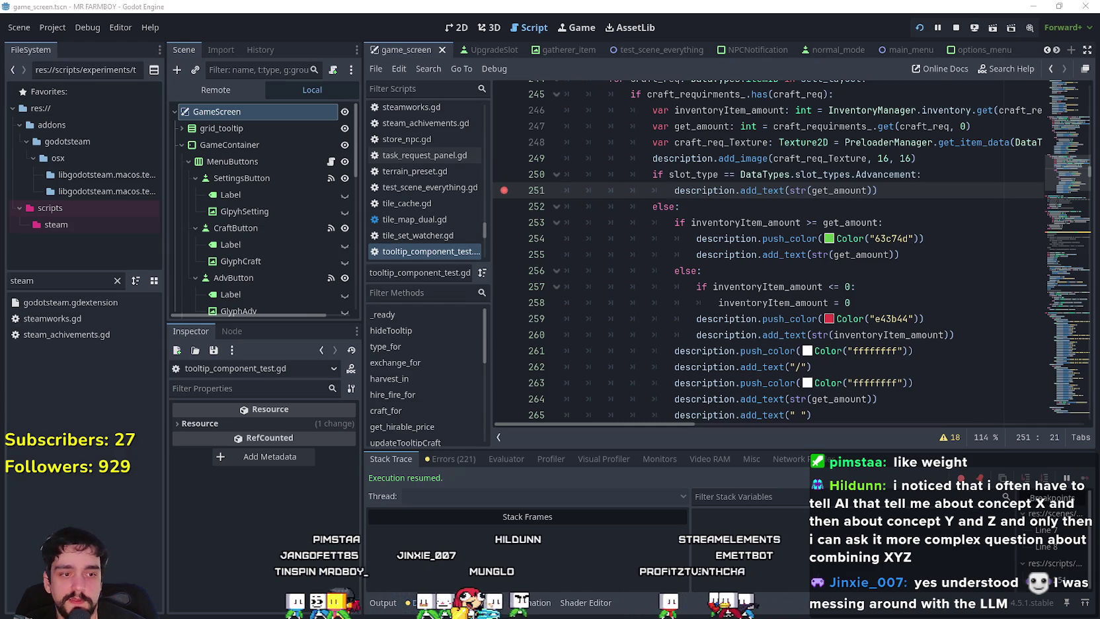
{"action": "key", "text": "alt+Tab"}
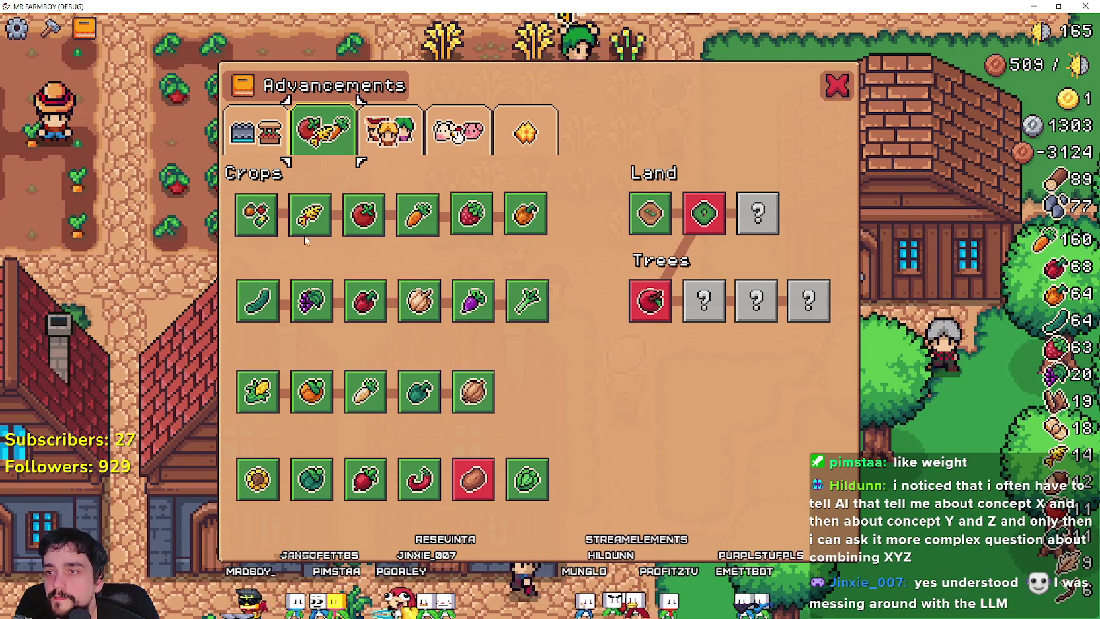
{"action": "mouse_move", "coordinate": [301, 234]}
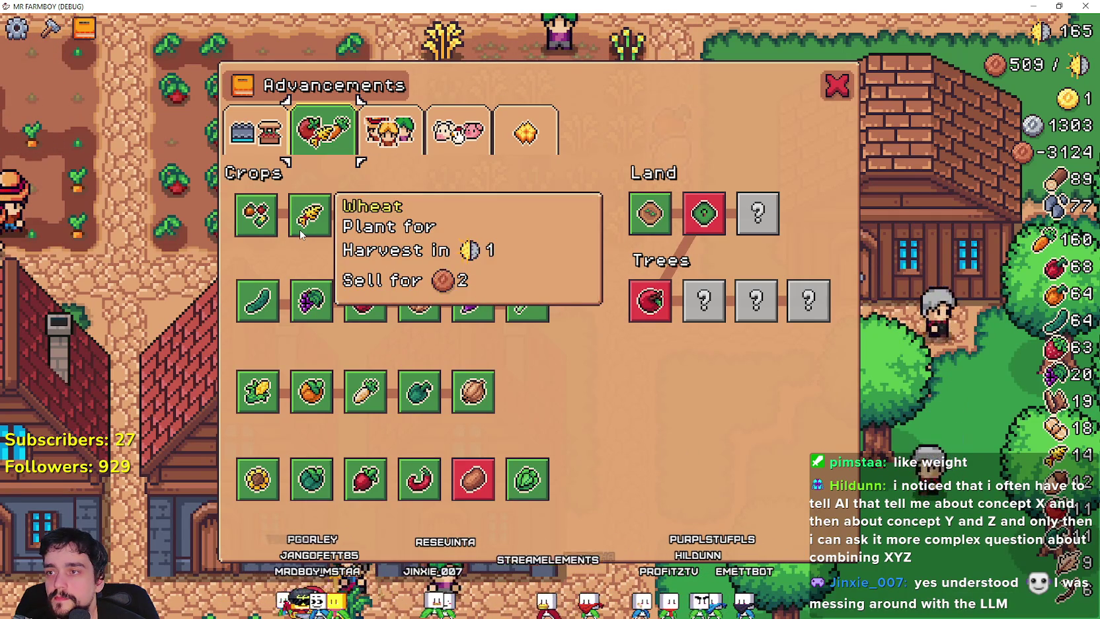
{"action": "key", "text": "alt+Tab"}
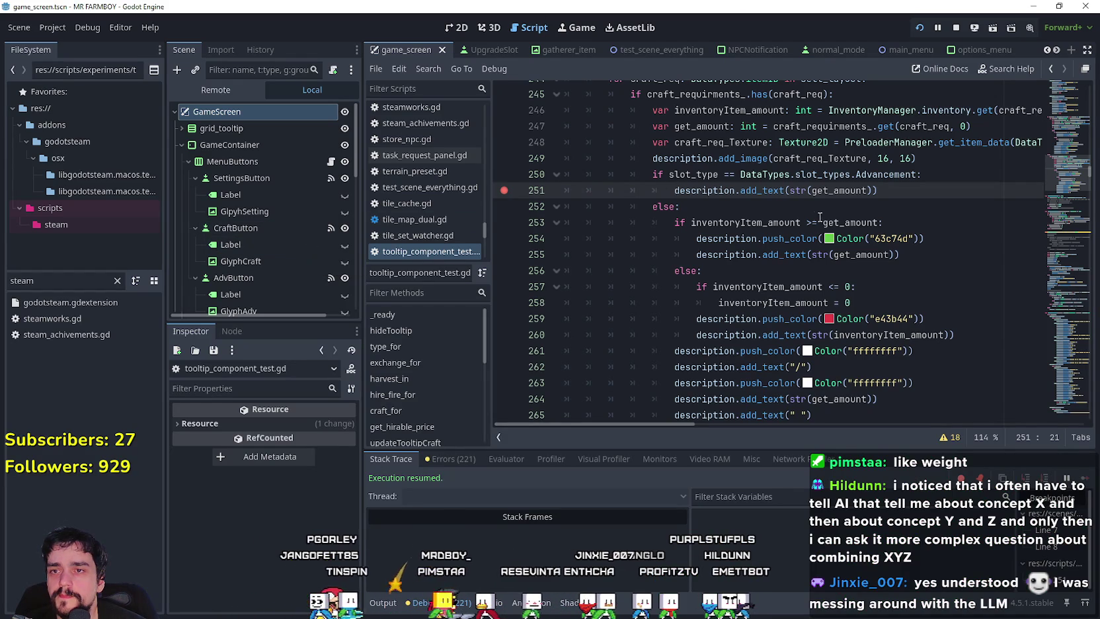
Step: Read through lines 252–264 of the craft_for branch while comparing against the game
{"action": "left_click", "coordinate": [509, 206]}
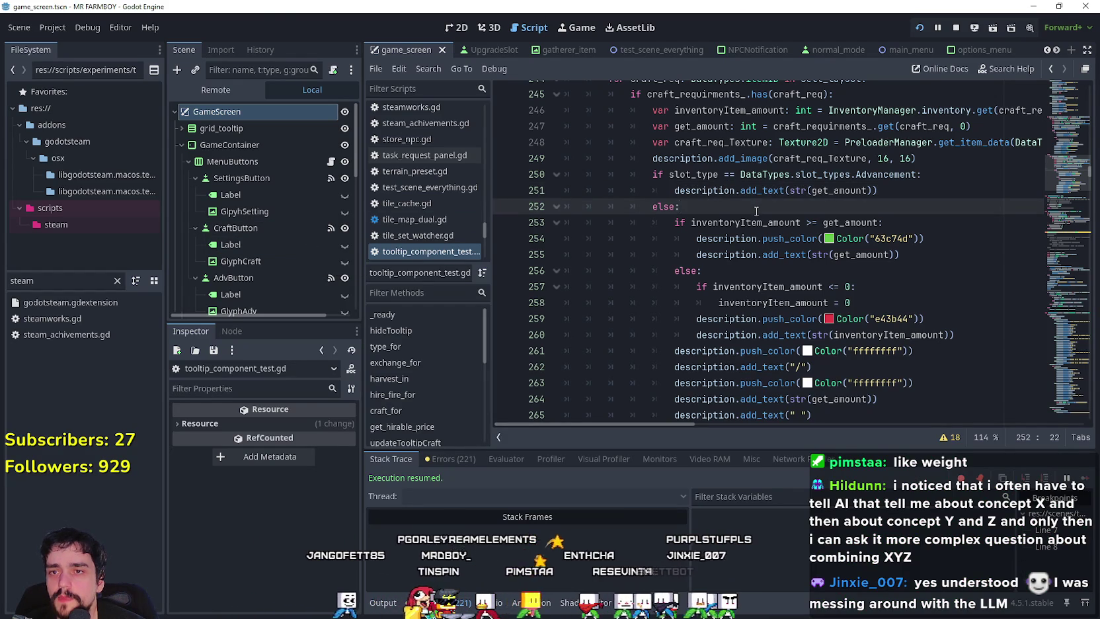
{"action": "key", "text": "alt+Tab"}
{"action": "key", "text": "alt+Tab"}
{"action": "scroll", "coordinate": [659, 270], "scroll_direction": "down", "scroll_amount": 10}
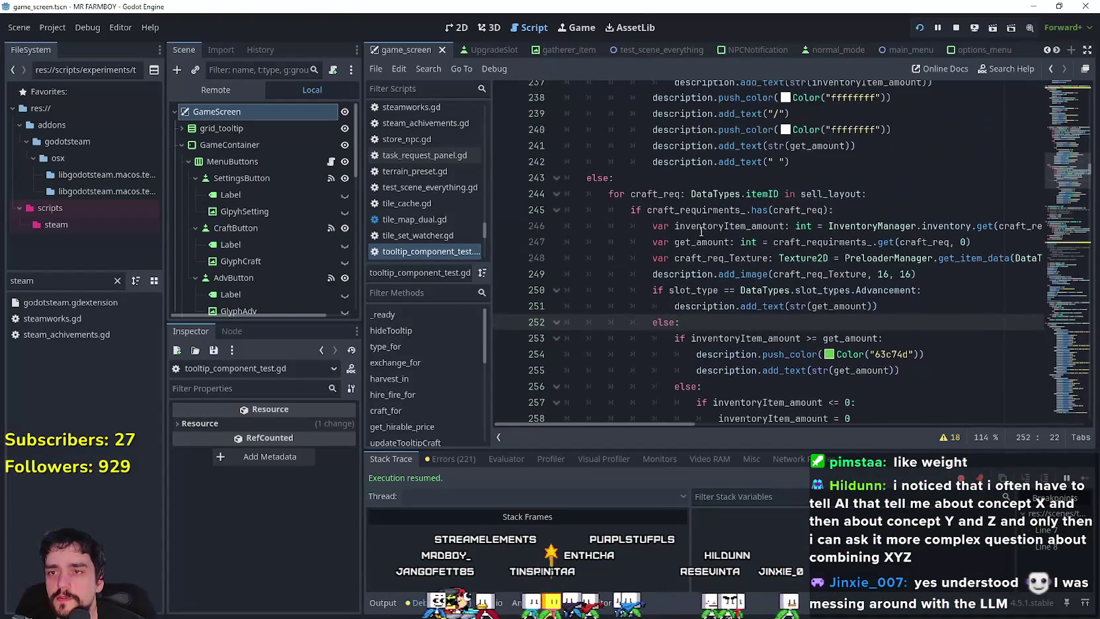
{"action": "scroll", "coordinate": [659, 269], "scroll_direction": "down", "scroll_amount": 8}
{"action": "scroll", "coordinate": [651, 258], "scroll_direction": "up", "scroll_amount": 4}
{"action": "left_click", "coordinate": [656, 191]}
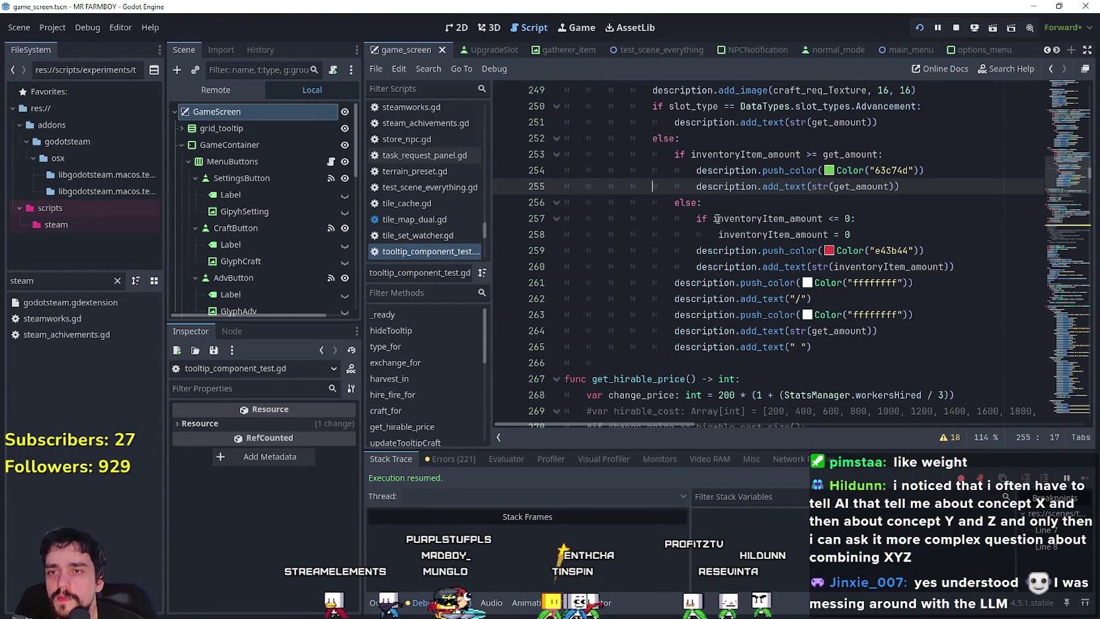
{"action": "left_click", "coordinate": [719, 196]}
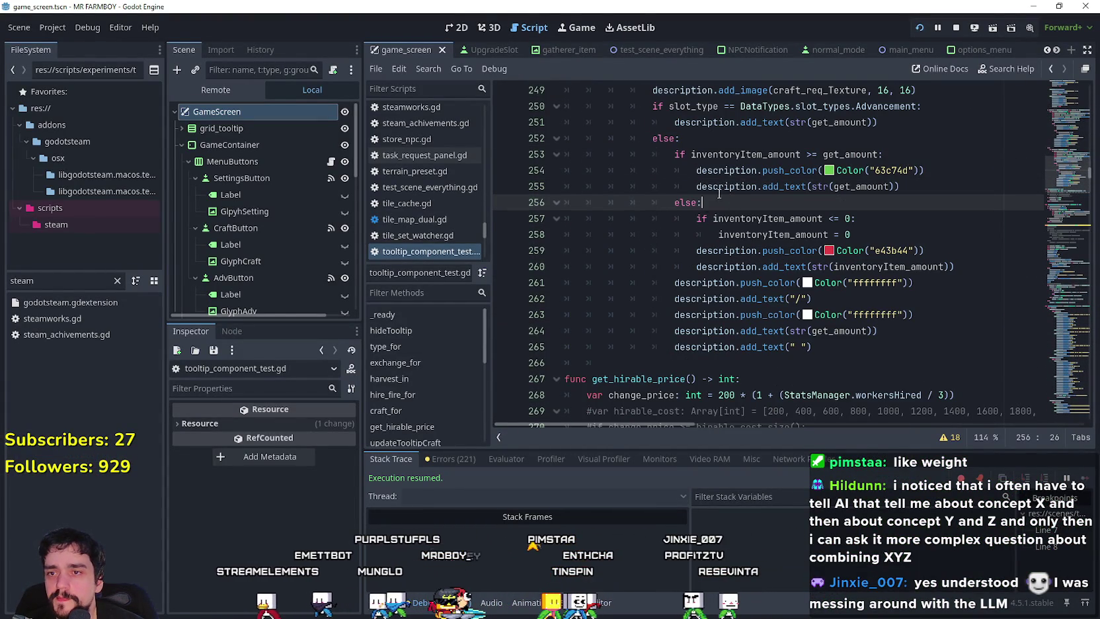
{"action": "left_click", "coordinate": [674, 298]}
{"action": "left_click", "coordinate": [908, 333]}
{"action": "left_click", "coordinate": [673, 327]}
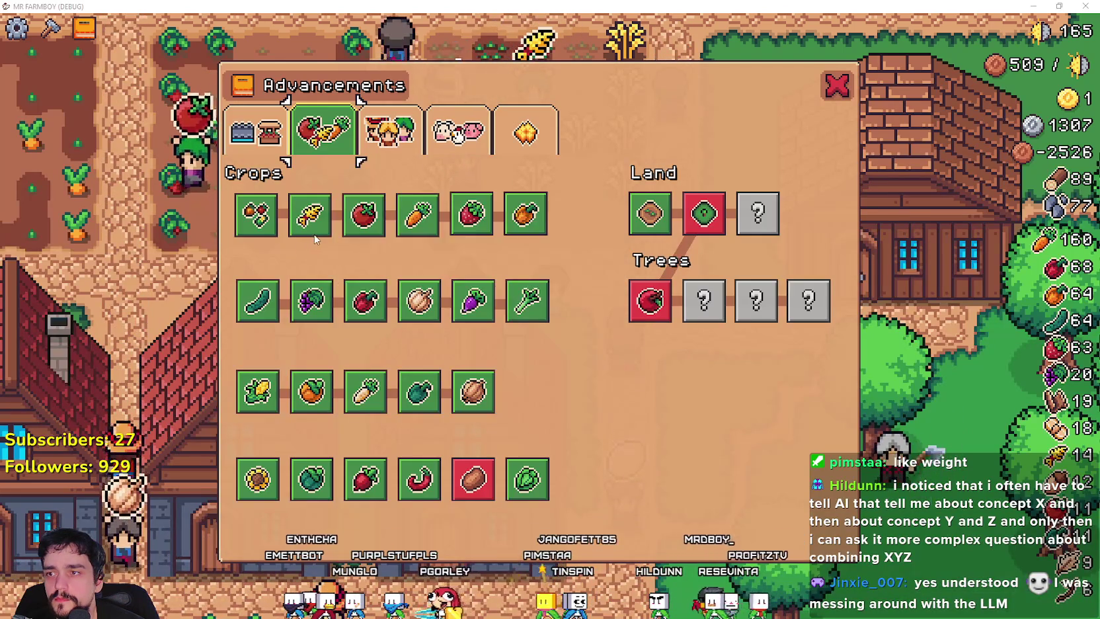
Step: Re-set the breakpoint on line 251 of tooltip_component_test.gd and return to the script editor
{"action": "key", "text": "alt+Tab"}
{"action": "scroll", "coordinate": [505, 335], "scroll_direction": "up", "scroll_amount": 3}
{"action": "key", "text": "alt+Tab"}
{"action": "key", "text": "alt+Tab"}
{"action": "left_click", "coordinate": [503, 267]}
{"action": "key", "text": "alt+Tab"}
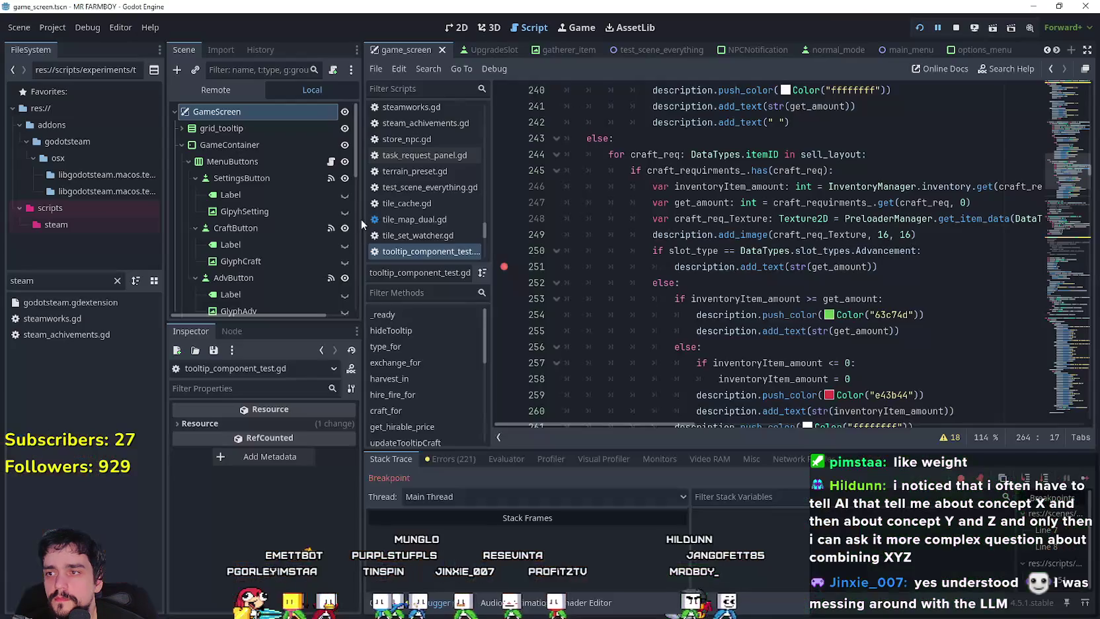
{"action": "left_click", "coordinate": [1085, 478]}
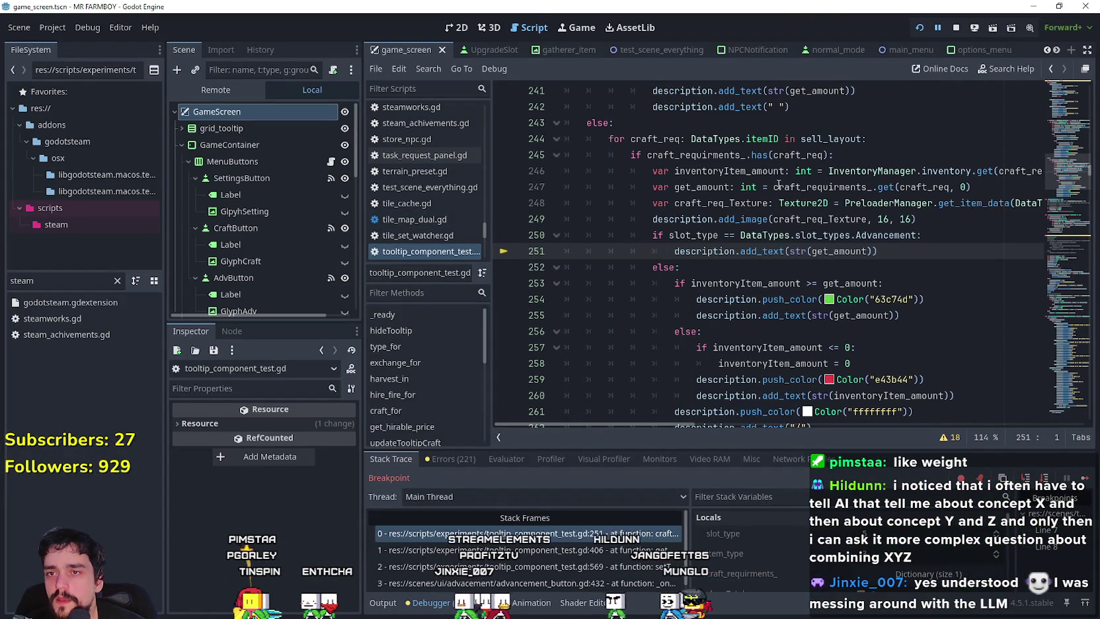
{"action": "scroll", "coordinate": [652, 137], "scroll_direction": "up", "scroll_amount": 7}
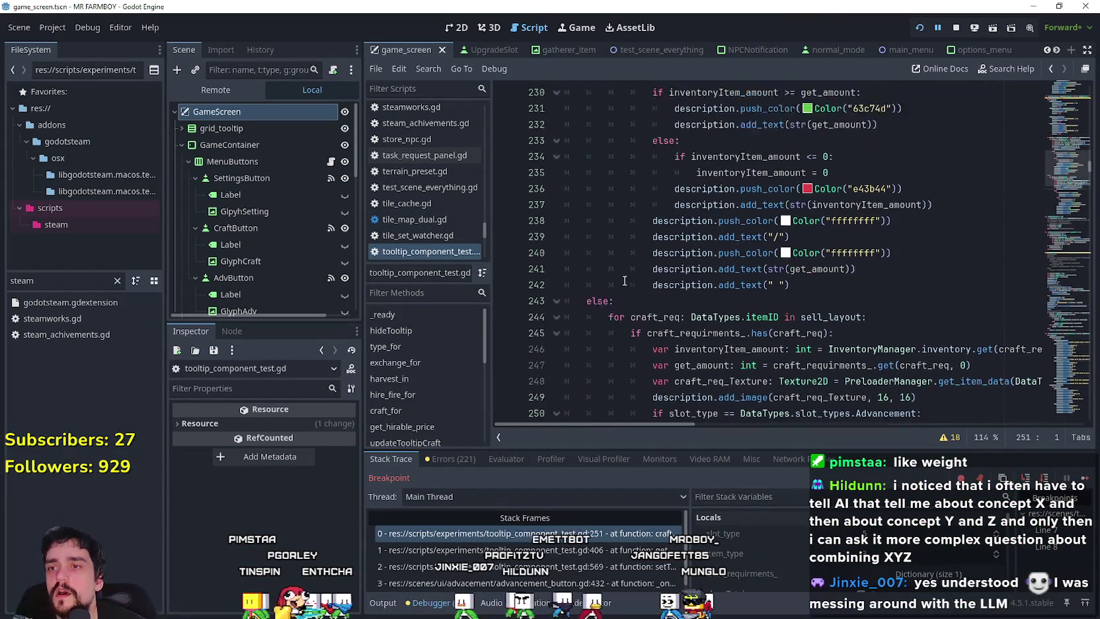
{"action": "scroll", "coordinate": [613, 290], "scroll_direction": "up", "scroll_amount": 3}
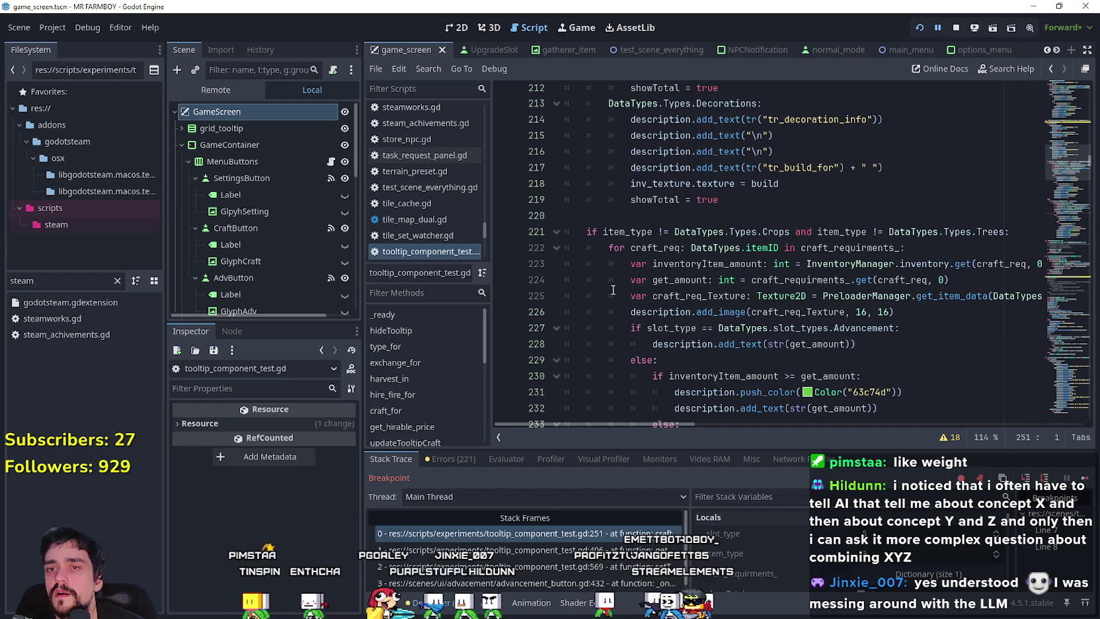
{"action": "scroll", "coordinate": [613, 290], "scroll_direction": "up", "scroll_amount": 4}
{"action": "scroll", "coordinate": [614, 285], "scroll_direction": "up", "scroll_amount": 3}
{"action": "left_click", "coordinate": [835, 305]}
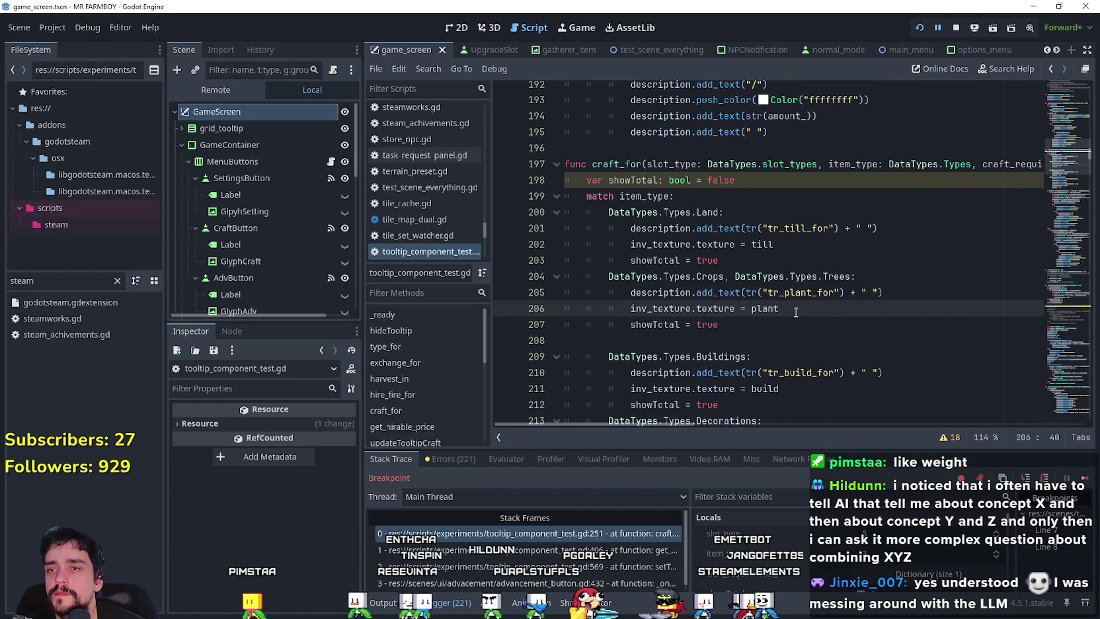
{"action": "left_click_drag", "start_coordinate": [991, 164], "coordinate": [1051, 165]}
{"action": "left_click", "coordinate": [689, 309]}
{"action": "key", "text": "Home"}
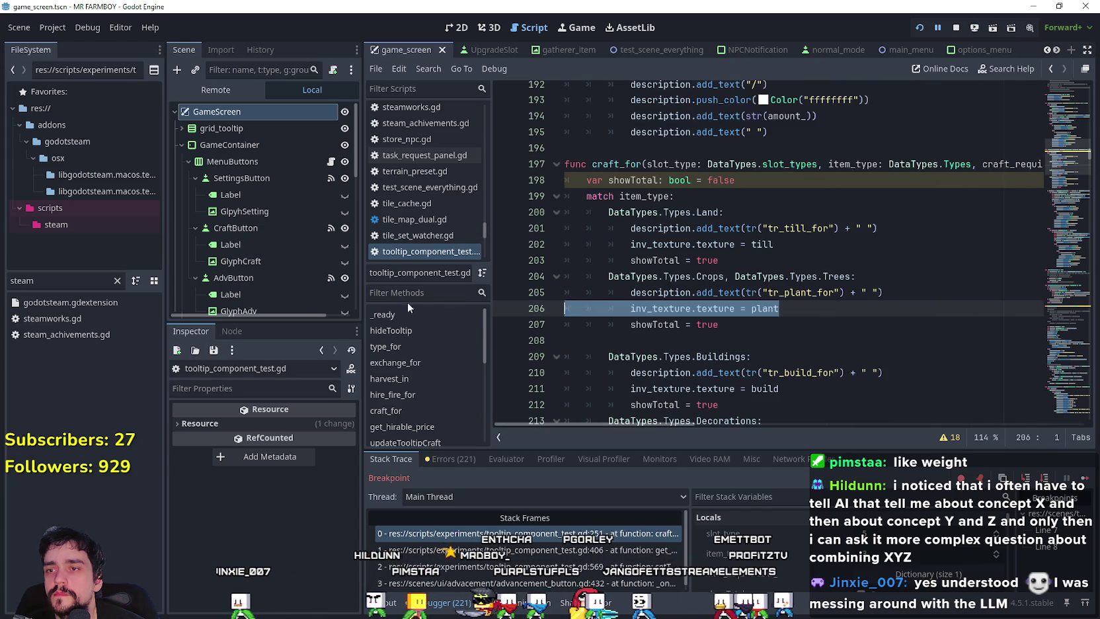
{"action": "scroll", "coordinate": [701, 316], "scroll_direction": "down", "scroll_amount": 7}
{"action": "scroll", "coordinate": [710, 317], "scroll_direction": "down", "scroll_amount": 5}
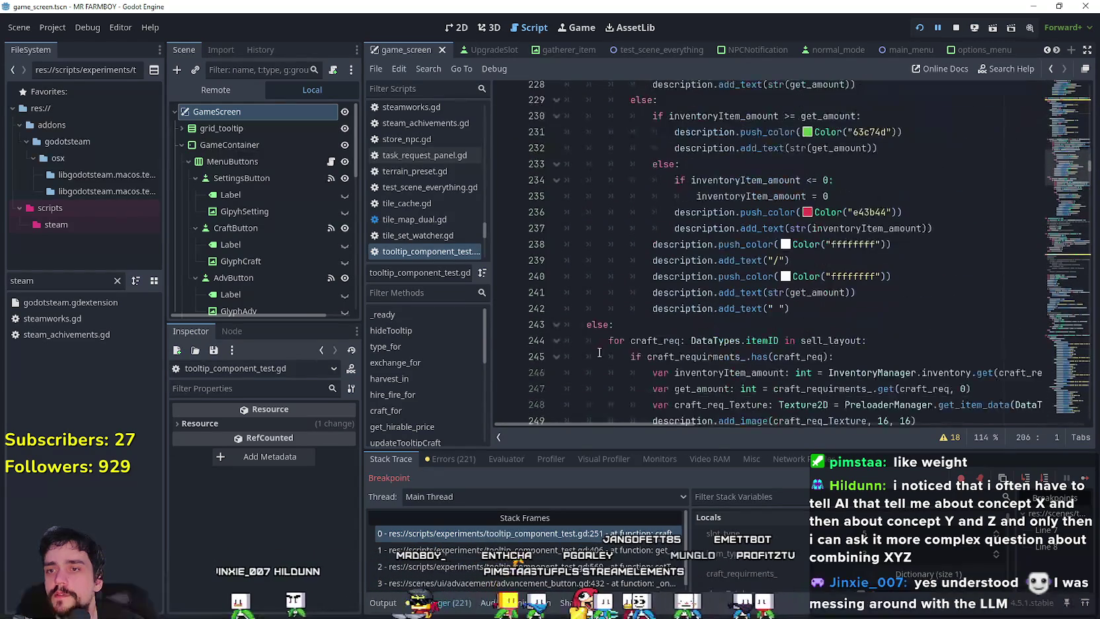
{"action": "scroll", "coordinate": [809, 352], "scroll_direction": "down", "scroll_amount": 8}
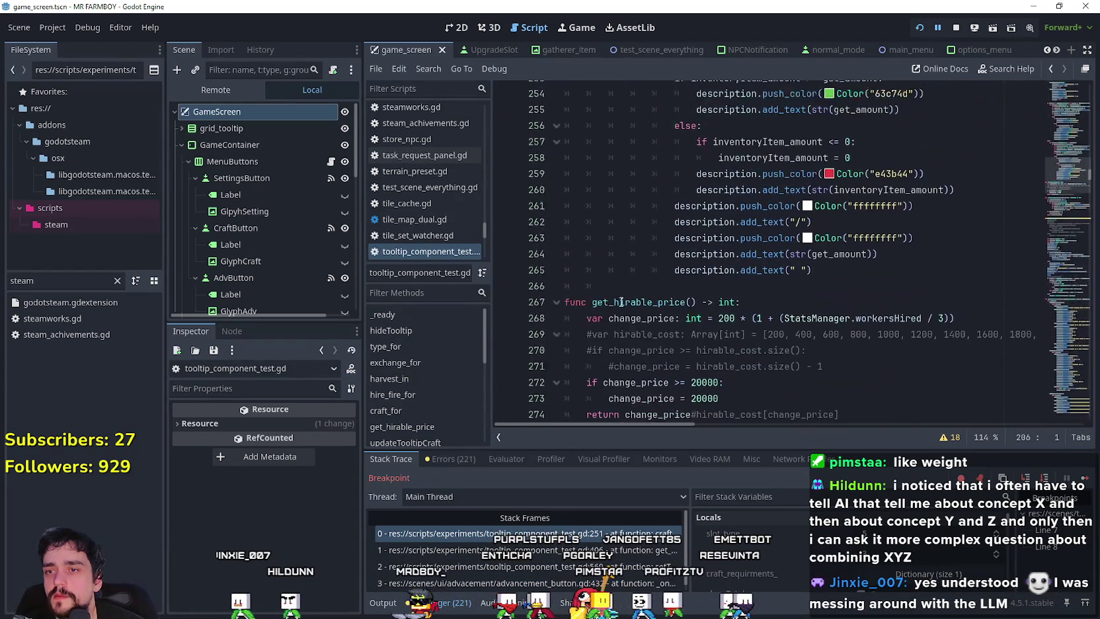
{"action": "scroll", "coordinate": [635, 300], "scroll_direction": "up", "scroll_amount": 5}
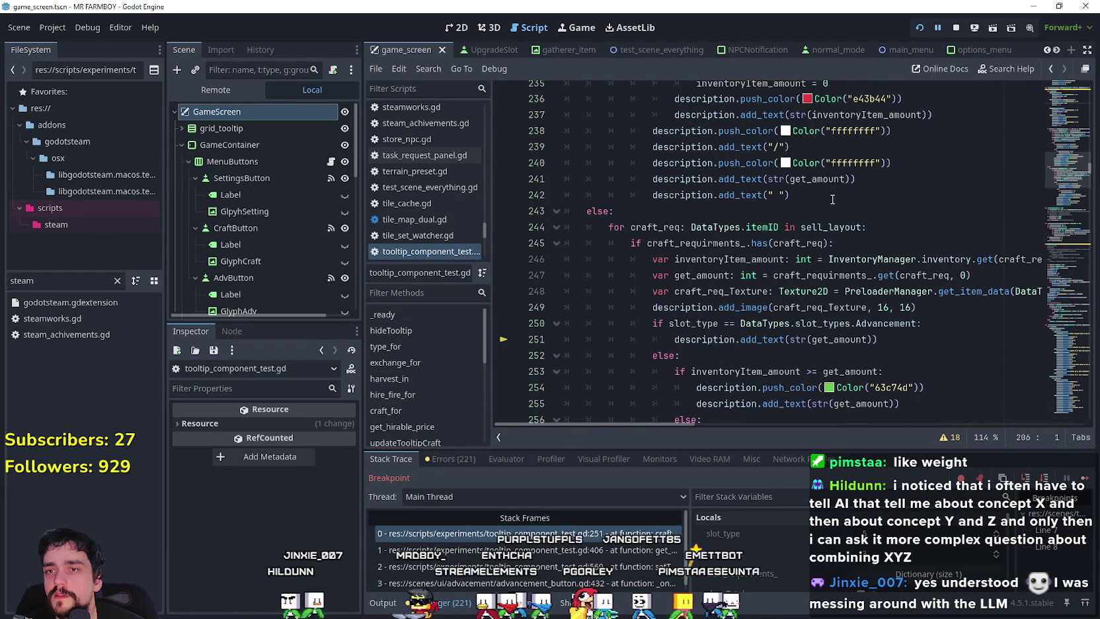
{"action": "left_click_drag", "start_coordinate": [608, 227], "coordinate": [942, 223]}
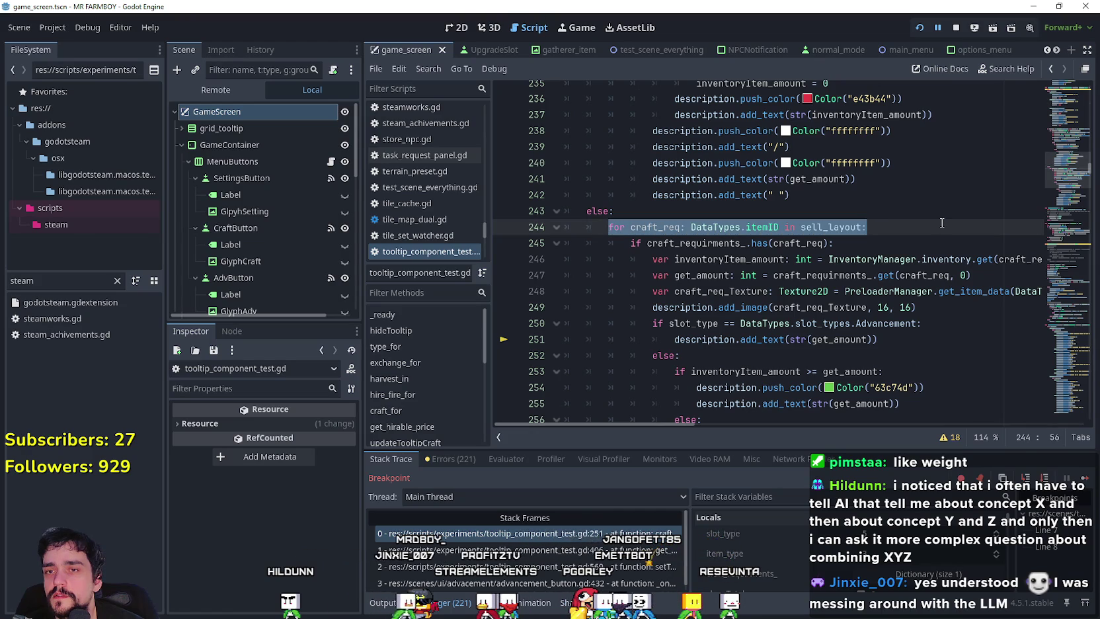
{"action": "scroll", "coordinate": [926, 252], "scroll_direction": "down", "scroll_amount": 3}
{"action": "left_click", "coordinate": [904, 275]}
{"action": "scroll", "coordinate": [904, 314], "scroll_direction": "up", "scroll_amount": 1}
{"action": "scroll", "coordinate": [904, 314], "scroll_direction": "up", "scroll_amount": 1}
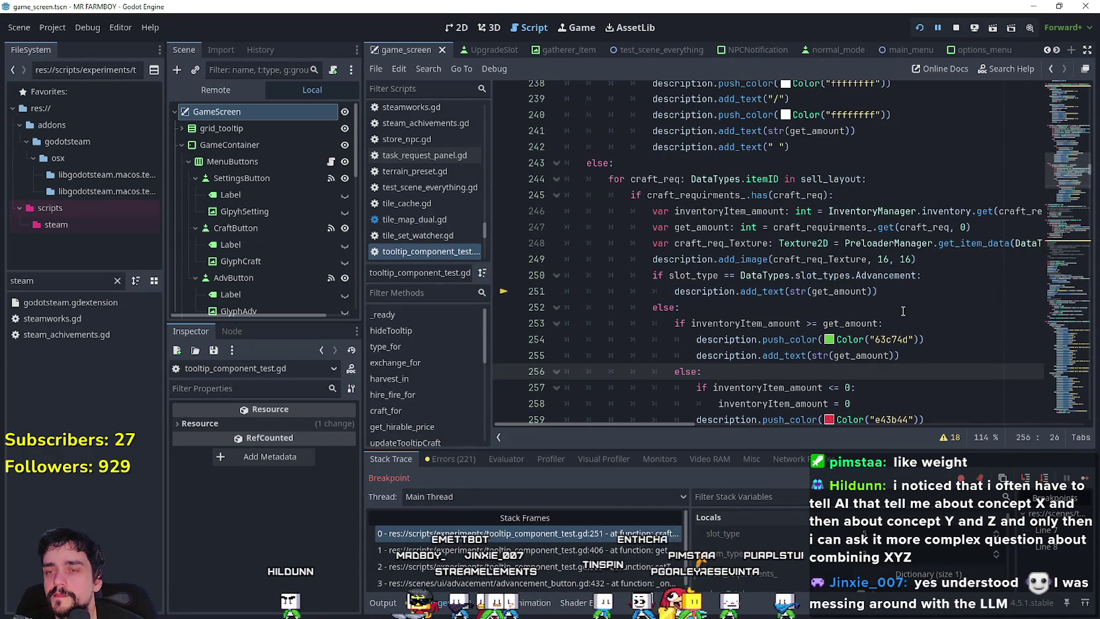
{"action": "scroll", "coordinate": [903, 311], "scroll_direction": "down", "scroll_amount": 2}
{"action": "scroll", "coordinate": [851, 273], "scroll_direction": "up", "scroll_amount": 4}
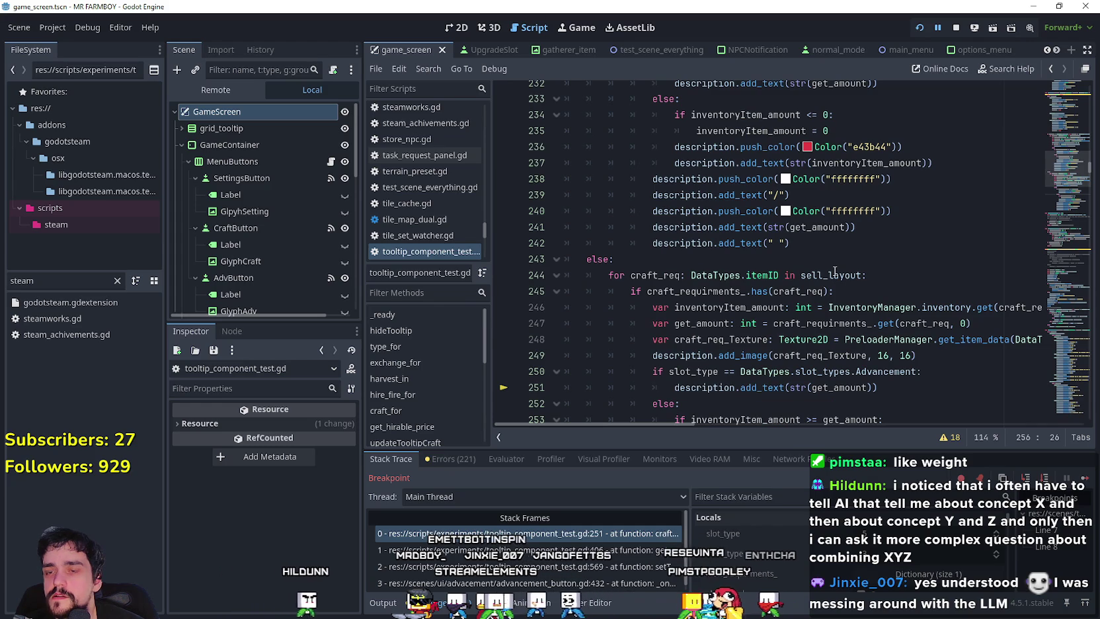
{"action": "scroll", "coordinate": [807, 246], "scroll_direction": "up", "scroll_amount": 5}
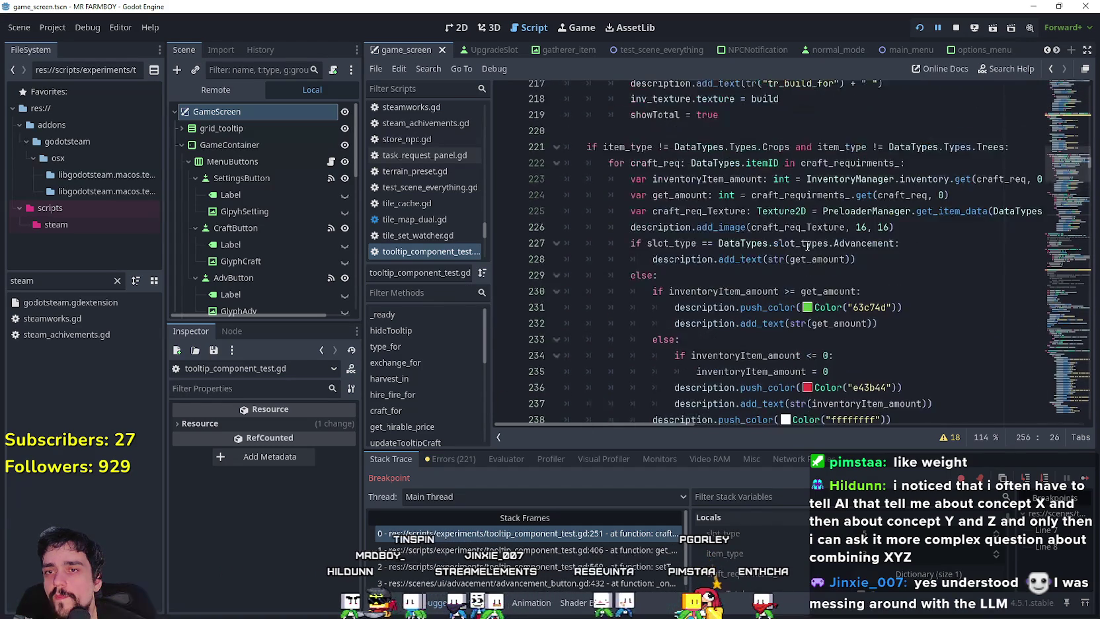
{"action": "scroll", "coordinate": [807, 246], "scroll_direction": "up", "scroll_amount": 2}
{"action": "scroll", "coordinate": [807, 246], "scroll_direction": "up", "scroll_amount": 3}
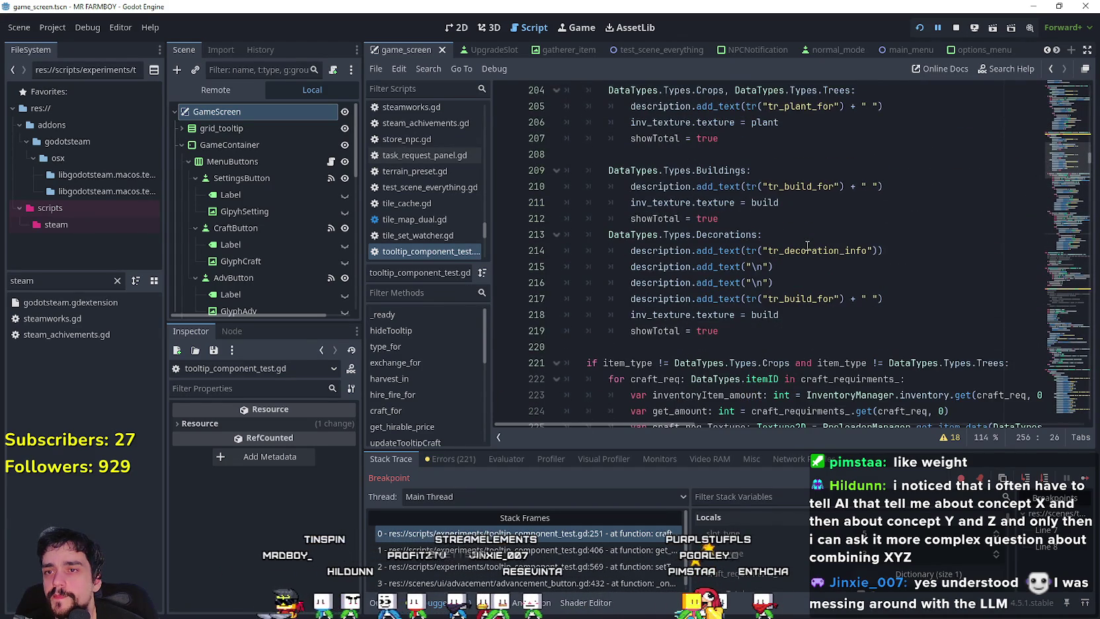
{"action": "scroll", "coordinate": [807, 246], "scroll_direction": "down", "scroll_amount": 12}
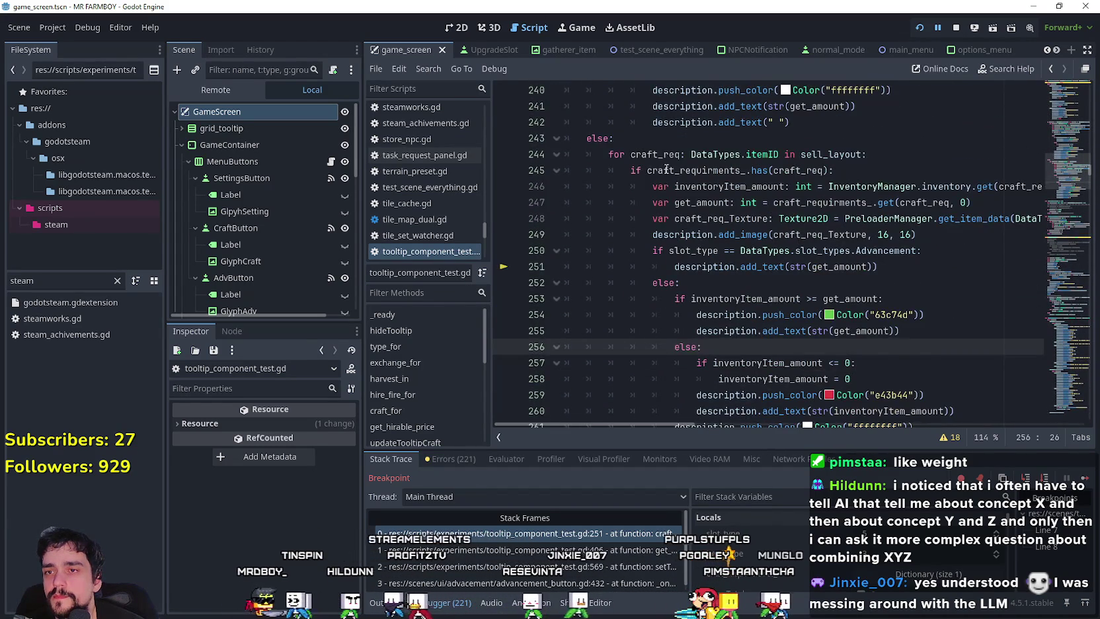
{"action": "scroll", "coordinate": [666, 168], "scroll_direction": "up", "scroll_amount": 17}
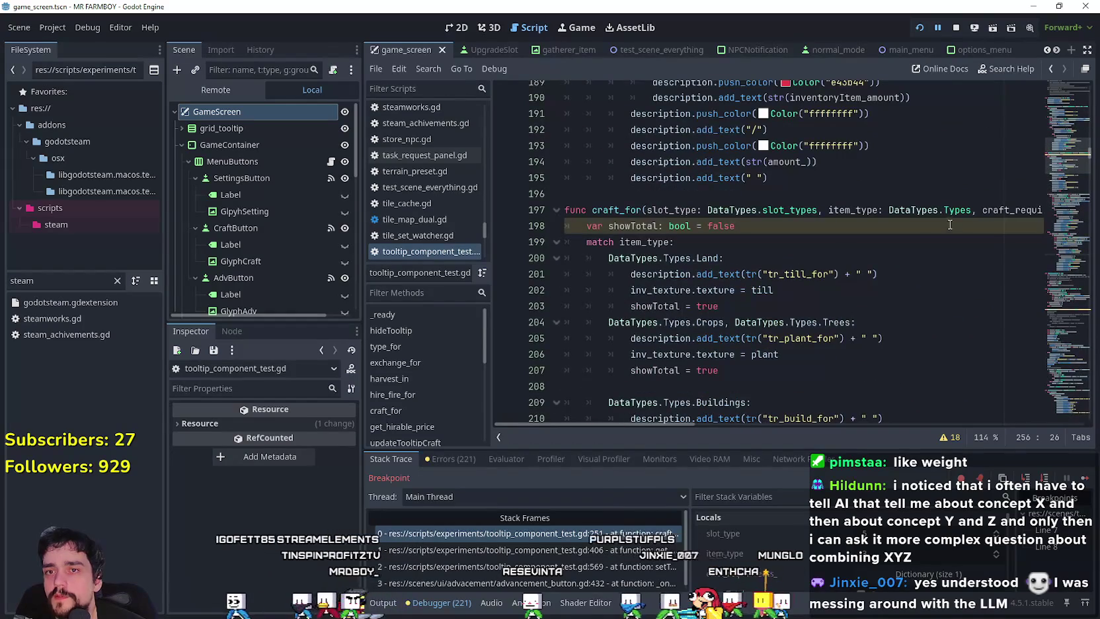
{"action": "double_click", "coordinate": [986, 210]}
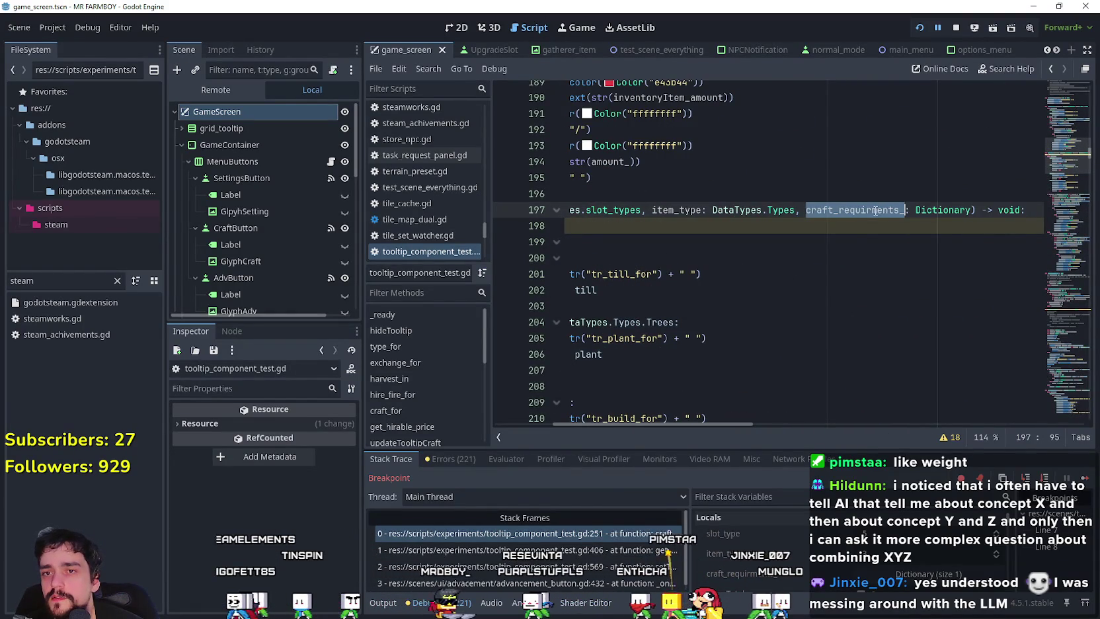
{"action": "left_click", "coordinate": [833, 275]}
{"action": "left_click", "coordinate": [780, 369]}
{"action": "scroll", "coordinate": [781, 264], "scroll_direction": "down", "scroll_amount": 3}
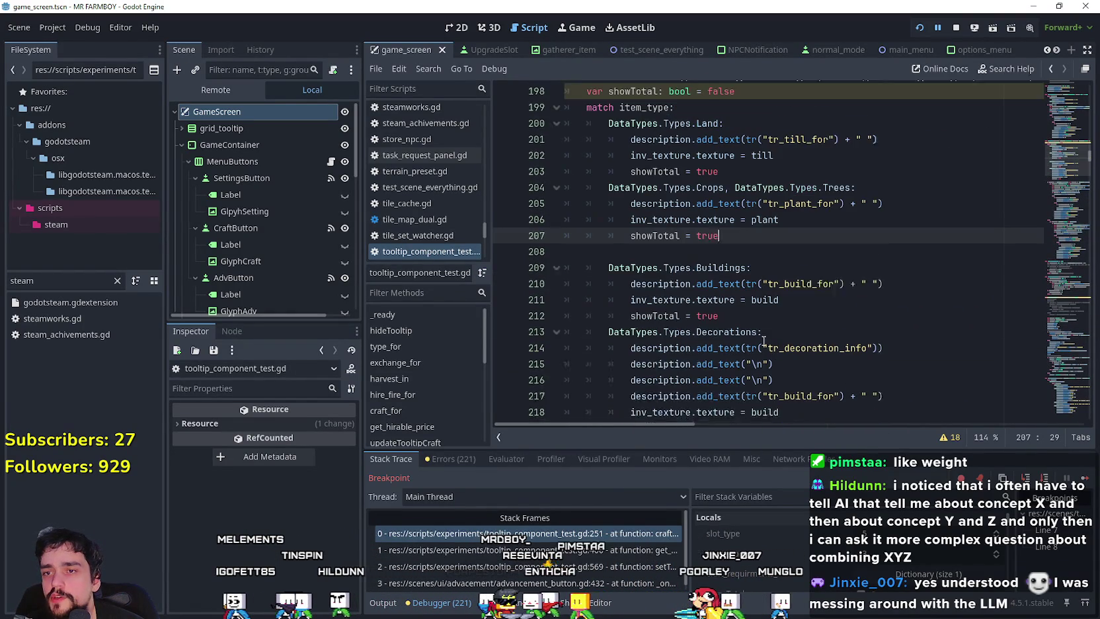
{"action": "left_click", "coordinate": [782, 258]}
{"action": "left_click", "coordinate": [796, 297]}
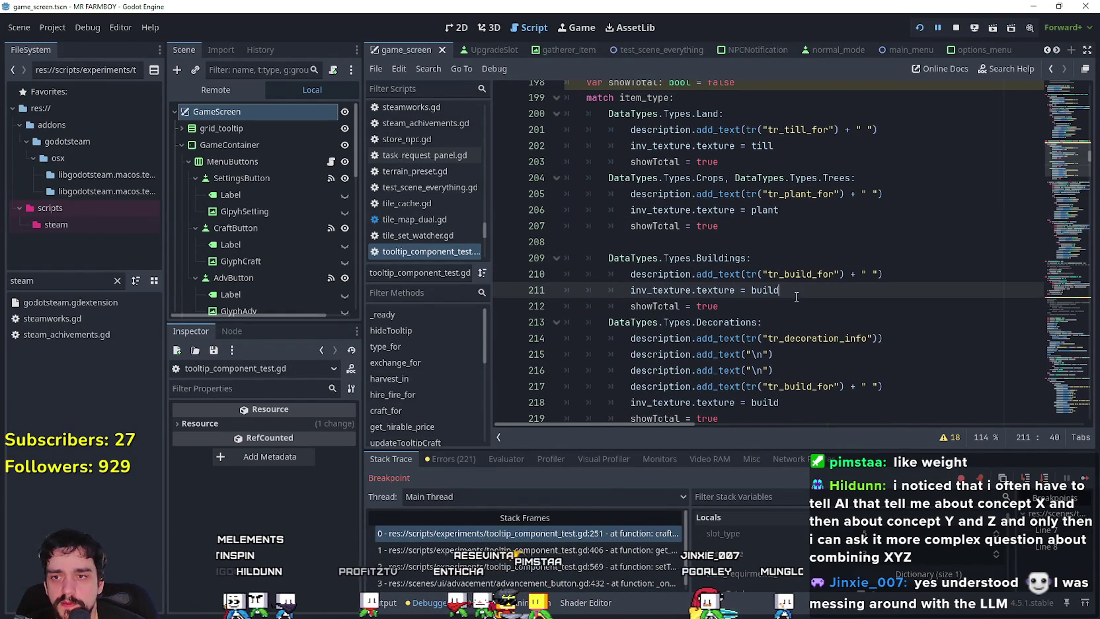
{"action": "left_click", "coordinate": [759, 239]}
{"action": "left_click", "coordinate": [802, 231]}
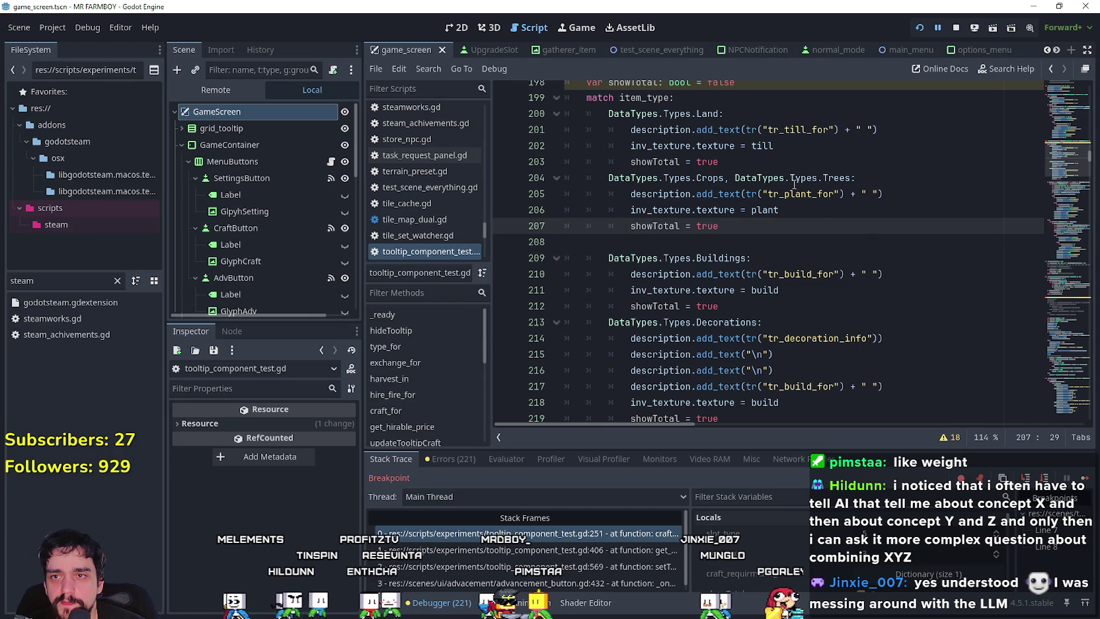
{"action": "left_click", "coordinate": [773, 145]}
{"action": "scroll", "coordinate": [793, 198], "scroll_direction": "up", "scroll_amount": 1}
{"action": "scroll", "coordinate": [793, 199], "scroll_direction": "down", "scroll_amount": 1}
{"action": "left_click", "coordinate": [757, 209]}
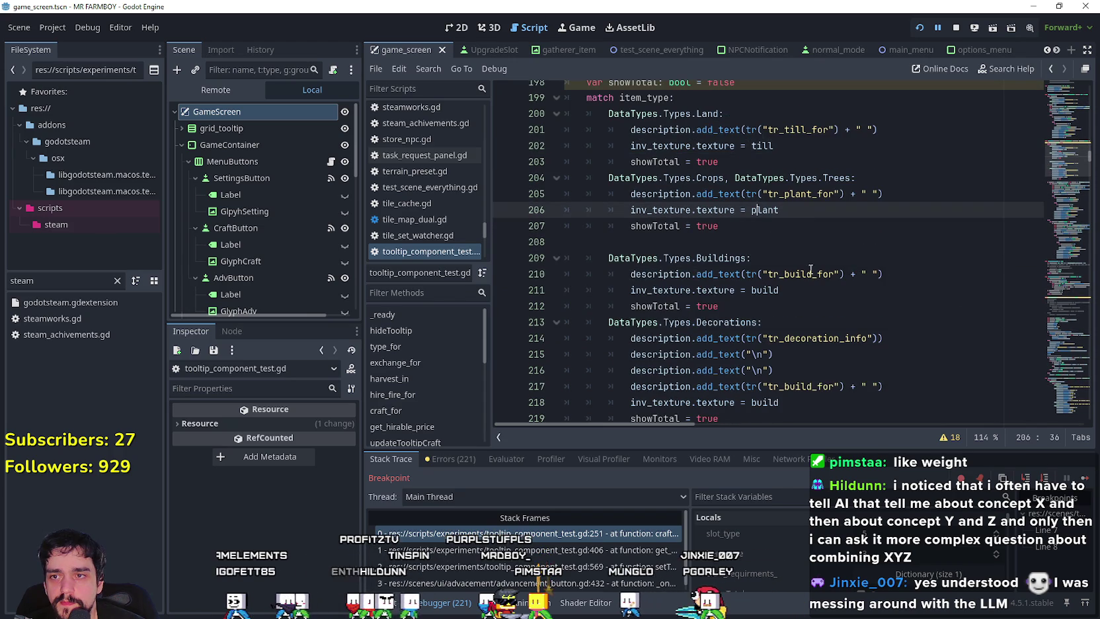
{"action": "key", "text": "Down"}
{"action": "key", "text": "Up"}
{"action": "key", "text": "End"}
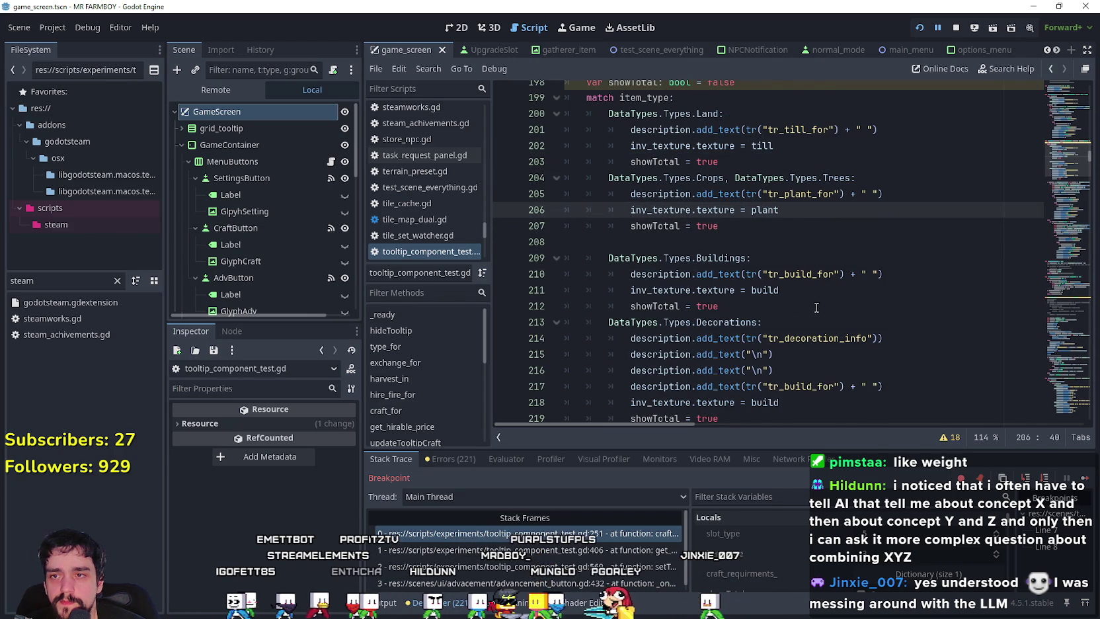
{"action": "scroll", "coordinate": [816, 307], "scroll_direction": "down", "scroll_amount": 1}
{"action": "left_click", "coordinate": [763, 183]}
{"action": "left_click", "coordinate": [818, 160]}
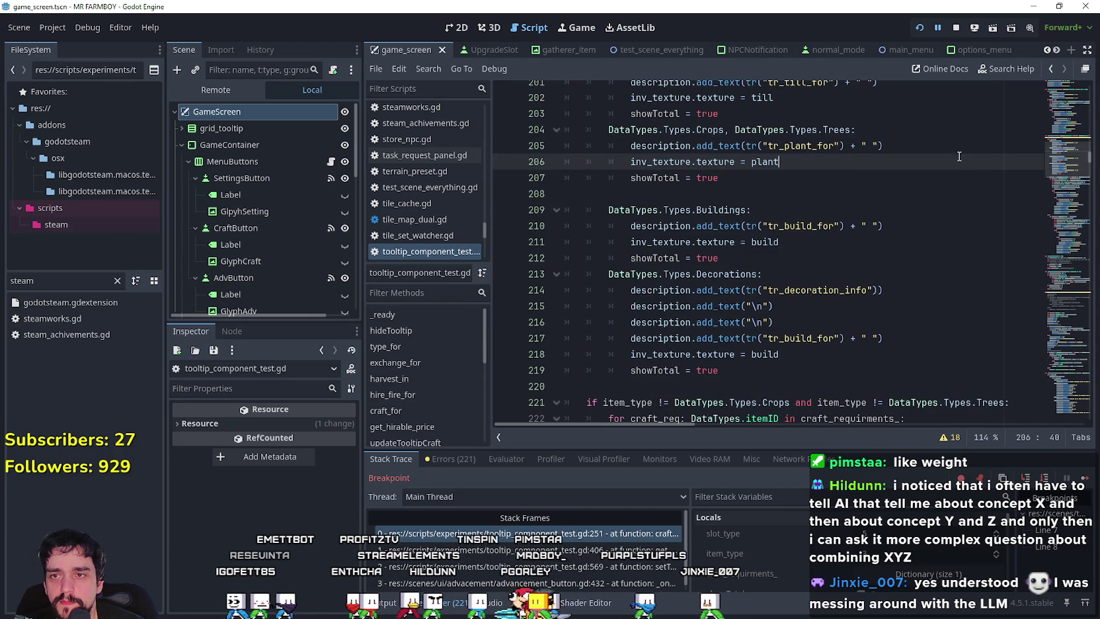
{"action": "left_click", "coordinate": [908, 144]}
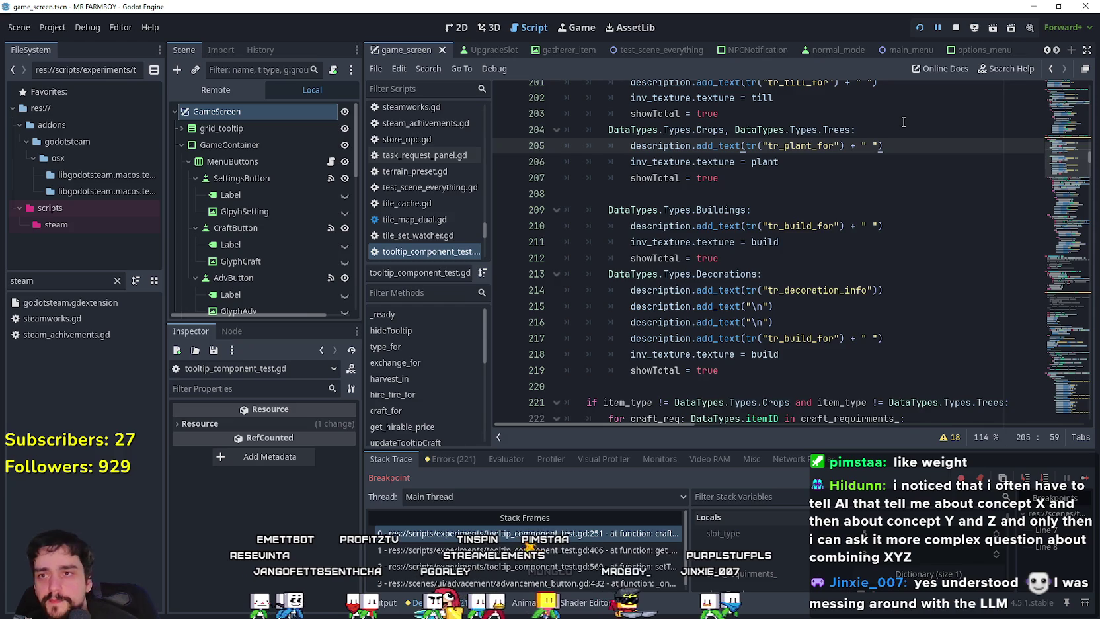
Step: Add an is_empty() check on craft_requirments_ with a print debug message beneath it
{"action": "key", "text": "Return"}
{"action": "type", "text": "is"}
{"action": "key", "text": "Return"}
{"action": "key", "text": "Return"}
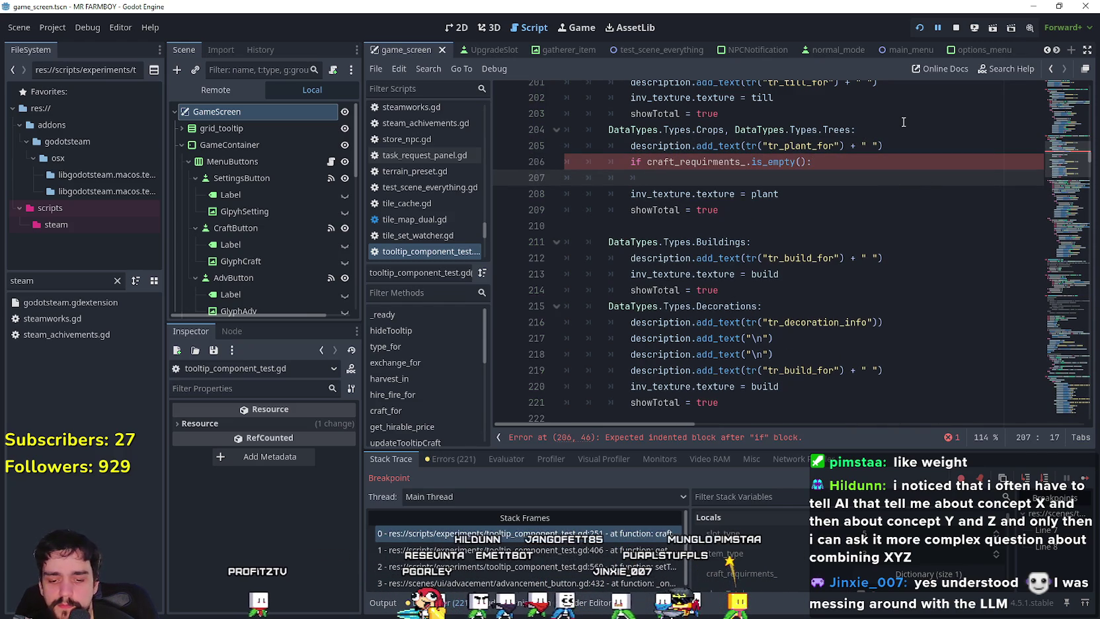
{"action": "type", "text": "print"}
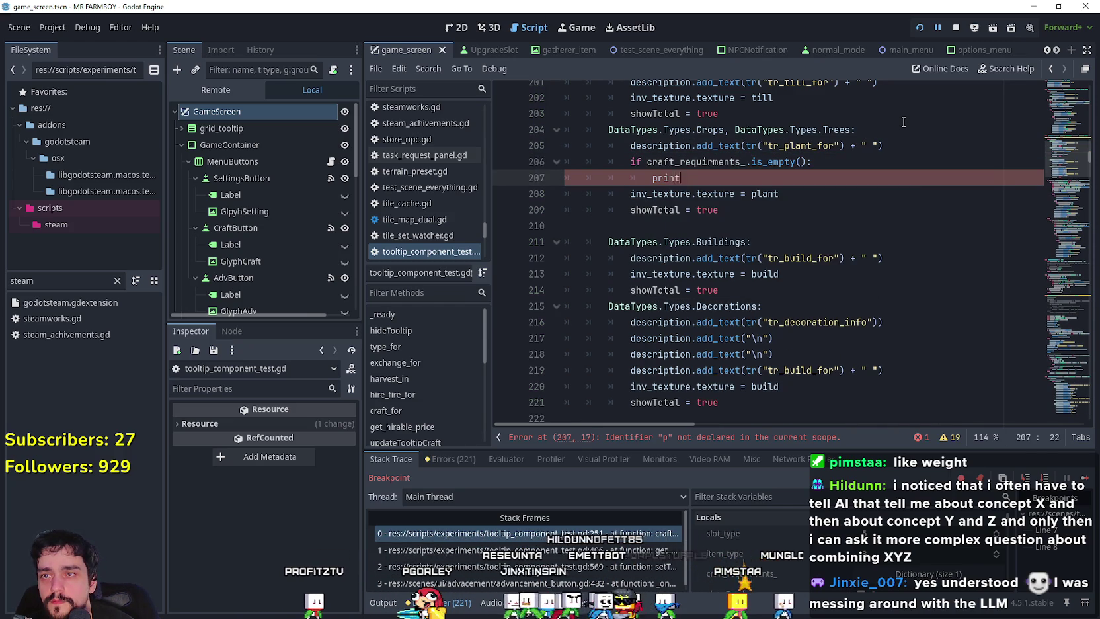
{"action": "type", "text": "()"}
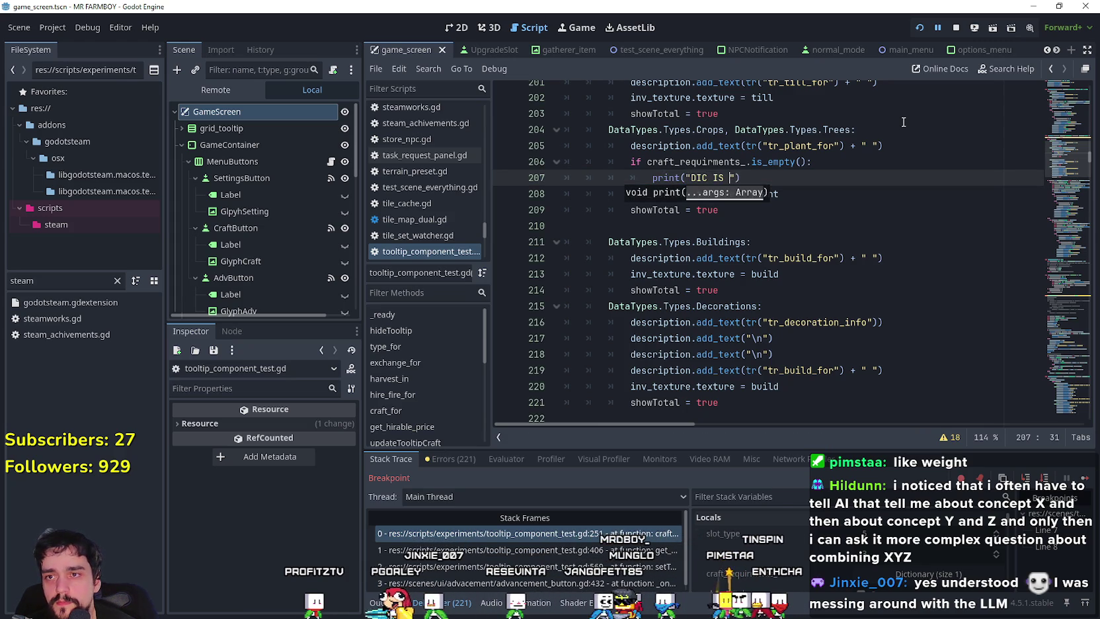
{"action": "key", "text": "BackSpace"}
{"action": "key", "text": "BackSpace"}
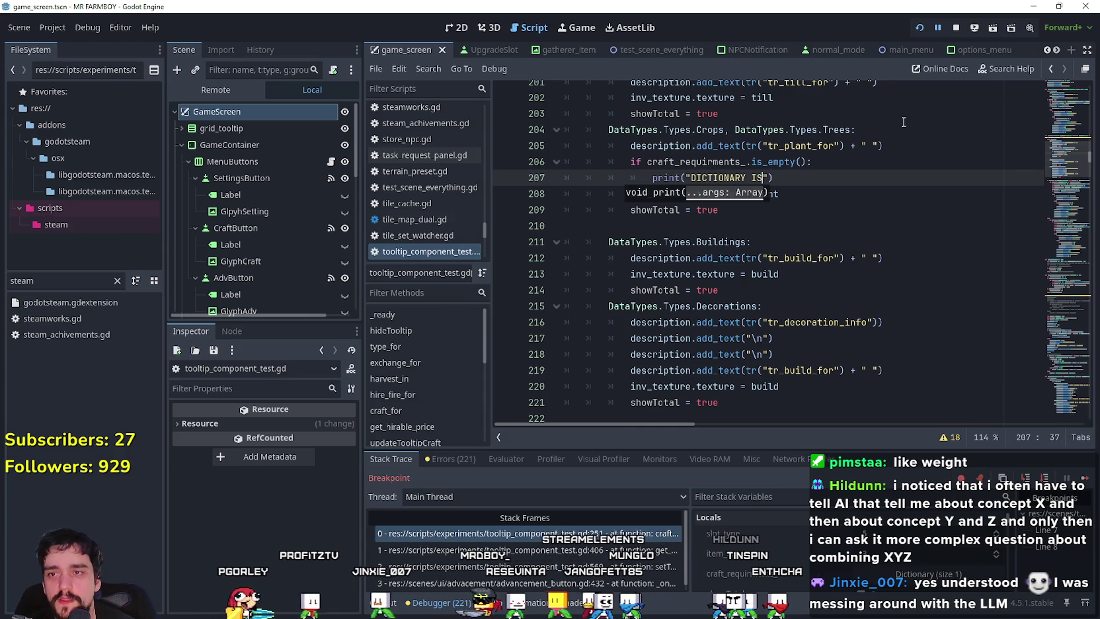
{"action": "type", "text": "EMPTY"}
Step: Replace DICTIONARY in the message with the word Dictionary copied from the craft_for header
{"action": "left_click", "coordinate": [926, 161]}
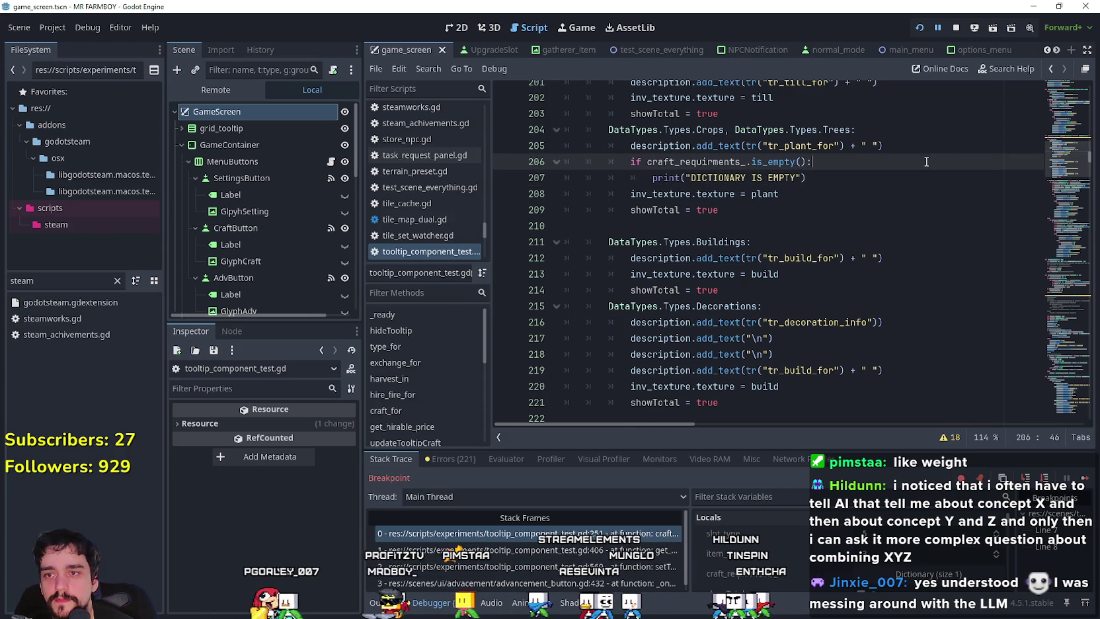
{"action": "scroll", "coordinate": [767, 217], "scroll_direction": "up", "scroll_amount": 4}
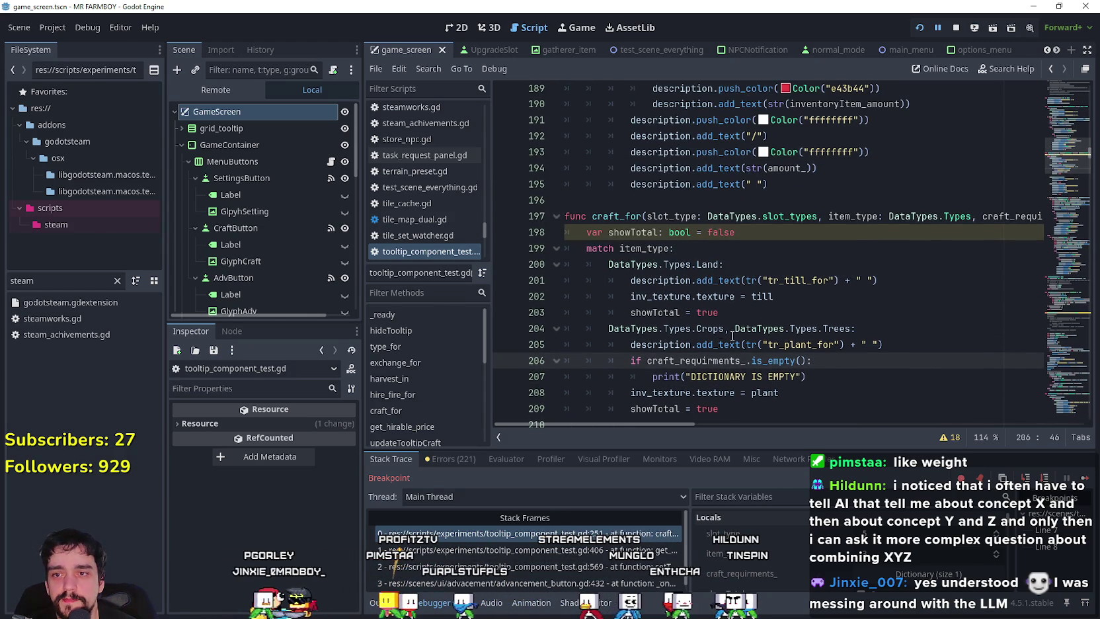
{"action": "double_click", "coordinate": [950, 221]}
{"action": "left_click_drag", "start_coordinate": [950, 221], "coordinate": [1042, 218]}
{"action": "double_click", "coordinate": [985, 216]}
{"action": "key", "text": "ctrl+c"}
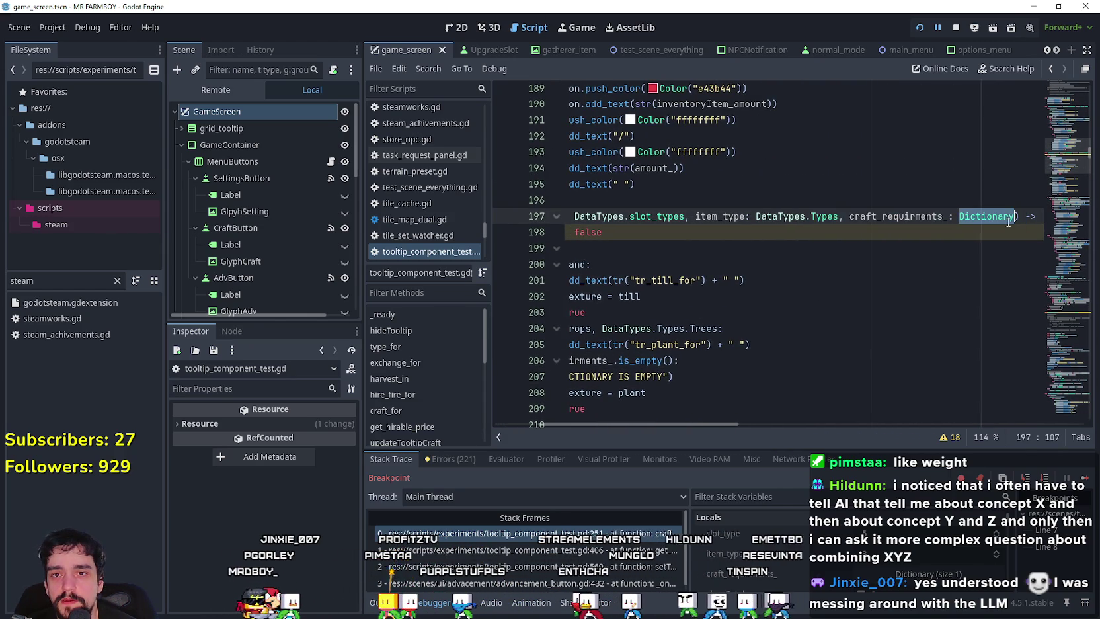
{"action": "scroll", "coordinate": [737, 295], "scroll_direction": "down", "scroll_amount": 1}
{"action": "scroll", "coordinate": [737, 294], "scroll_direction": "down", "scroll_amount": 2}
{"action": "scroll", "coordinate": [700, 231], "scroll_direction": "left", "scroll_amount": 3}
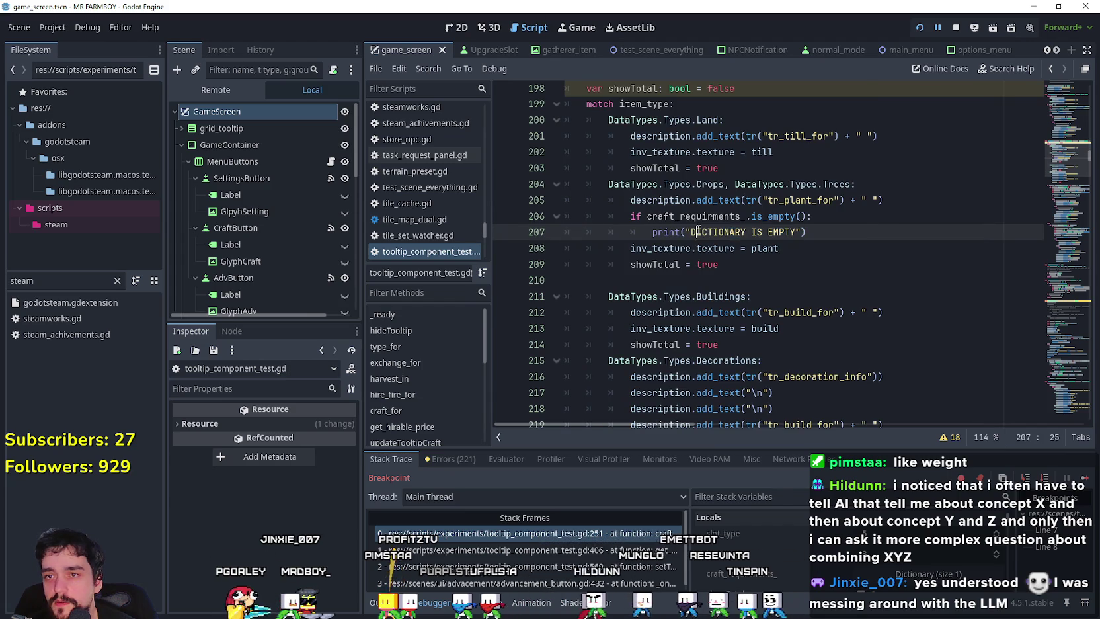
{"action": "double_click", "coordinate": [699, 229]}
{"action": "key", "text": "ctrl+v"}
Step: Save the edited script with Ctrl+S
{"action": "left_click", "coordinate": [796, 275]}
{"action": "key", "text": "ctrl+s"}
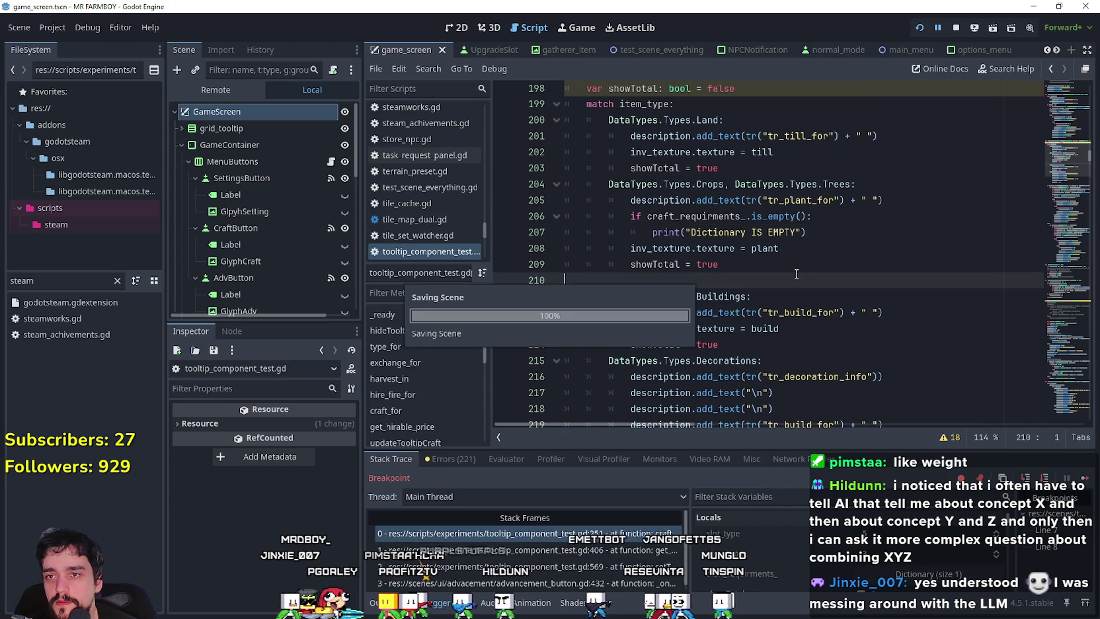
{"action": "left_click", "coordinate": [630, 232]}
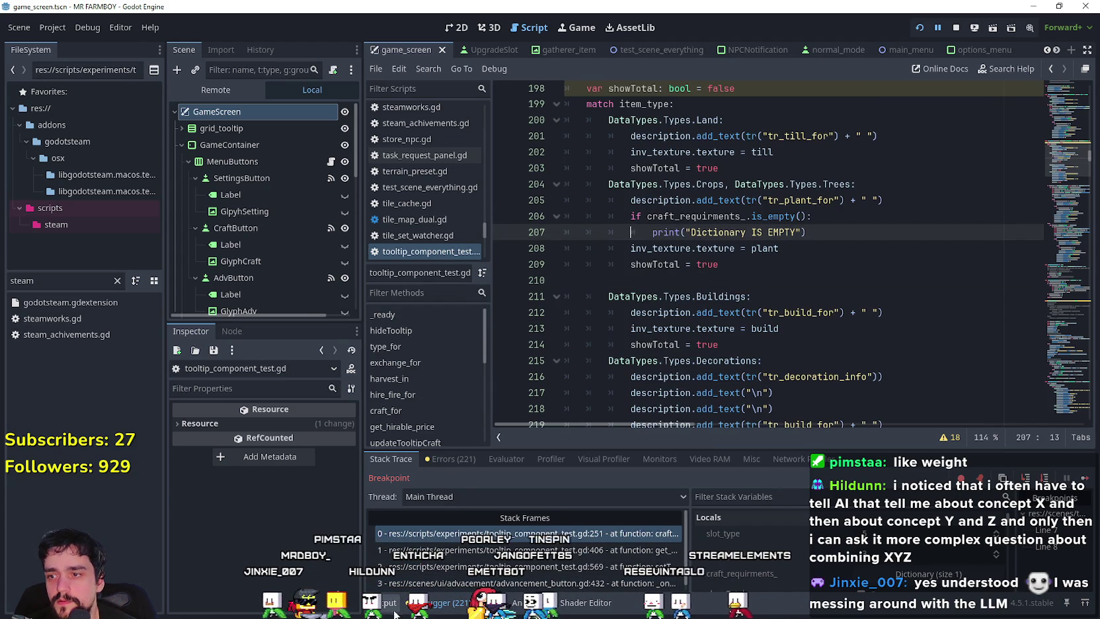
Step: Resume past the breakpoint twice with F12, then return to the script to see repeated 'Dictionary IS EMPTY' output
{"action": "scroll", "coordinate": [604, 241], "scroll_direction": "down", "scroll_amount": 10}
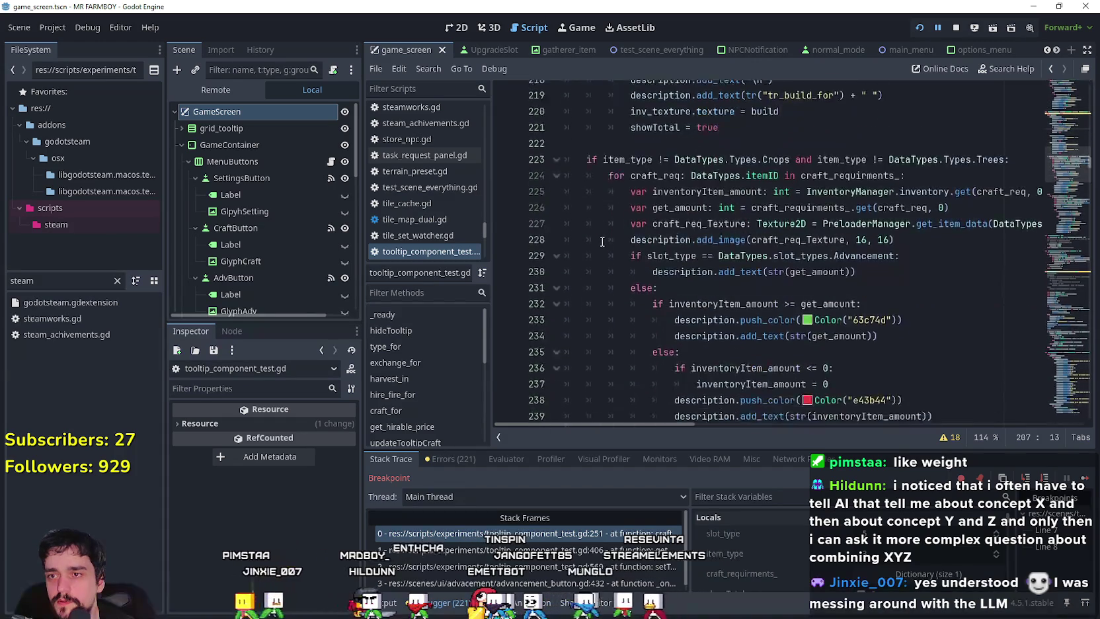
{"action": "scroll", "coordinate": [604, 241], "scroll_direction": "down", "scroll_amount": 3}
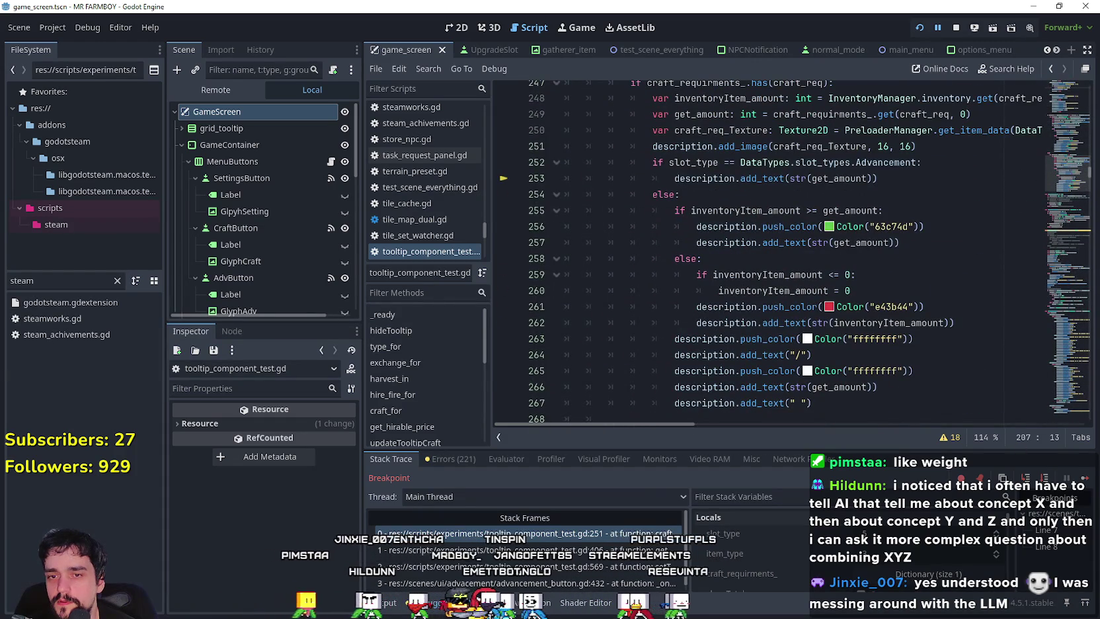
{"action": "key", "text": "F12"}
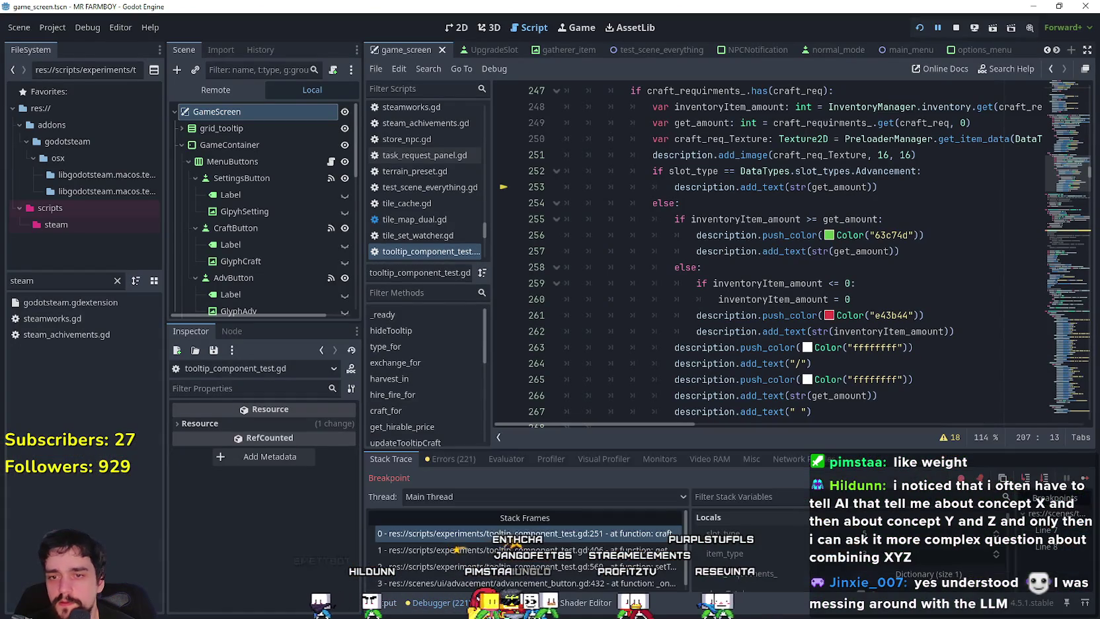
{"action": "key", "text": "F12"}
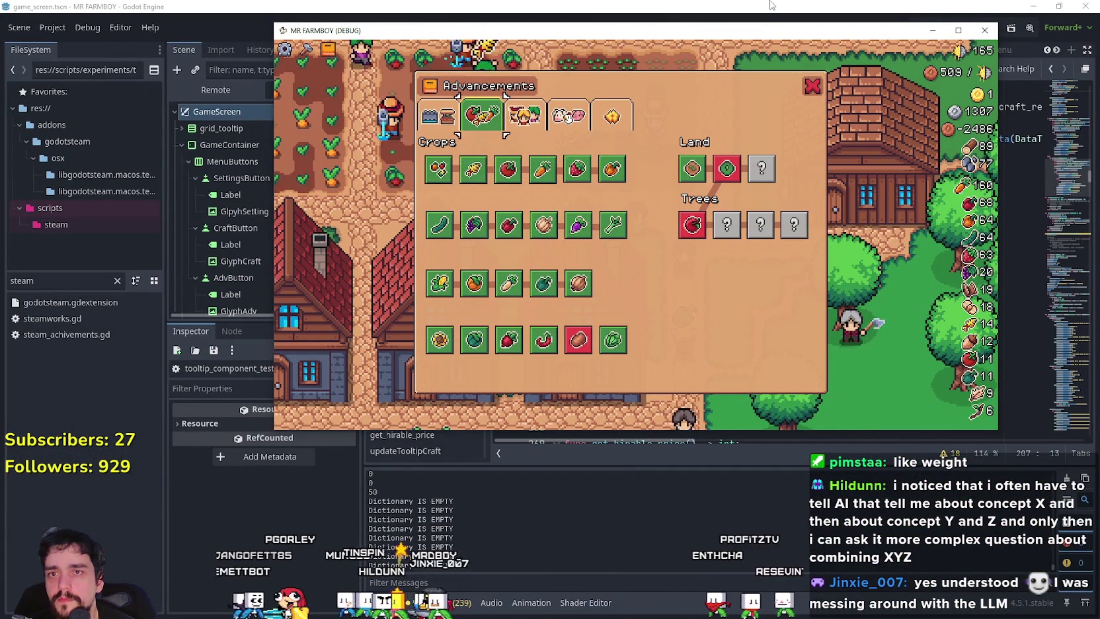
{"action": "key", "text": "alt+Tab"}
{"action": "scroll", "coordinate": [855, 199], "scroll_direction": "up", "scroll_amount": 10}
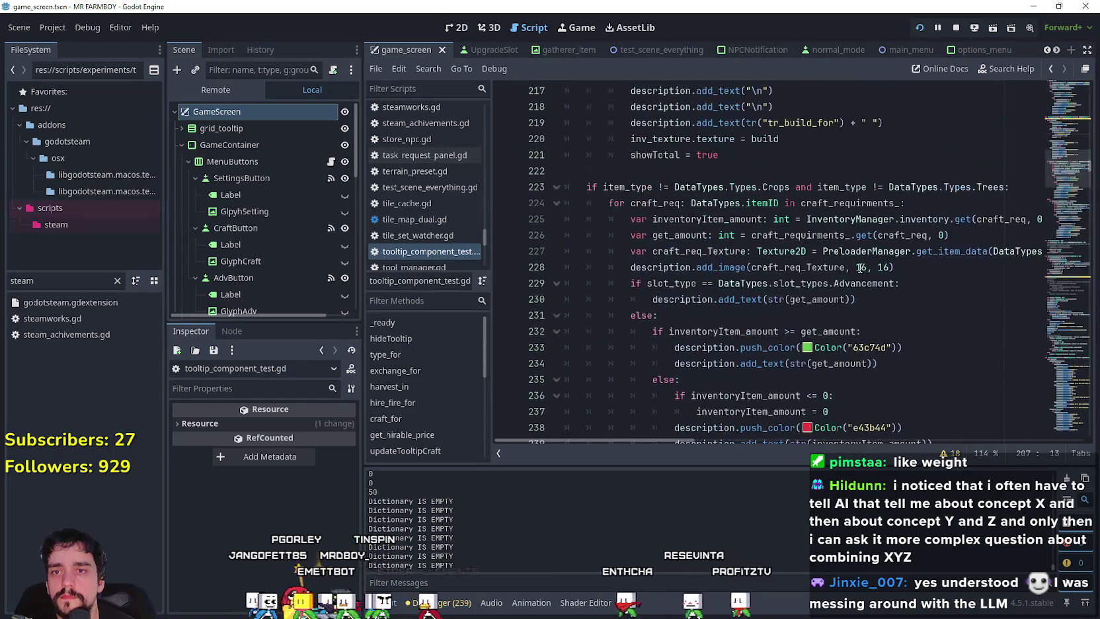
{"action": "scroll", "coordinate": [853, 233], "scroll_direction": "up", "scroll_amount": 4}
{"action": "left_click", "coordinate": [859, 213]}
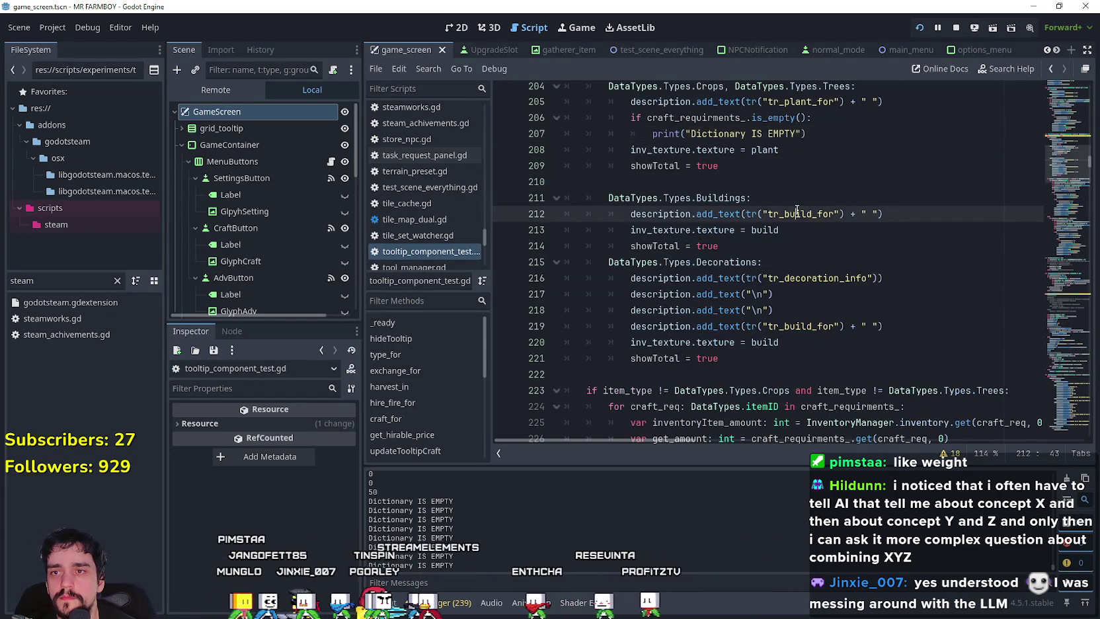
{"action": "scroll", "coordinate": [810, 230], "scroll_direction": "up", "scroll_amount": 2}
{"action": "left_click", "coordinate": [835, 230]}
{"action": "key", "text": "Up"}
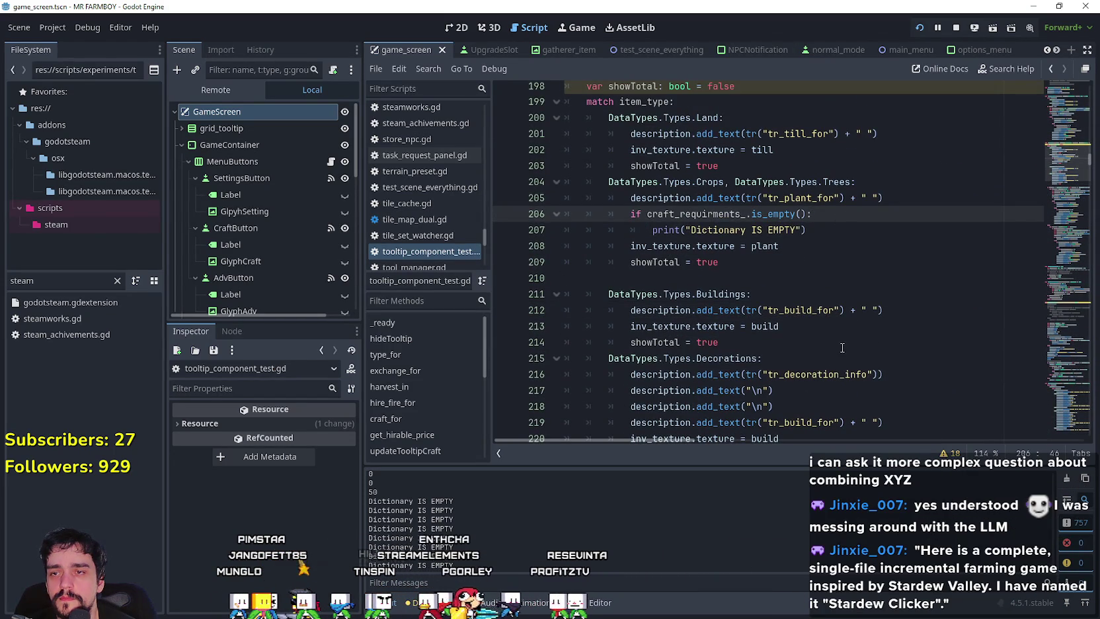
{"action": "double_click", "coordinate": [660, 196]}
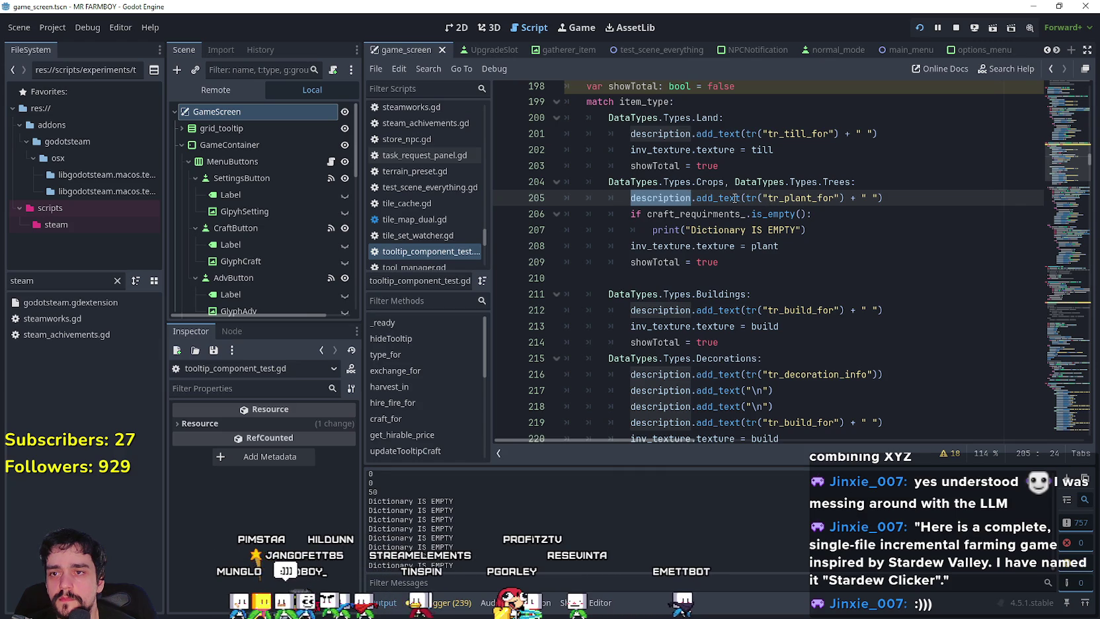
{"action": "left_click", "coordinate": [853, 215]}
{"action": "left_click", "coordinate": [831, 236]}
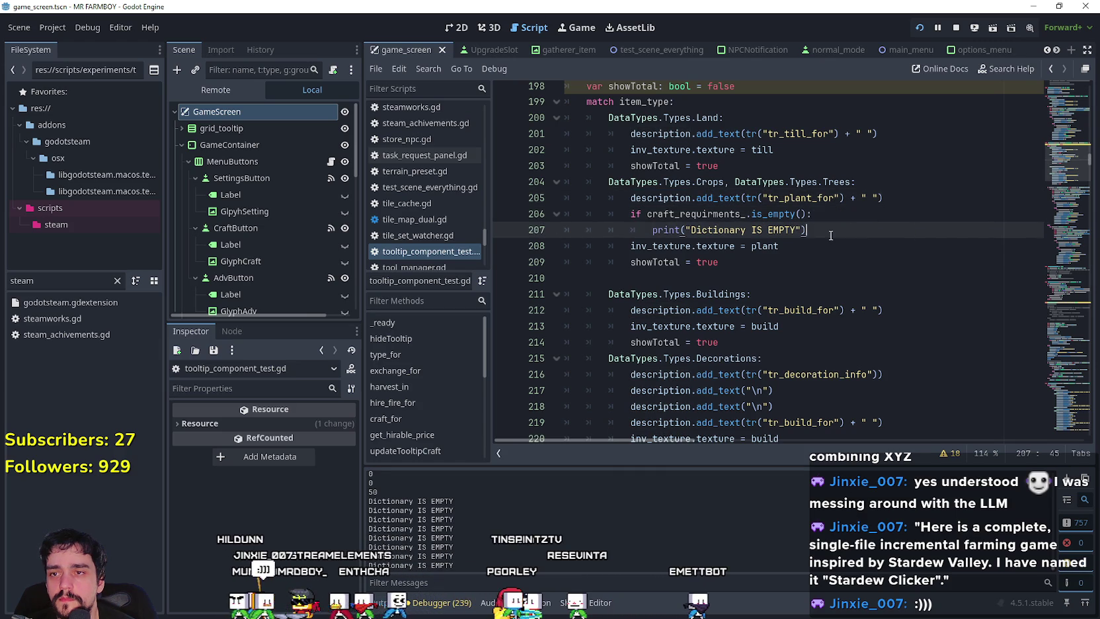
{"action": "scroll", "coordinate": [712, 319], "scroll_direction": "down", "scroll_amount": 10}
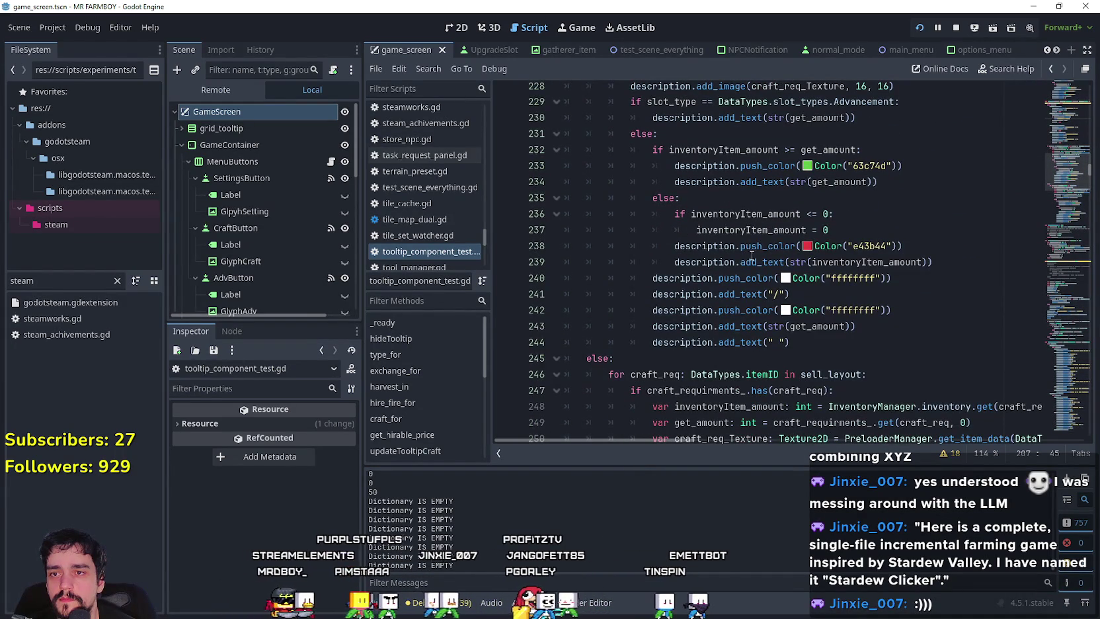
{"action": "scroll", "coordinate": [779, 251], "scroll_direction": "up", "scroll_amount": 1}
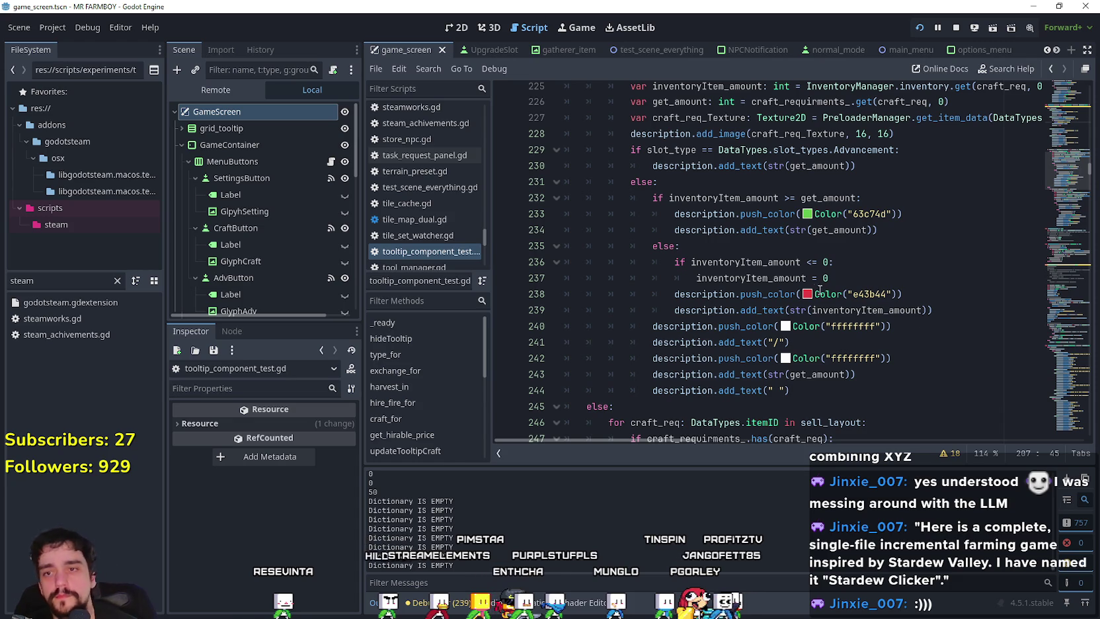
{"action": "scroll", "coordinate": [820, 289], "scroll_direction": "up", "scroll_amount": 5}
{"action": "scroll", "coordinate": [813, 284], "scroll_direction": "down", "scroll_amount": 6}
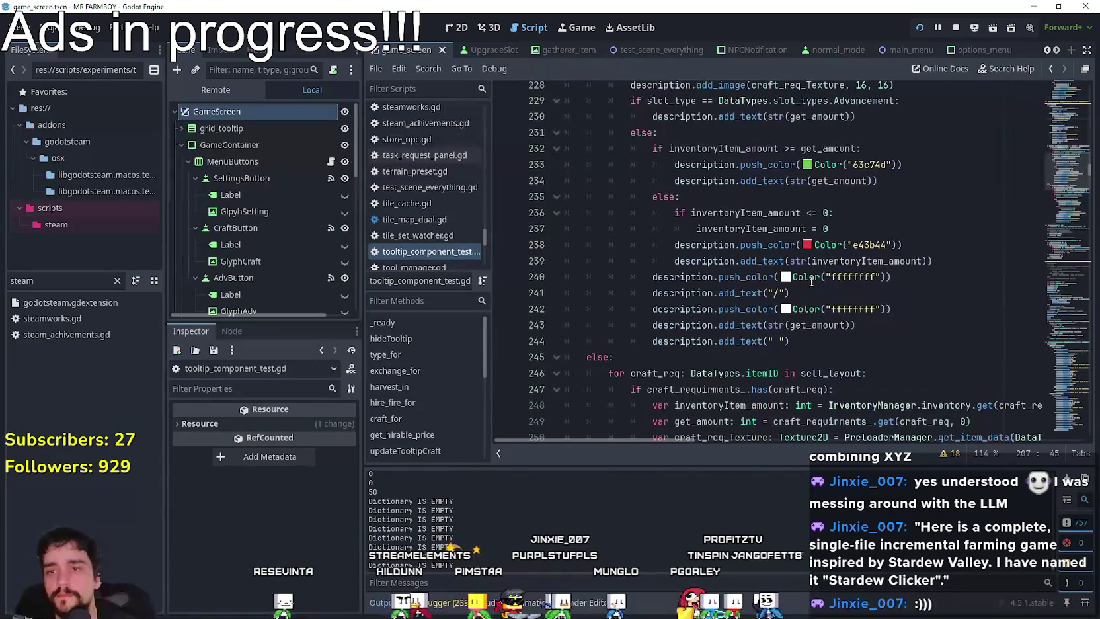
{"action": "left_click", "coordinate": [887, 184]}
Step: Follow the achievement table in steamworks.gd past the SOLD, ANIMAL, EARNED, BOUGHT and FED blocks
{"action": "left_click_drag", "start_coordinate": [887, 184], "coordinate": [718, 191]}
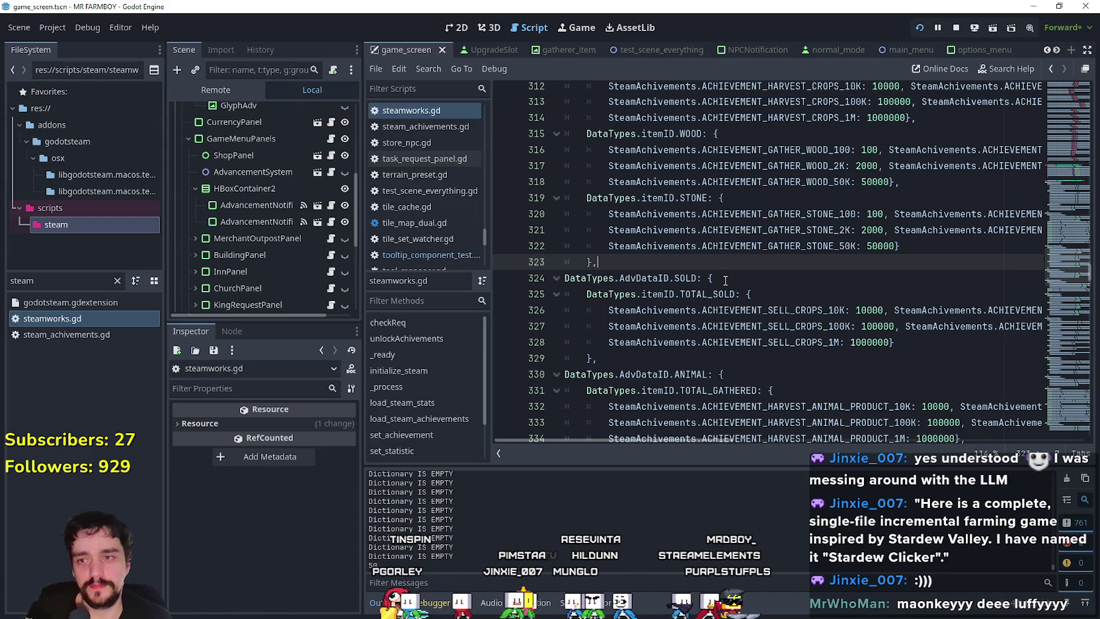
{"action": "scroll", "coordinate": [725, 281], "scroll_direction": "down", "scroll_amount": 2}
{"action": "left_click", "coordinate": [645, 261]}
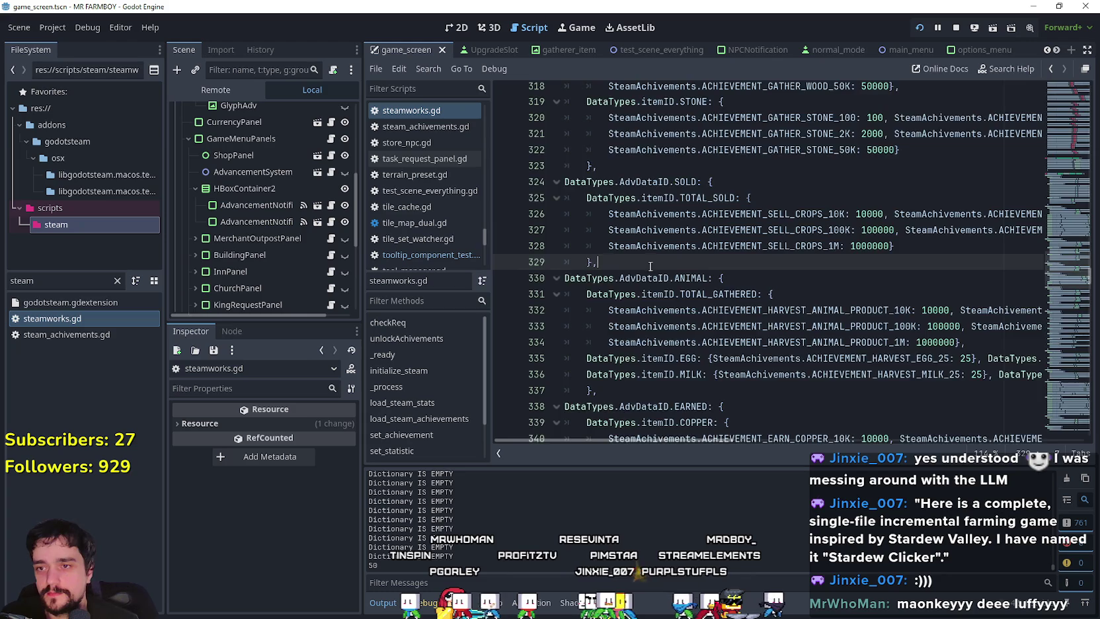
{"action": "scroll", "coordinate": [661, 261], "scroll_direction": "down", "scroll_amount": 3}
{"action": "left_click", "coordinate": [656, 247]}
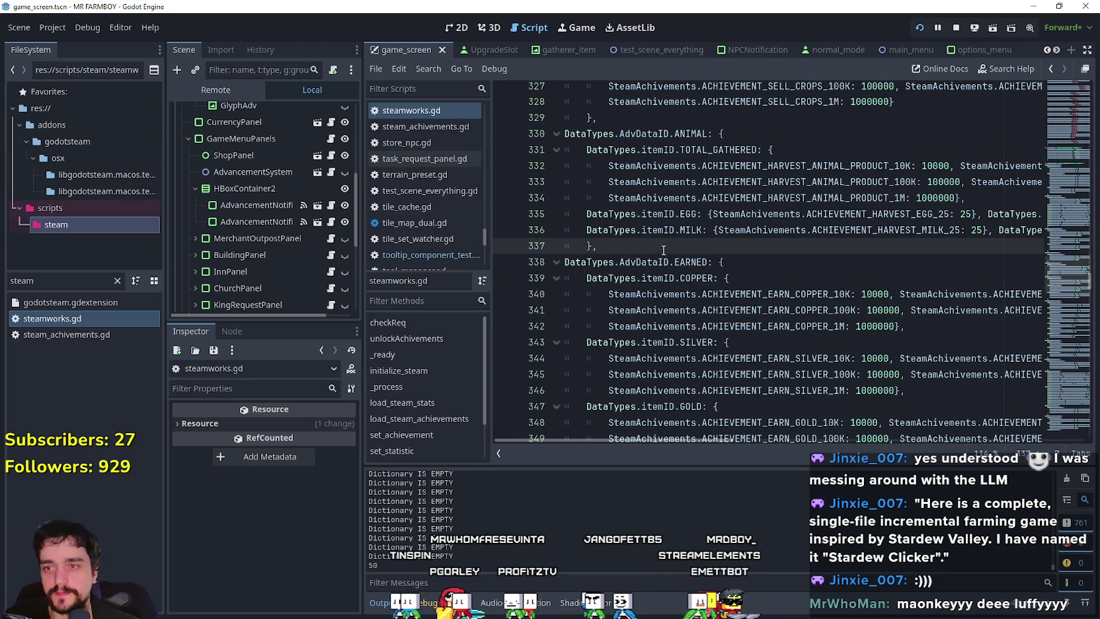
{"action": "scroll", "coordinate": [669, 267], "scroll_direction": "down", "scroll_amount": 3}
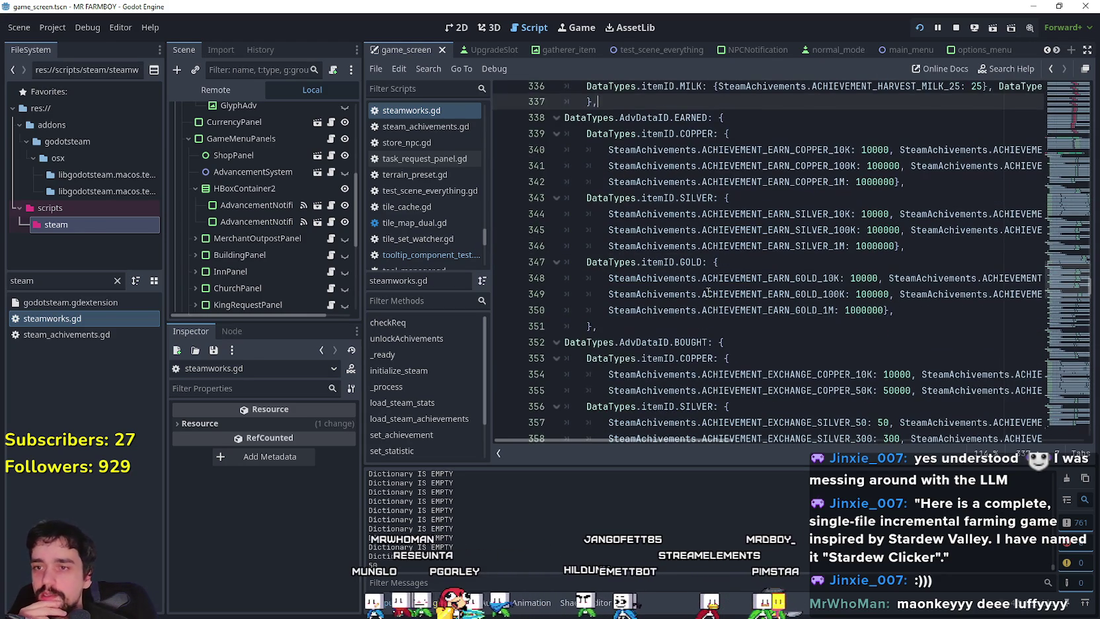
{"action": "left_click", "coordinate": [691, 326]}
{"action": "scroll", "coordinate": [693, 334], "scroll_direction": "down", "scroll_amount": 4}
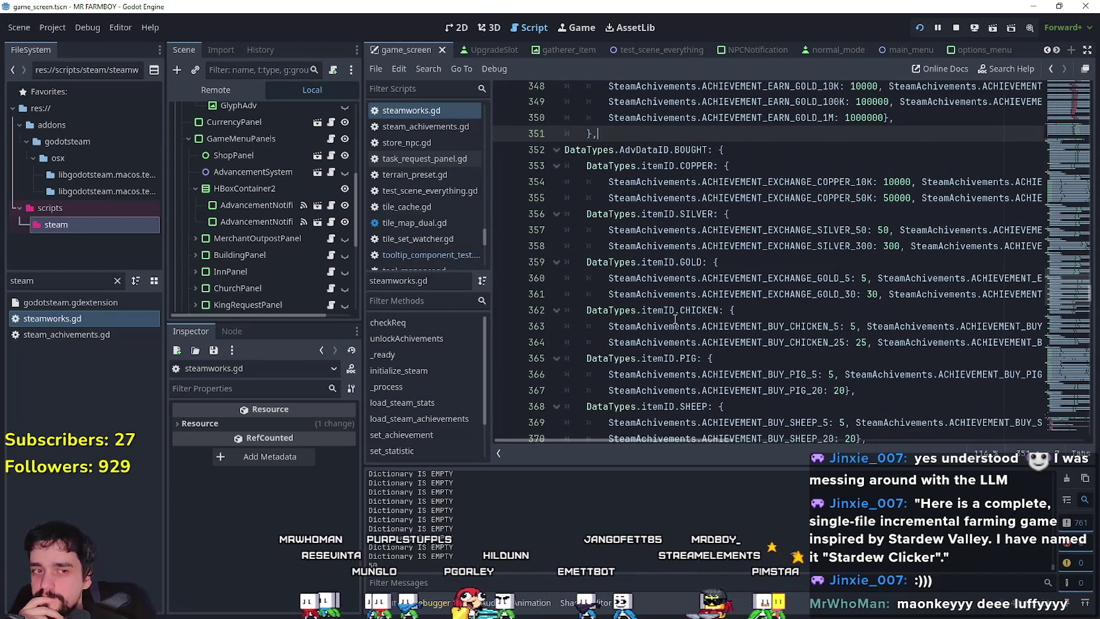
{"action": "scroll", "coordinate": [687, 314], "scroll_direction": "down", "scroll_amount": 4}
{"action": "left_click", "coordinate": [711, 308]}
{"action": "scroll", "coordinate": [712, 304], "scroll_direction": "down", "scroll_amount": 3}
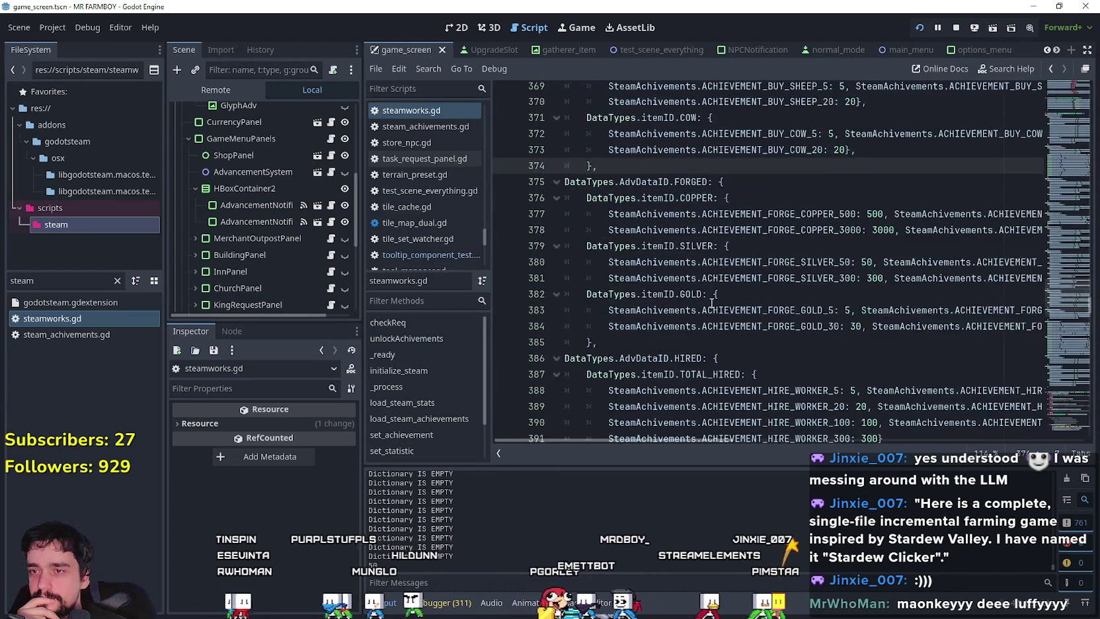
{"action": "scroll", "coordinate": [711, 303], "scroll_direction": "down", "scroll_amount": 3}
{"action": "scroll", "coordinate": [720, 278], "scroll_direction": "down", "scroll_amount": 5}
{"action": "scroll", "coordinate": [722, 273], "scroll_direction": "down", "scroll_amount": 4}
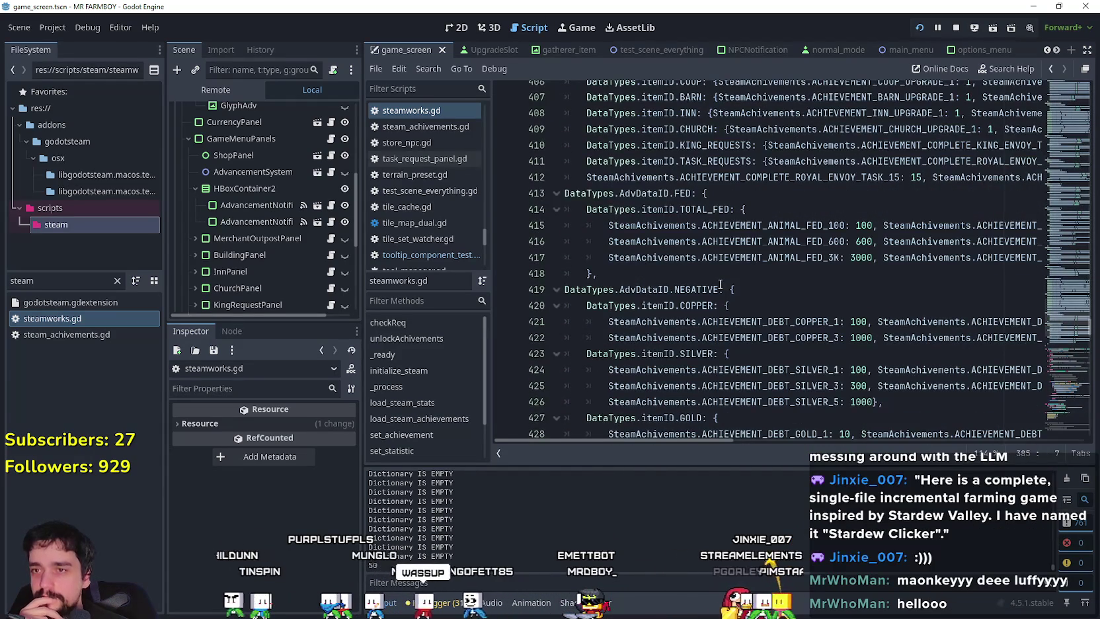
{"action": "left_click", "coordinate": [720, 278]}
{"action": "scroll", "coordinate": [724, 281], "scroll_direction": "down", "scroll_amount": 3}
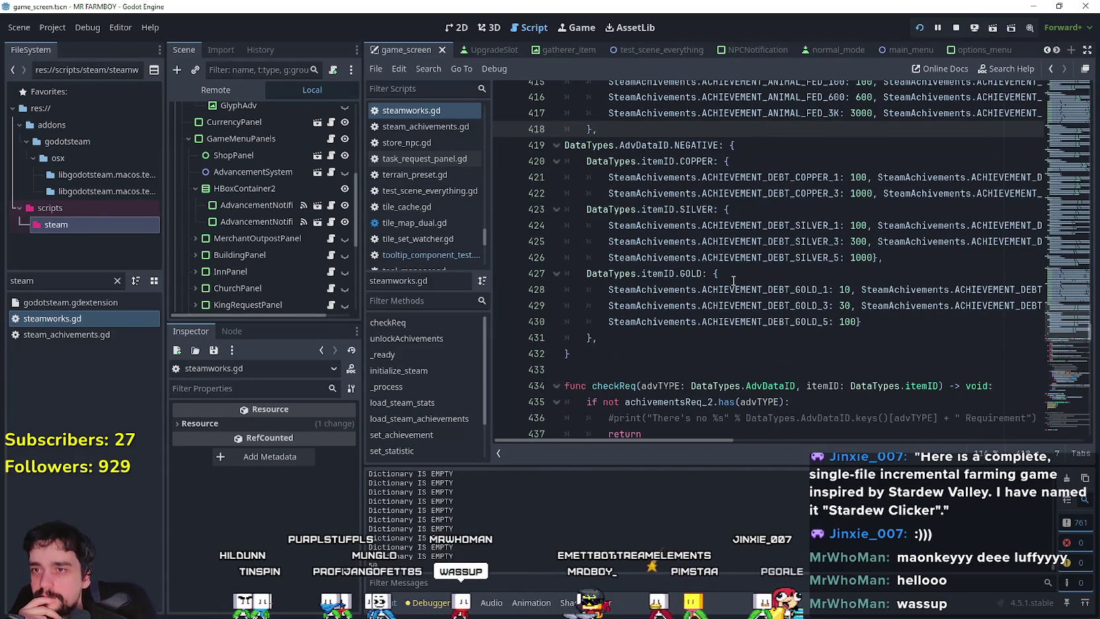
{"action": "mouse_move", "coordinate": [1061, 322]}
{"action": "left_mouse_down"}
{"action": "mouse_move", "coordinate": [1056, 269]}
{"action": "mouse_move", "coordinate": [1074, 234]}
{"action": "mouse_move", "coordinate": [1062, 316]}
{"action": "left_mouse_up"}
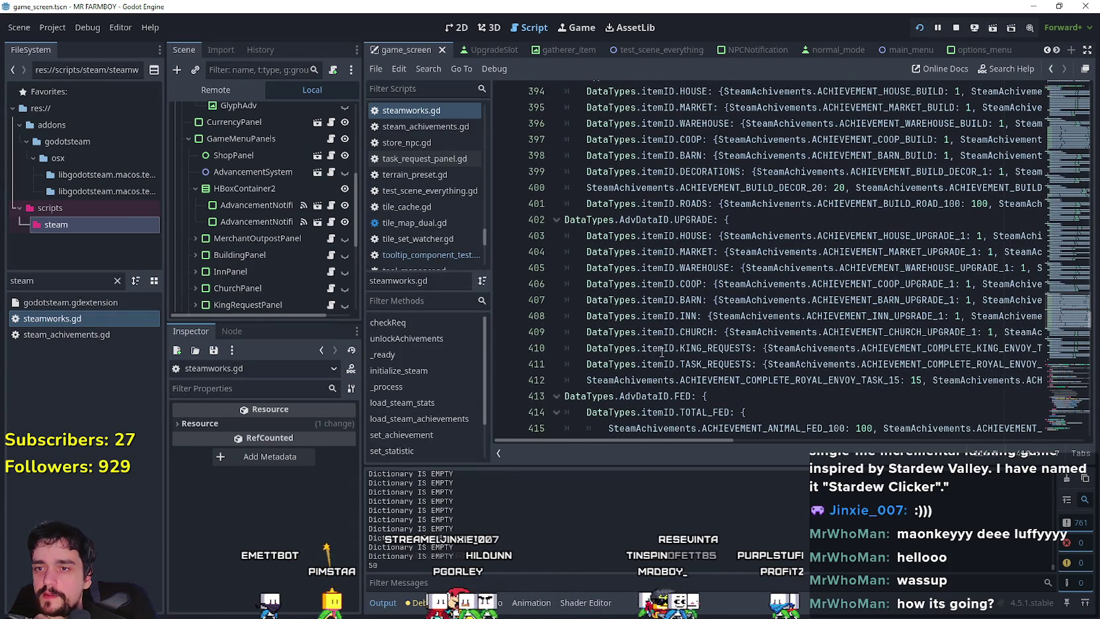
Step: Select ACHIEVEMENT_COMPLETE_KING_ENVOY_TASK_3 on line 410 and scroll to read the whole line
{"action": "double_click", "coordinate": [745, 365]}
{"action": "mouse_move", "coordinate": [675, 437]}
{"action": "left_mouse_down"}
{"action": "mouse_move", "coordinate": [836, 456]}
{"action": "mouse_move", "coordinate": [993, 455]}
{"action": "left_mouse_up"}
{"action": "double_click", "coordinate": [933, 348]}
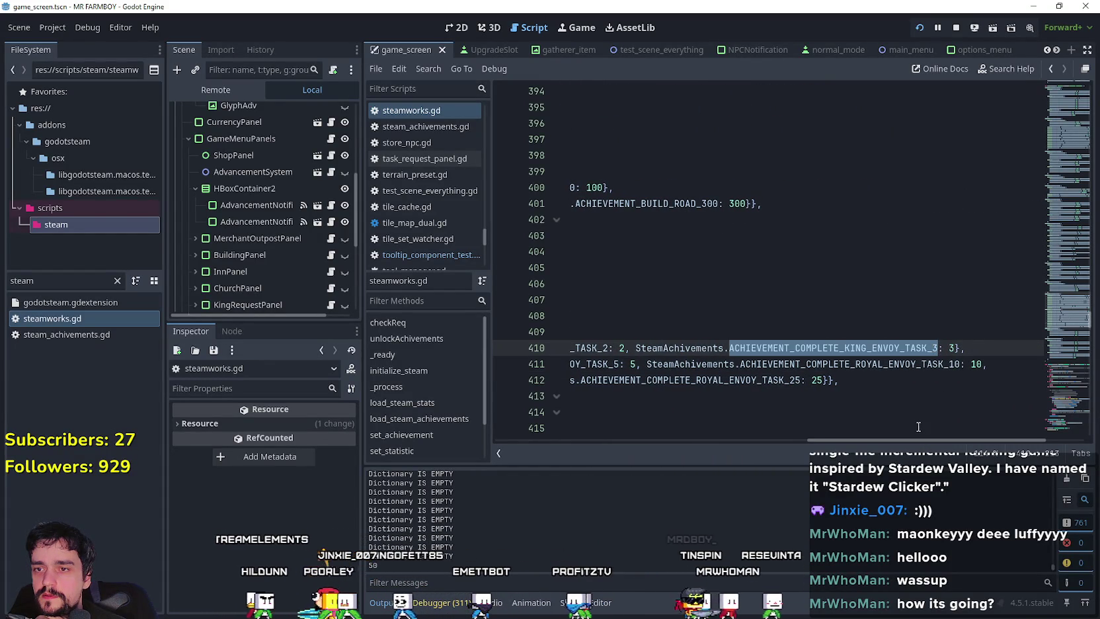
{"action": "mouse_move", "coordinate": [925, 435]}
{"action": "left_mouse_down"}
{"action": "mouse_move", "coordinate": [613, 453]}
{"action": "mouse_move", "coordinate": [980, 458]}
{"action": "mouse_move", "coordinate": [914, 440]}
{"action": "left_mouse_up"}
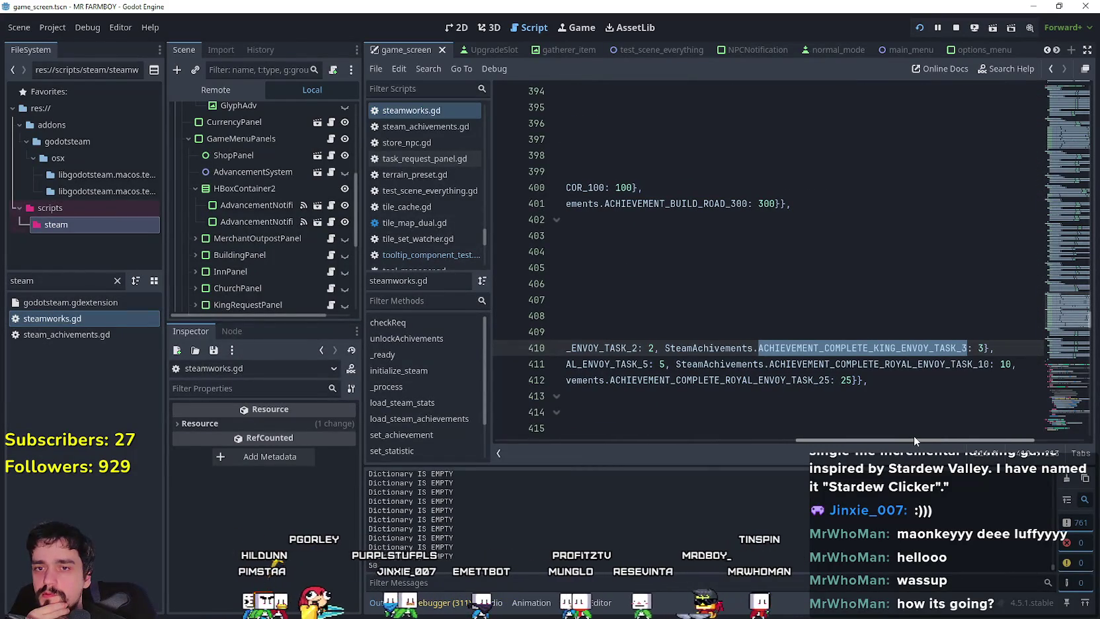
{"action": "left_click", "coordinate": [563, 410]}
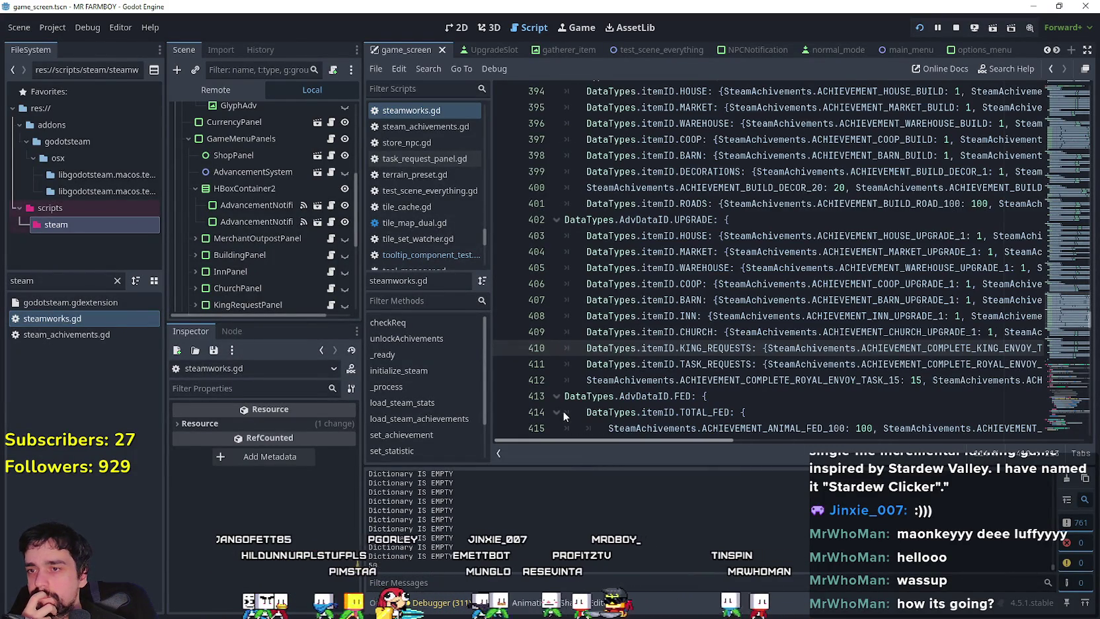
{"action": "mouse_move", "coordinate": [566, 439]}
{"action": "left_mouse_down"}
{"action": "mouse_move", "coordinate": [964, 428]}
{"action": "mouse_move", "coordinate": [827, 406]}
{"action": "mouse_move", "coordinate": [860, 417]}
{"action": "left_mouse_up"}
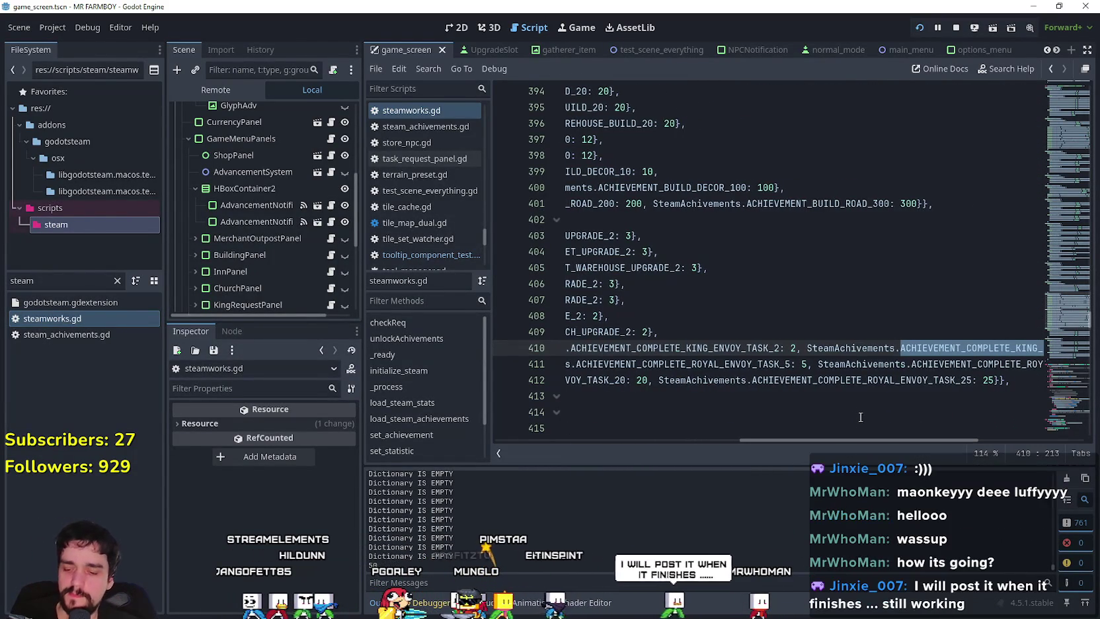
{"action": "key", "text": "ctrl+f"}
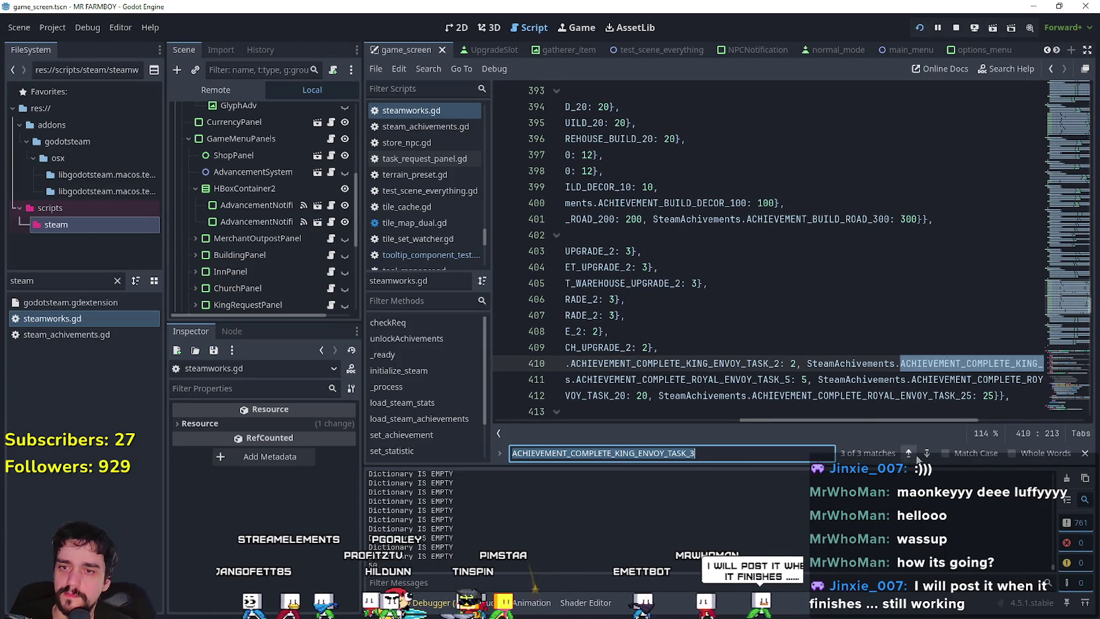
Step: Step through the matches on lines 227, 83 and 410, ending on the KING_REQUESTS key
{"action": "left_click", "coordinate": [909, 454]}
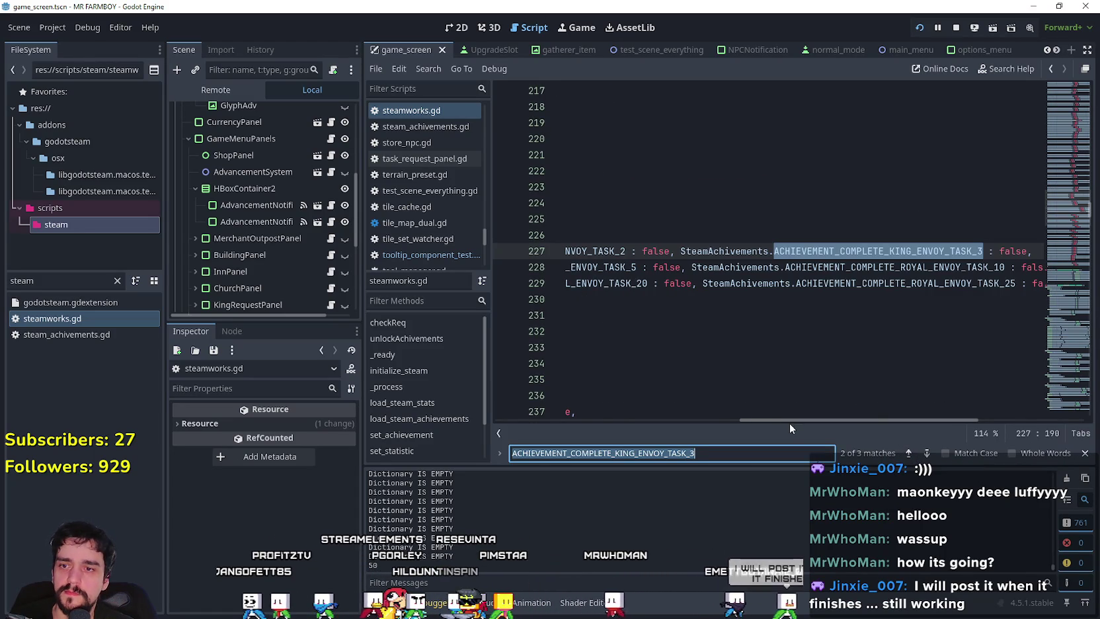
{"action": "mouse_move", "coordinate": [797, 420]}
{"action": "left_mouse_down"}
{"action": "mouse_move", "coordinate": [505, 419]}
{"action": "mouse_move", "coordinate": [864, 415]}
{"action": "mouse_move", "coordinate": [630, 420]}
{"action": "mouse_move", "coordinate": [813, 412]}
{"action": "left_mouse_up"}
{"action": "left_click", "coordinate": [909, 454]}
{"action": "left_click", "coordinate": [928, 453]}
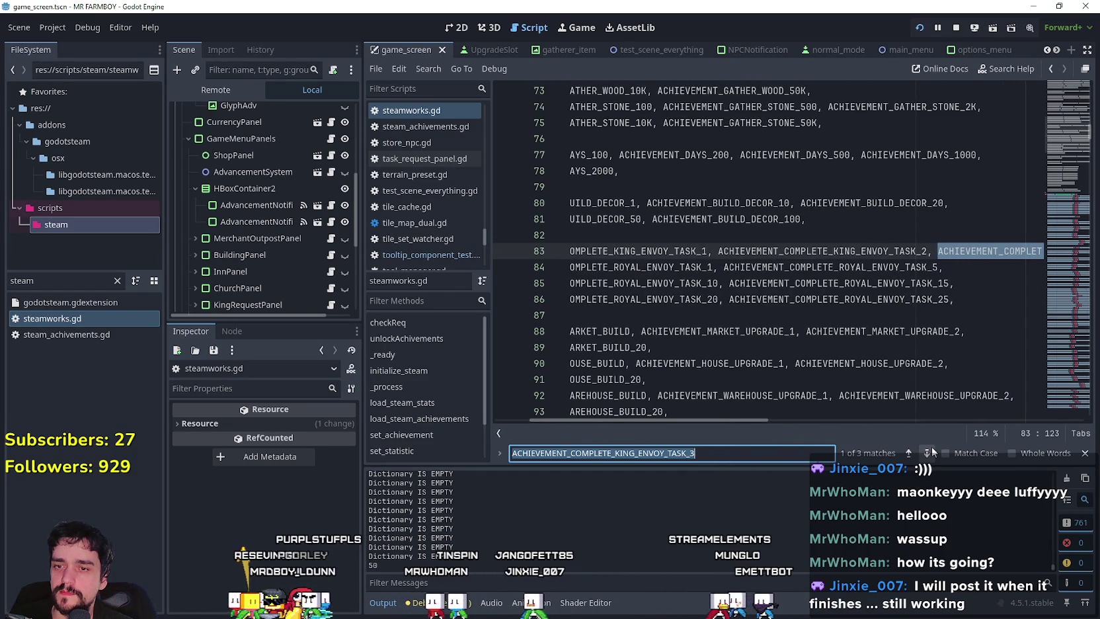
{"action": "left_click", "coordinate": [928, 453]}
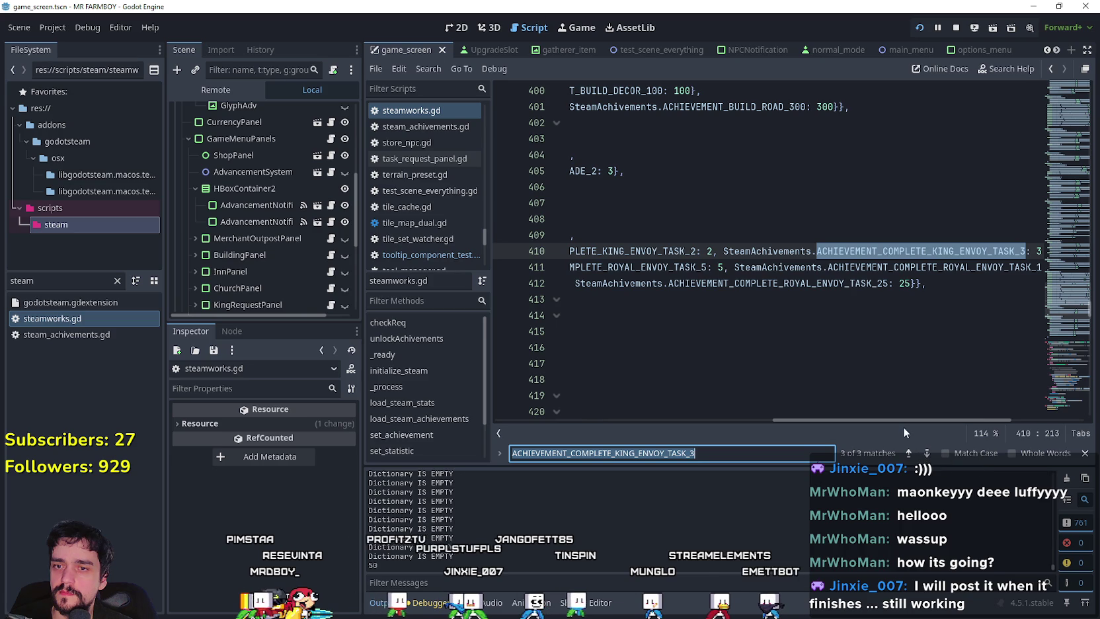
{"action": "mouse_move", "coordinate": [922, 419]}
{"action": "left_mouse_down"}
{"action": "mouse_move", "coordinate": [720, 429]}
{"action": "mouse_move", "coordinate": [934, 428]}
{"action": "mouse_move", "coordinate": [635, 419]}
{"action": "left_mouse_up"}
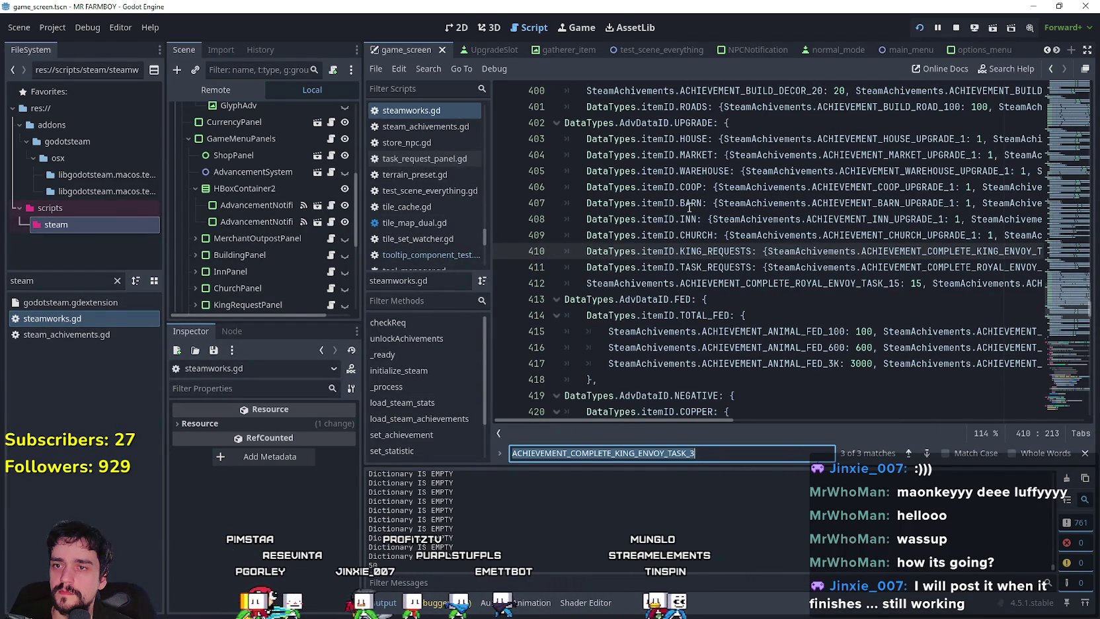
{"action": "double_click", "coordinate": [733, 257]}
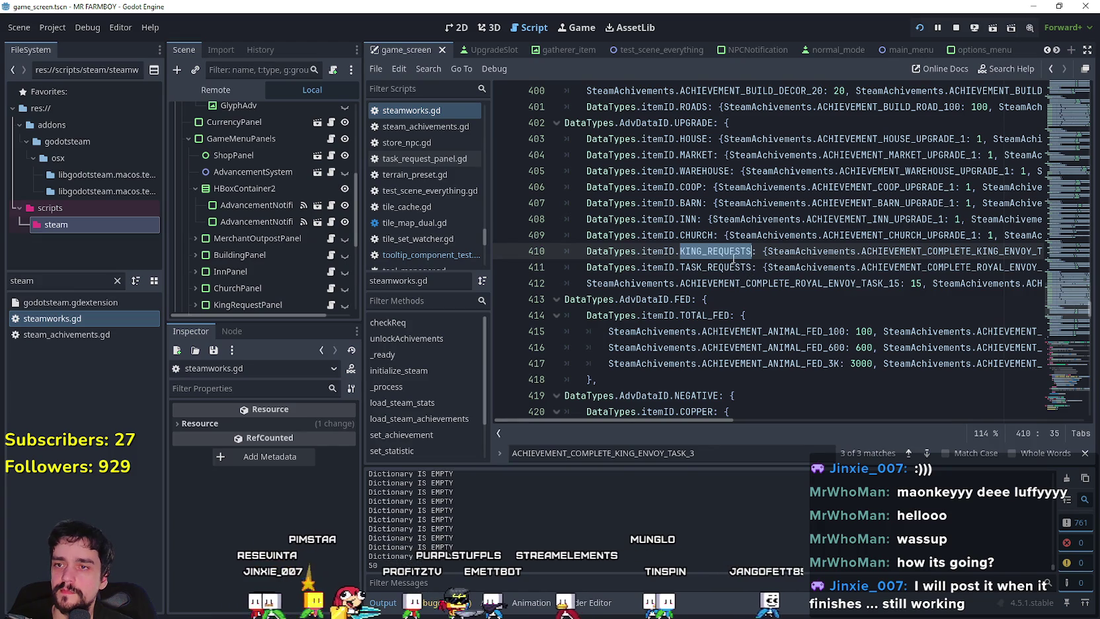
{"action": "double_click", "coordinate": [11, 282]}
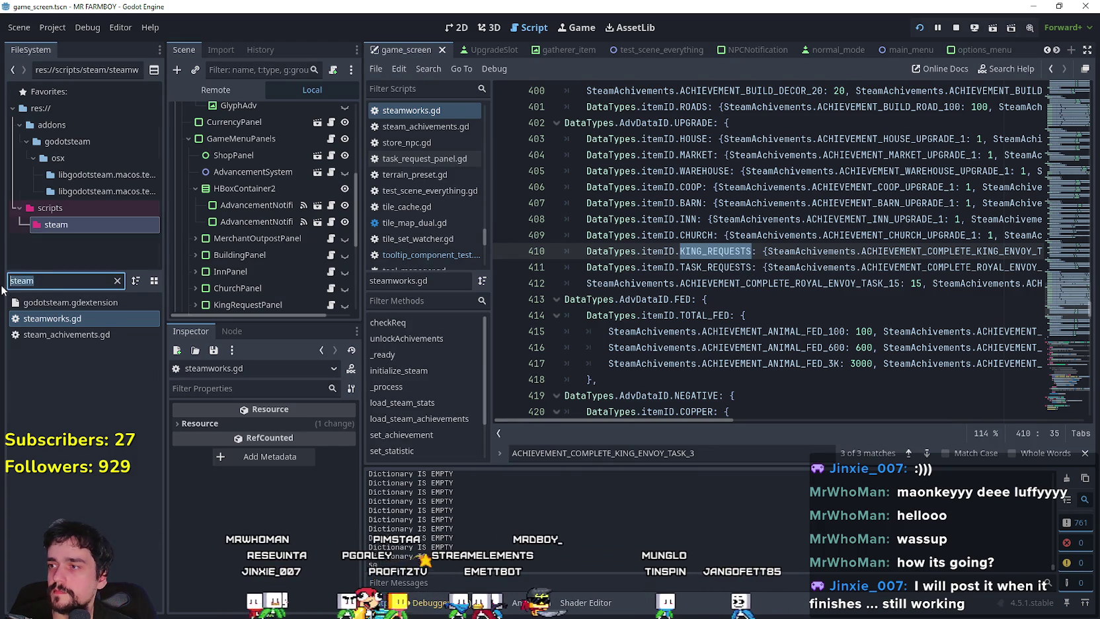
Step: Filter the FileSystem for 'adva' and open AdvancementSystem.tscn
{"action": "type", "text": "adva"}
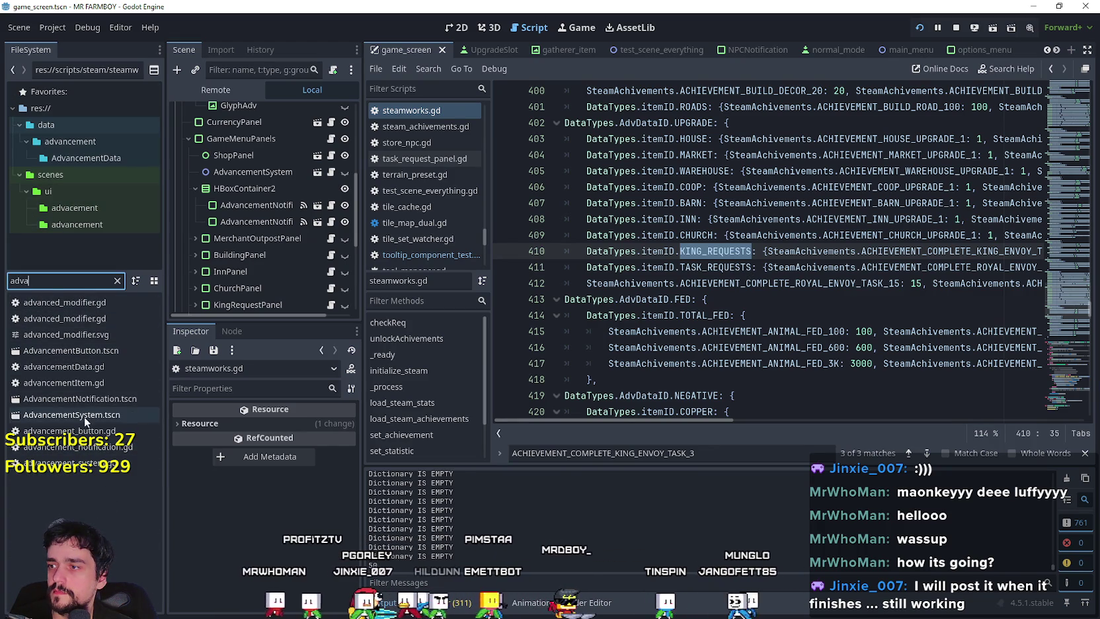
{"action": "double_click", "coordinate": [84, 416]}
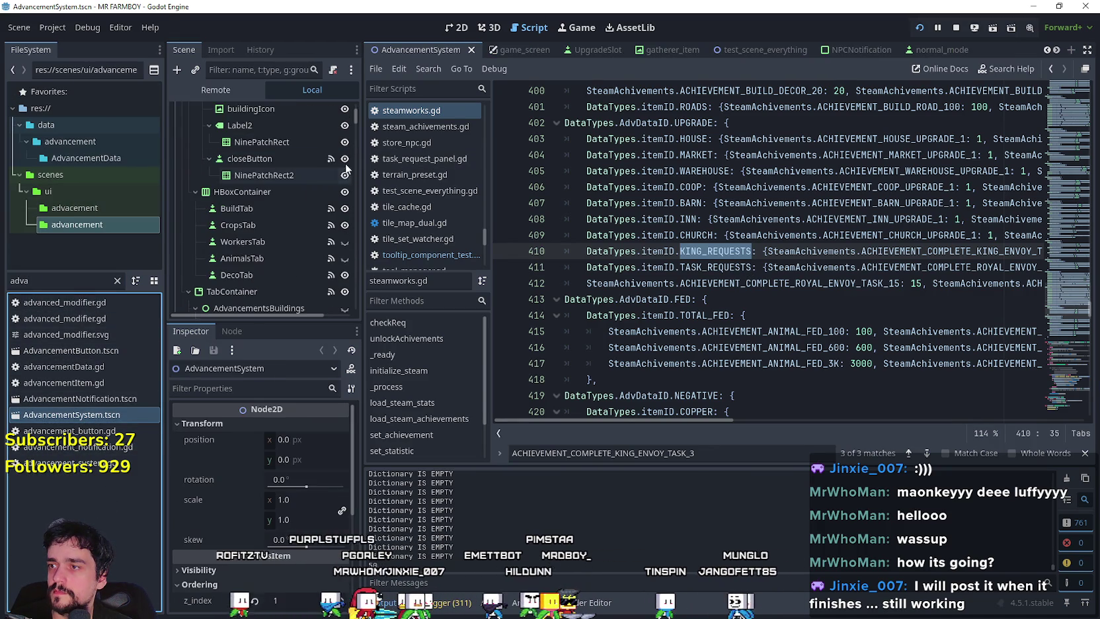
{"action": "left_click_drag", "start_coordinate": [356, 122], "coordinate": [355, 132]}
Step: Filter the FileSystem for 'game' and open game_manager.gd
{"action": "double_click", "coordinate": [91, 281]}
{"action": "type", "text": "game"}
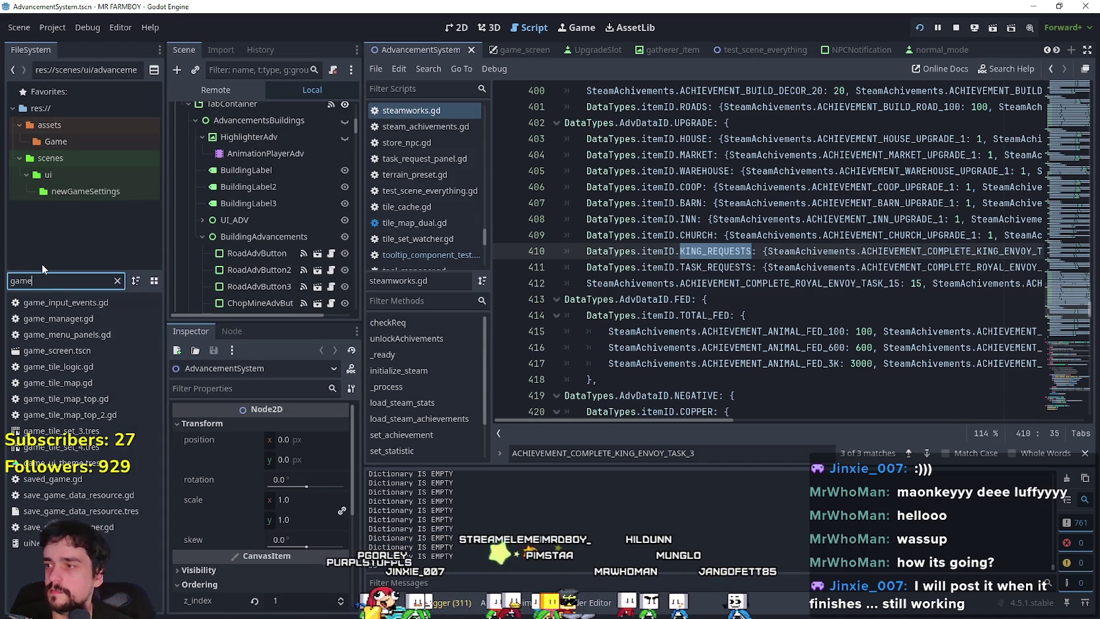
{"action": "left_click", "coordinate": [89, 320]}
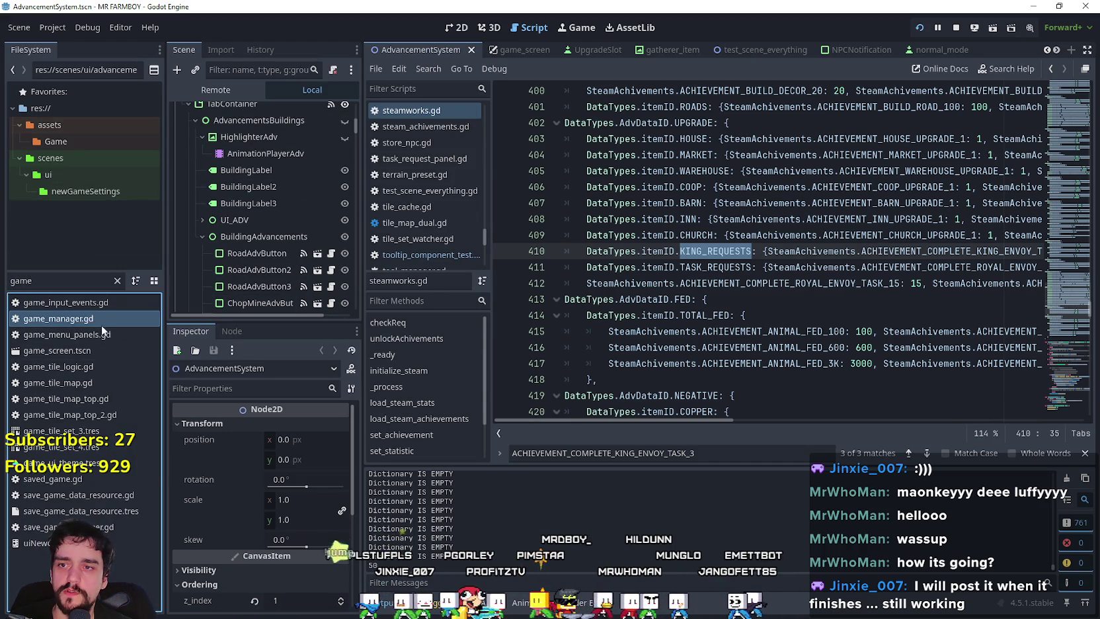
{"action": "double_click", "coordinate": [101, 323]}
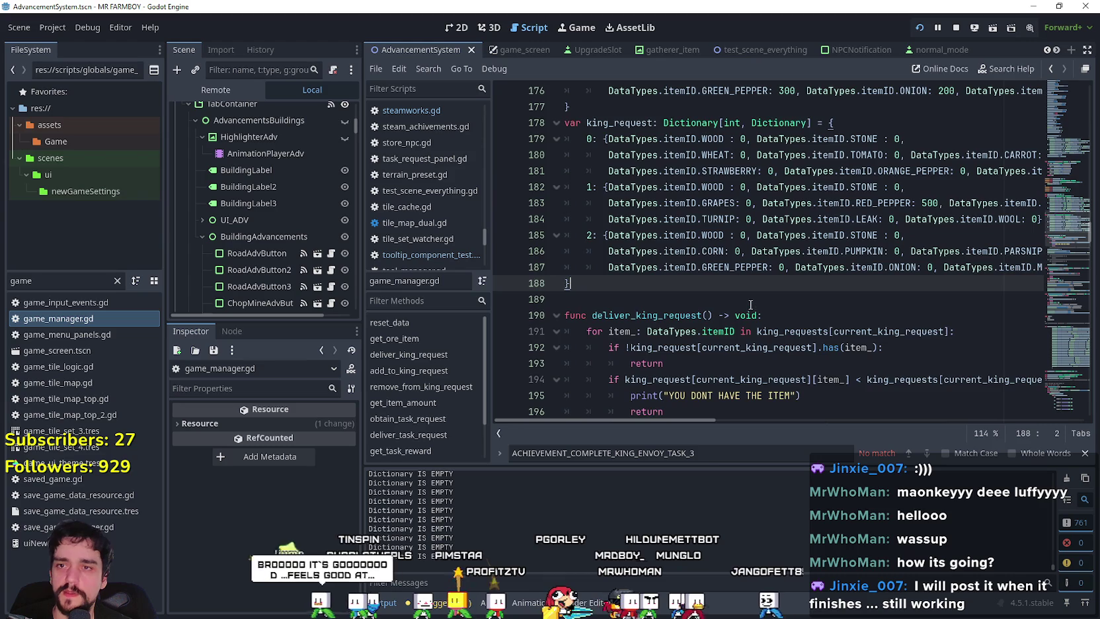
Step: Inspect deliver_king_request, where line 200 adds 1 to the KING_REQUESTS advancement amount
{"action": "scroll", "coordinate": [750, 304], "scroll_direction": "down", "scroll_amount": 3}
{"action": "scroll", "coordinate": [753, 301], "scroll_direction": "up", "scroll_amount": 4}
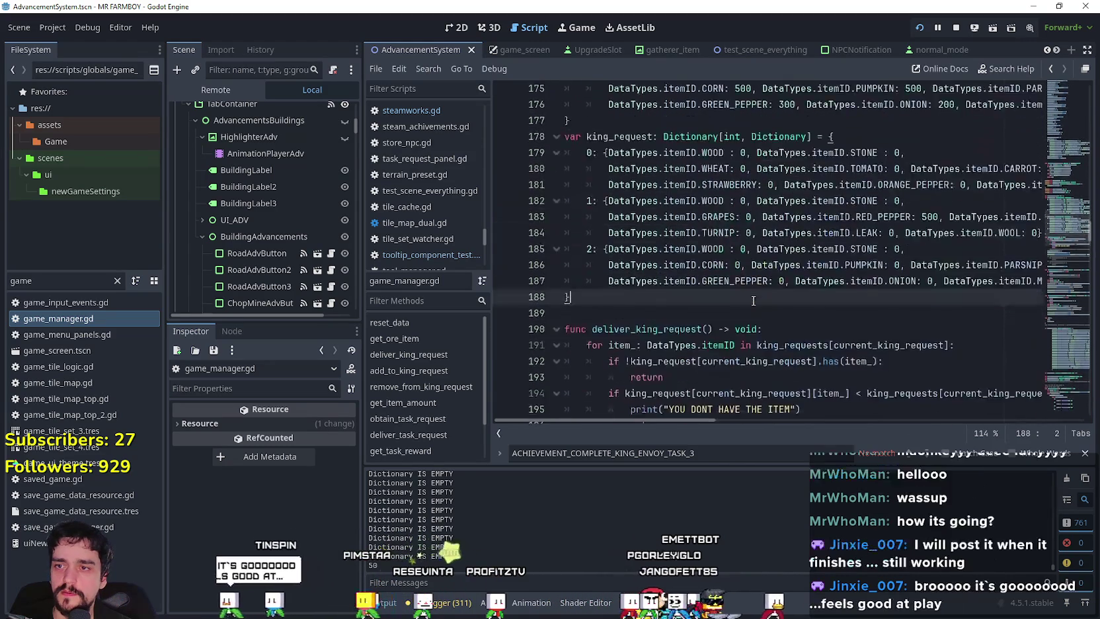
{"action": "scroll", "coordinate": [753, 301], "scroll_direction": "down", "scroll_amount": 3}
{"action": "double_click", "coordinate": [636, 301]}
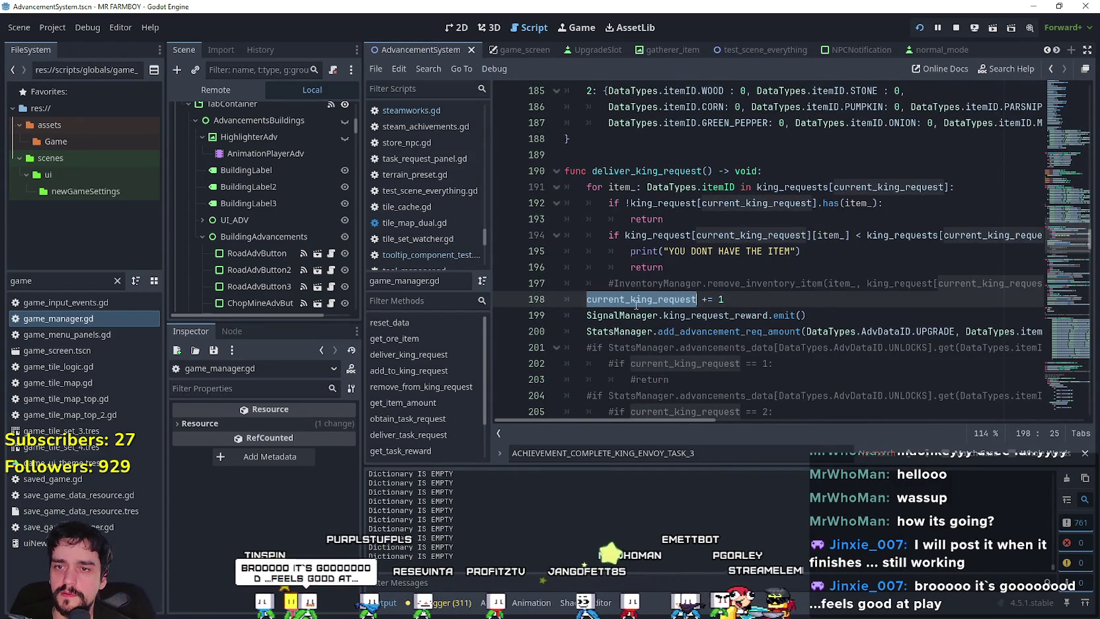
{"action": "scroll", "coordinate": [720, 423], "scroll_direction": "right", "scroll_amount": 1}
{"action": "left_click_drag", "start_coordinate": [720, 419], "coordinate": [786, 416]}
{"action": "left_click", "coordinate": [924, 331]}
{"action": "triple_click", "coordinate": [924, 330]}
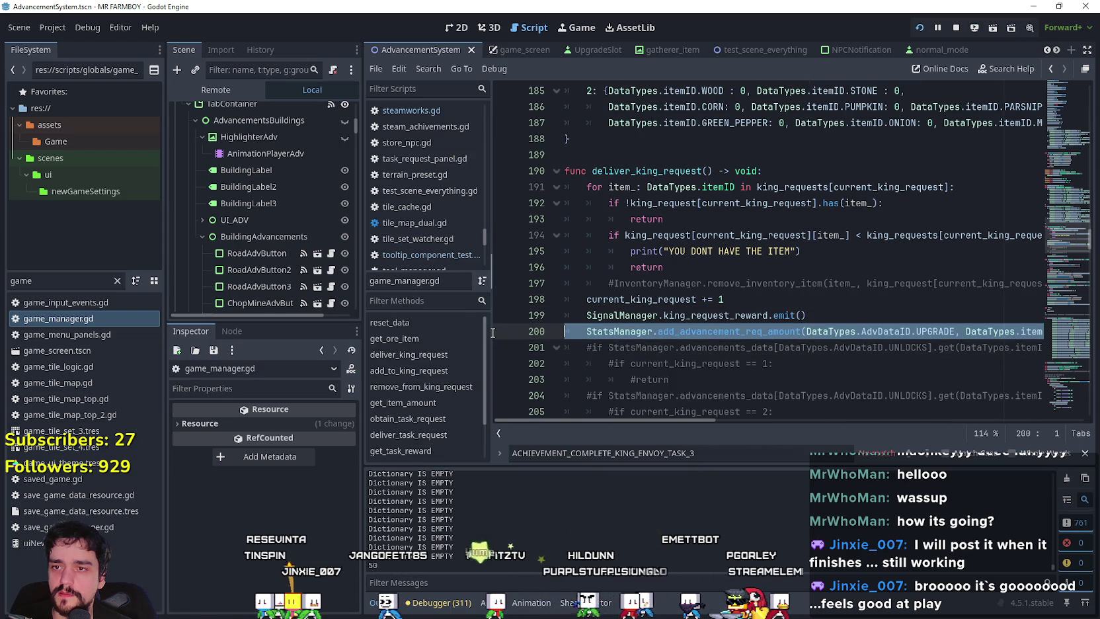
{"action": "mouse_move", "coordinate": [1006, 323]}
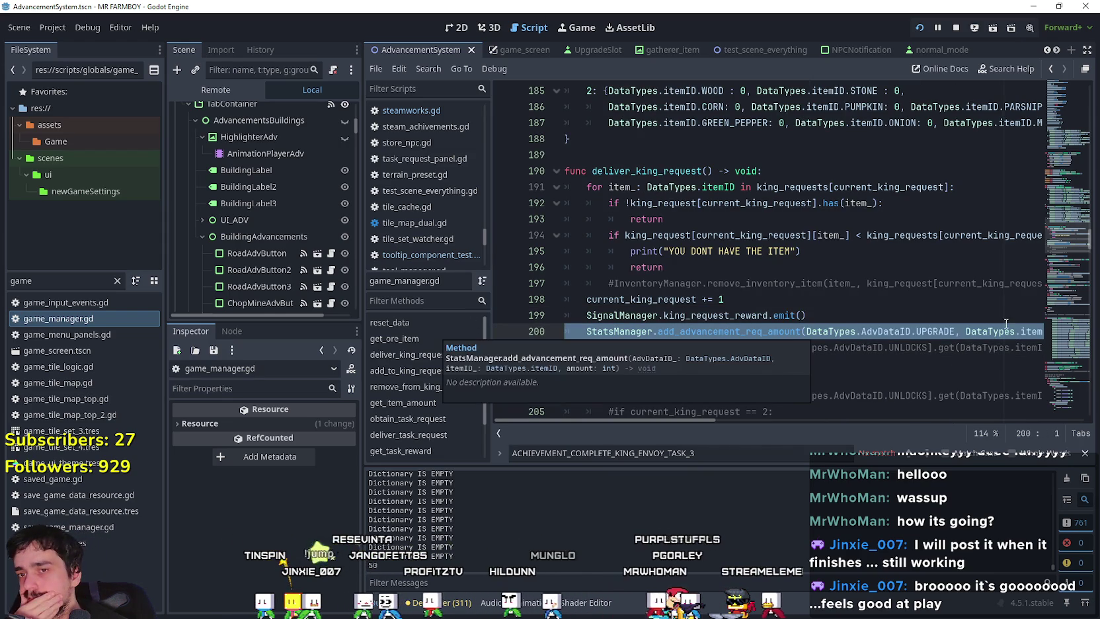
{"action": "left_click", "coordinate": [748, 332]}
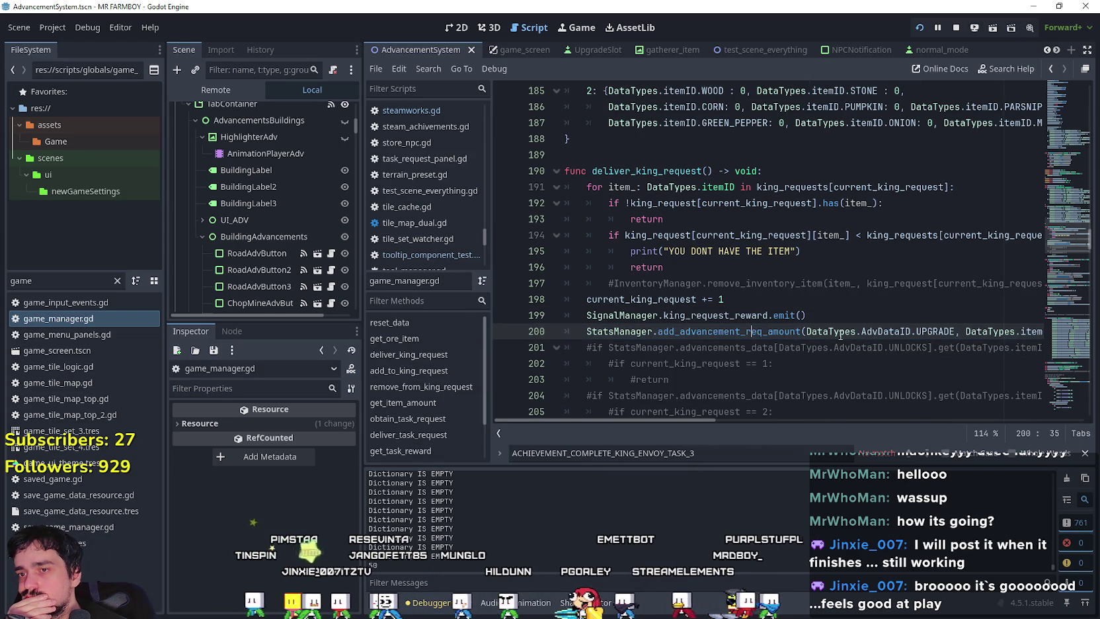
{"action": "scroll", "coordinate": [841, 335], "scroll_direction": "right", "scroll_amount": 3}
{"action": "left_click", "coordinate": [746, 347]}
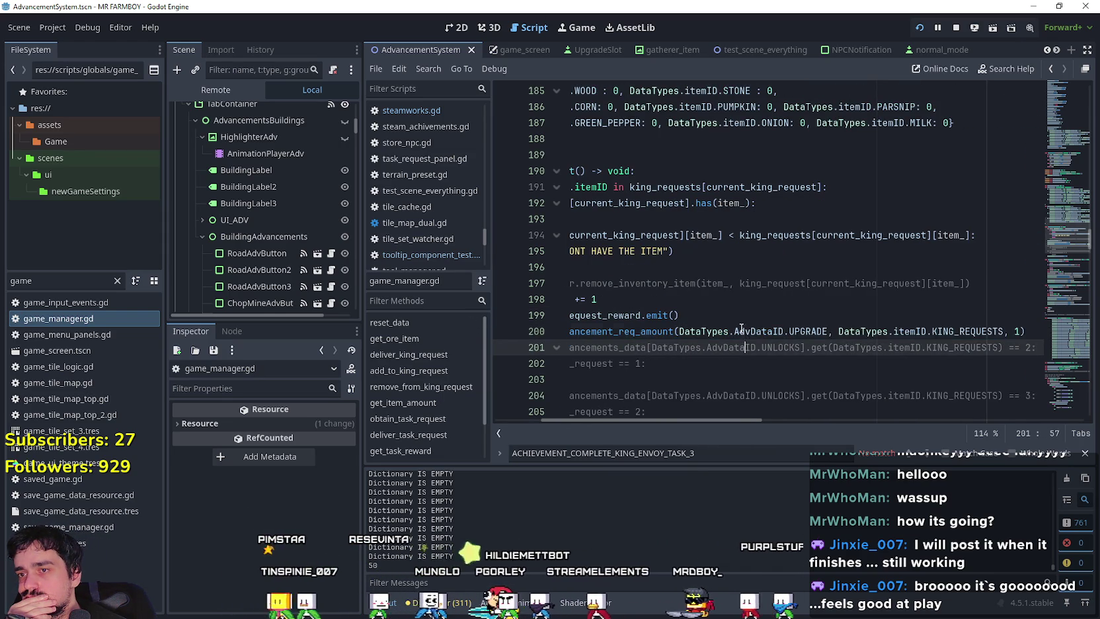
{"action": "scroll", "coordinate": [742, 329], "scroll_direction": "left", "scroll_amount": 3}
{"action": "right_click", "coordinate": [739, 334]}
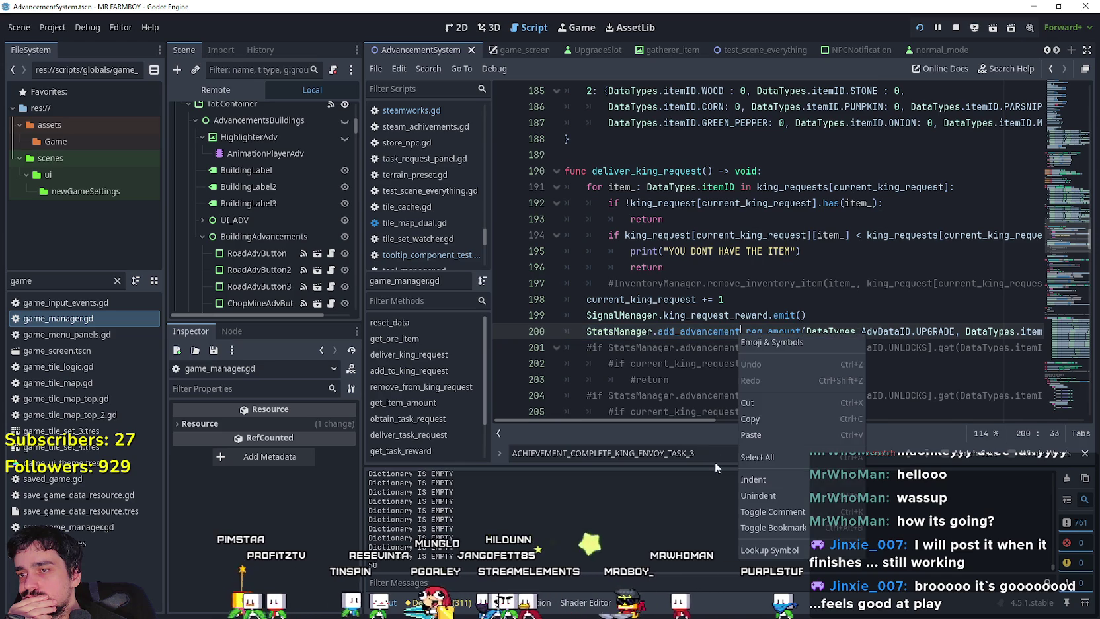
{"action": "left_click", "coordinate": [762, 548]}
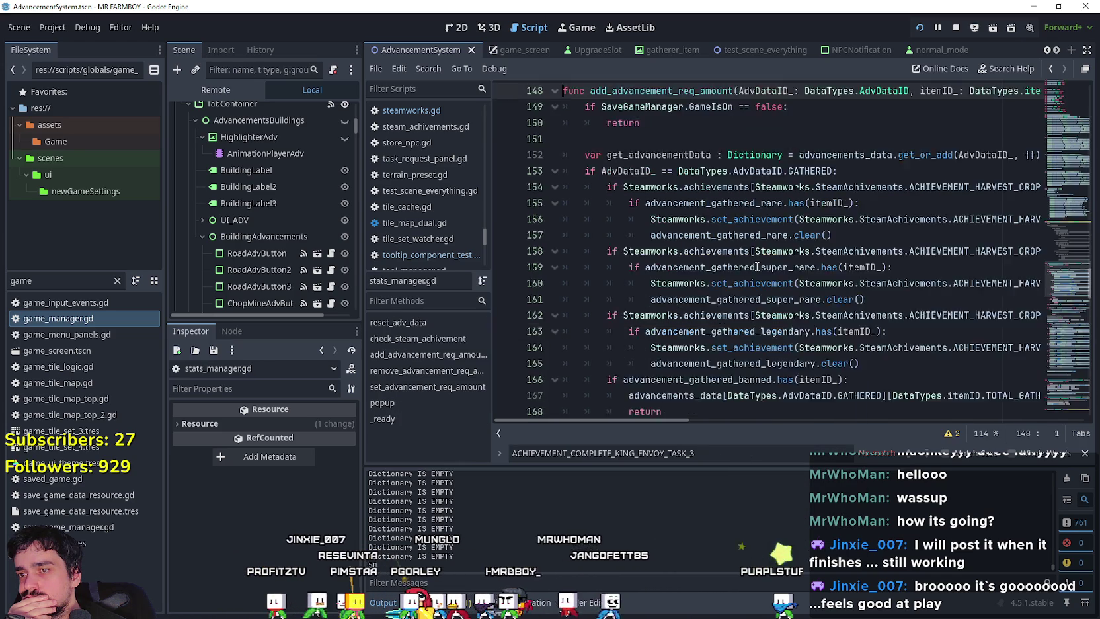
{"action": "scroll", "coordinate": [757, 267], "scroll_direction": "down", "scroll_amount": 2}
{"action": "scroll", "coordinate": [768, 304], "scroll_direction": "up", "scroll_amount": 2}
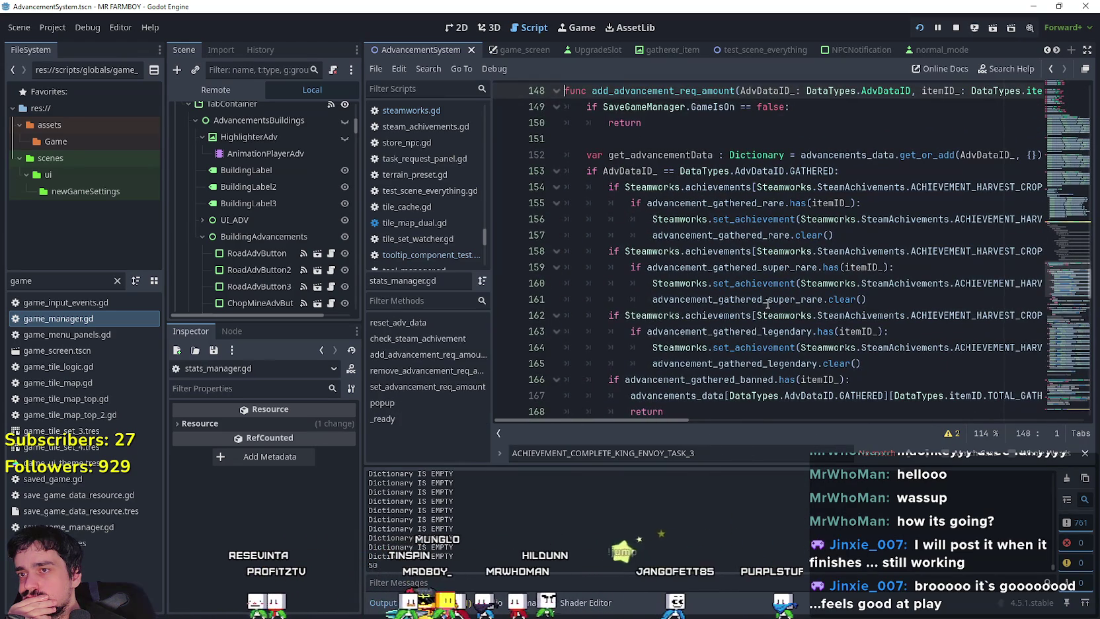
{"action": "left_click", "coordinate": [862, 218]}
{"action": "scroll", "coordinate": [938, 301], "scroll_direction": "down", "scroll_amount": 2}
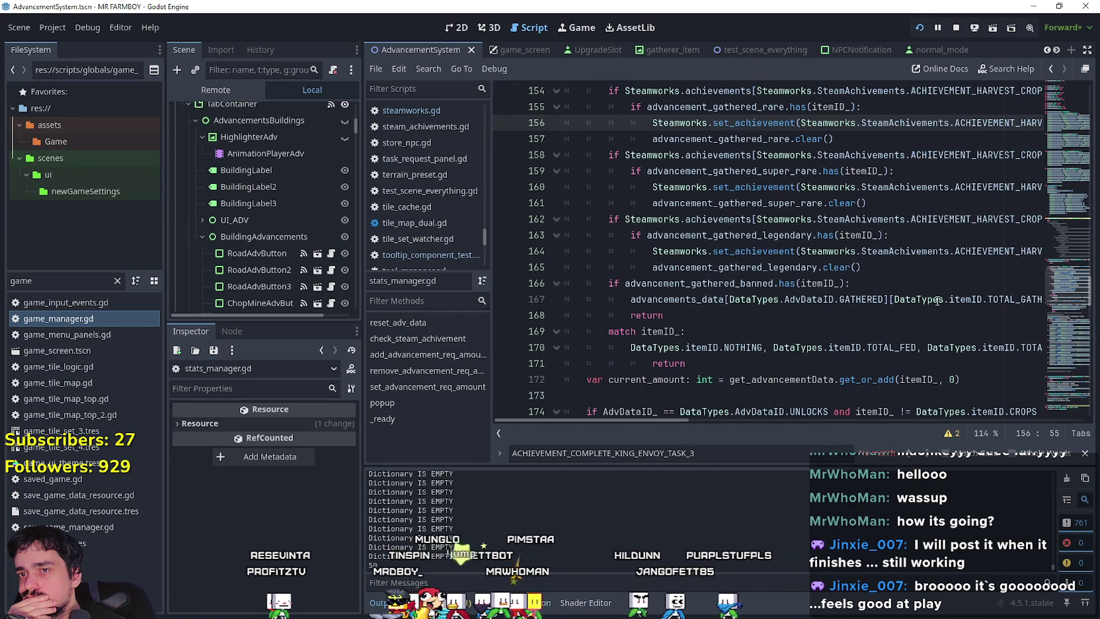
{"action": "left_click", "coordinate": [873, 234]}
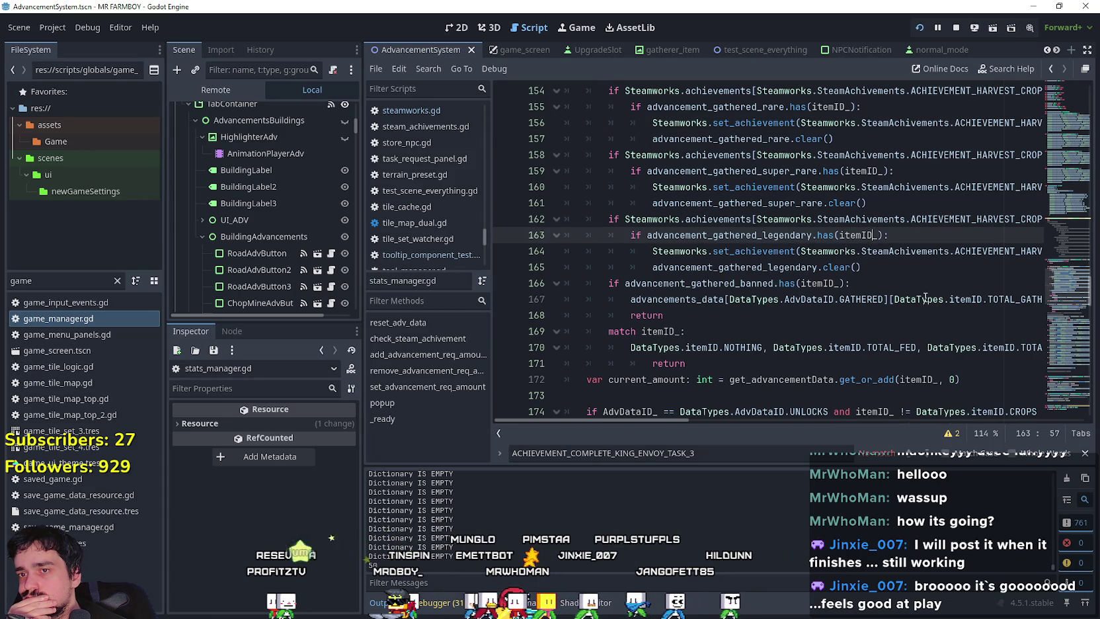
{"action": "key", "text": "Down"}
{"action": "key", "text": "Down"}
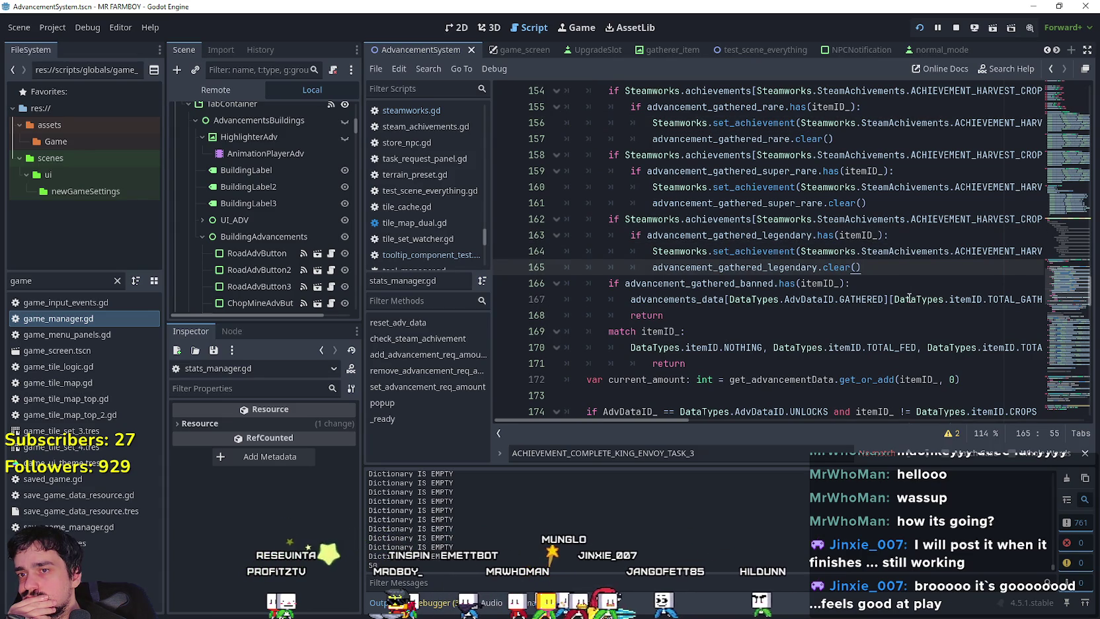
{"action": "scroll", "coordinate": [721, 227], "scroll_direction": "down", "scroll_amount": 2}
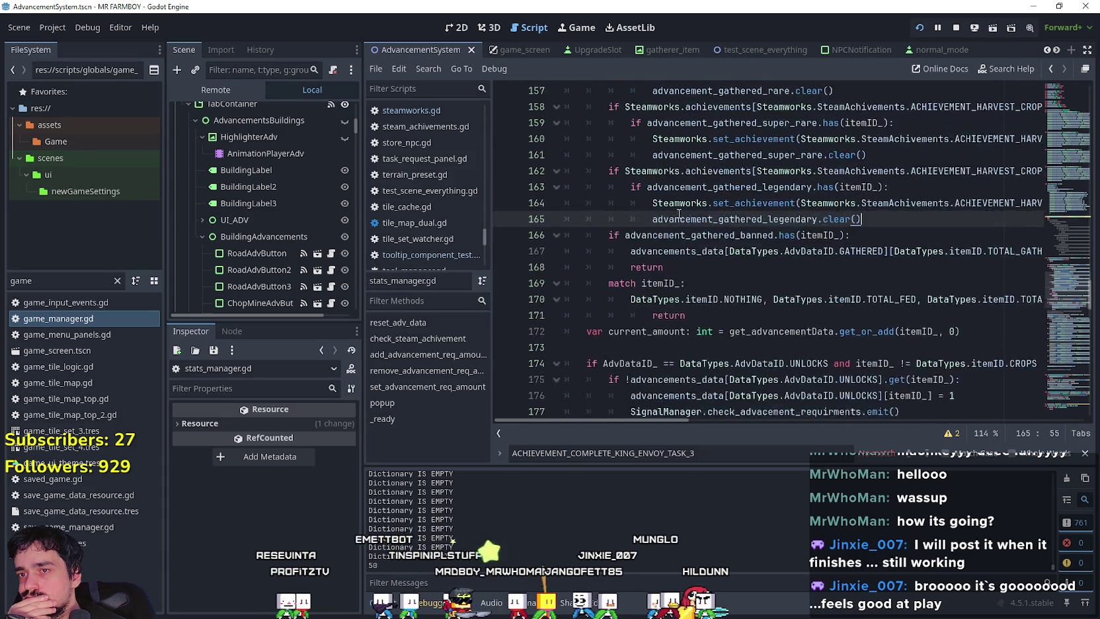
{"action": "left_click", "coordinate": [720, 229]}
{"action": "scroll", "coordinate": [772, 251], "scroll_direction": "down", "scroll_amount": 1}
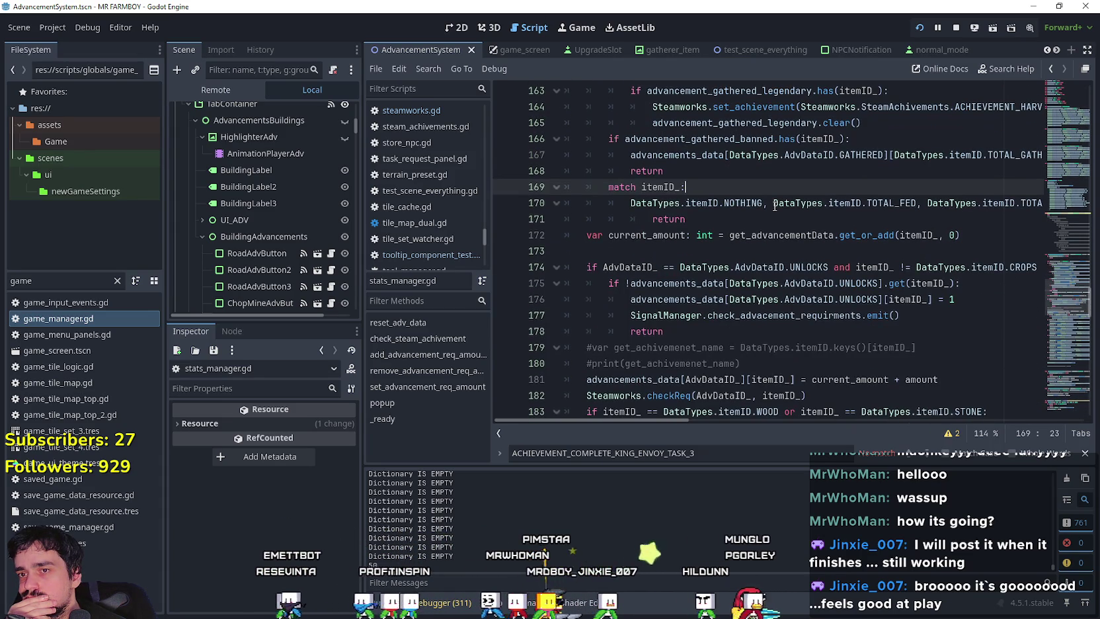
{"action": "left_click", "coordinate": [772, 252]}
{"action": "scroll", "coordinate": [772, 251], "scroll_direction": "up", "scroll_amount": 4}
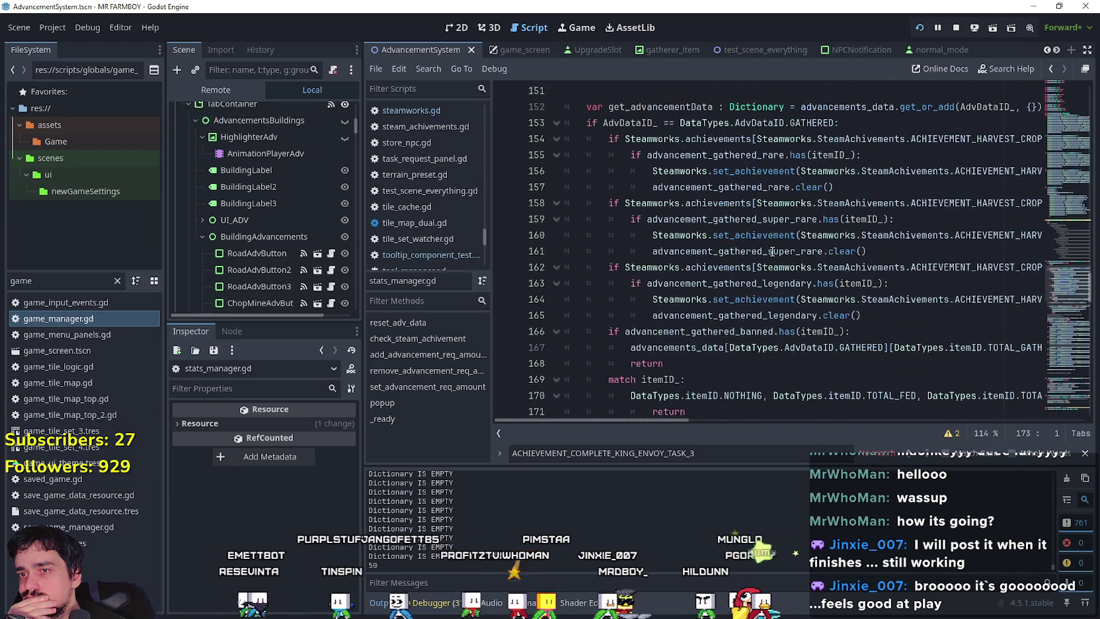
{"action": "scroll", "coordinate": [772, 251], "scroll_direction": "down", "scroll_amount": 3}
{"action": "scroll", "coordinate": [773, 252], "scroll_direction": "down", "scroll_amount": 6}
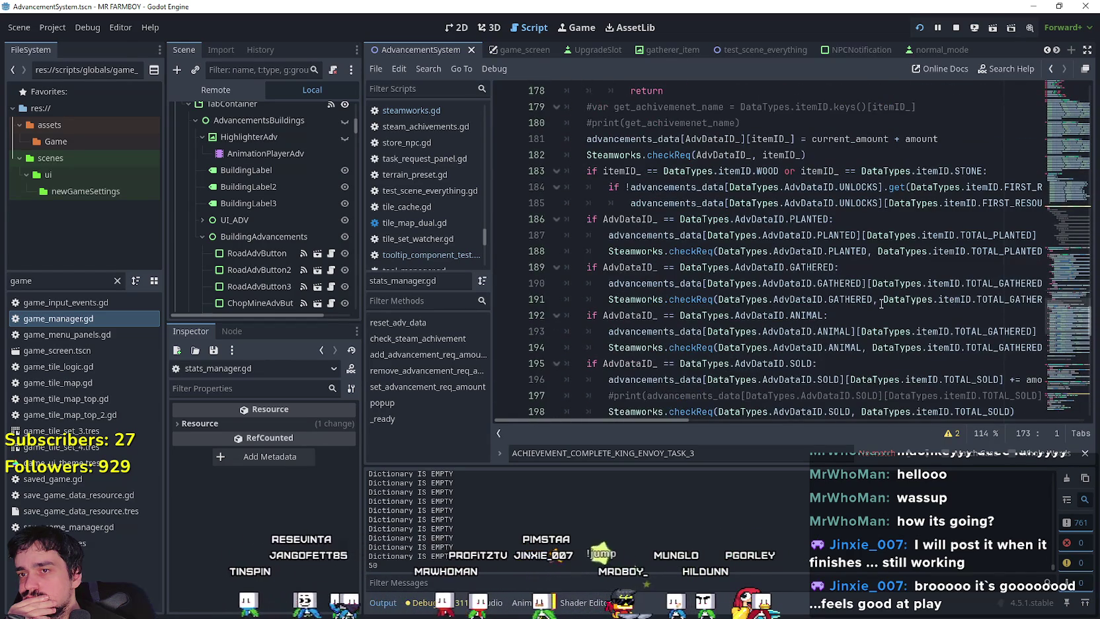
{"action": "scroll", "coordinate": [882, 303], "scroll_direction": "down", "scroll_amount": 5}
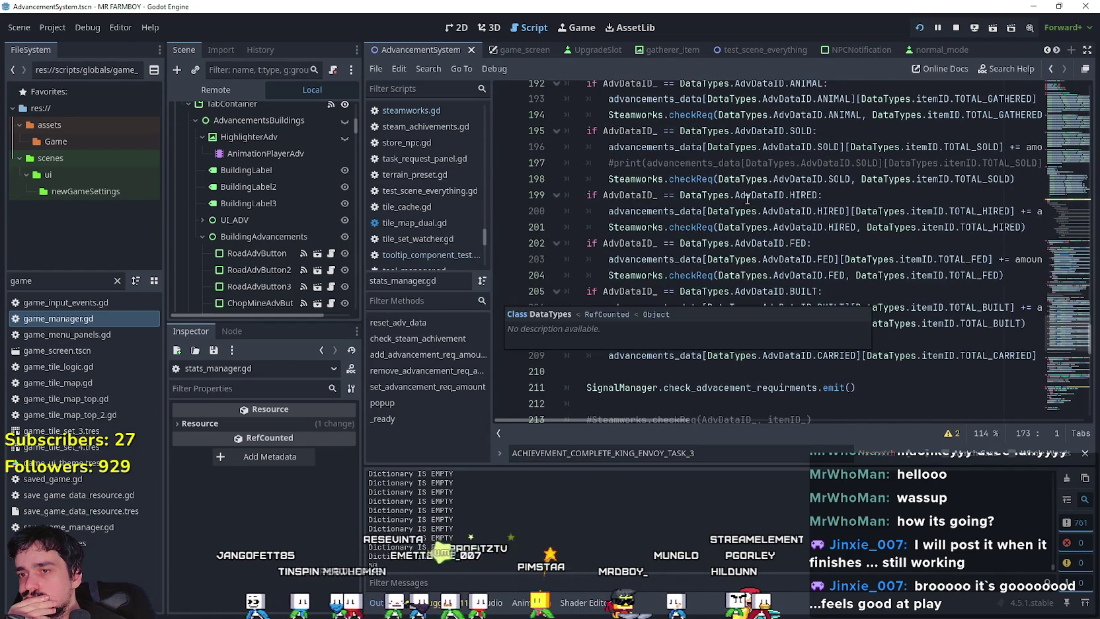
{"action": "scroll", "coordinate": [748, 200], "scroll_direction": "down", "scroll_amount": 3}
{"action": "left_click", "coordinate": [784, 228]}
{"action": "scroll", "coordinate": [811, 289], "scroll_direction": "down", "scroll_amount": 3}
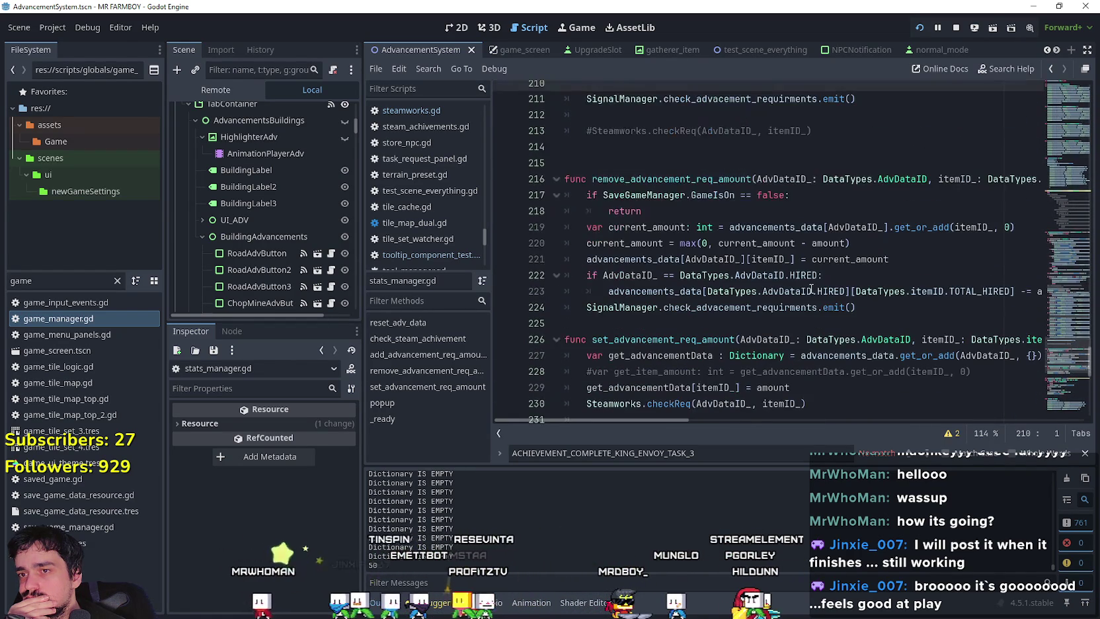
{"action": "left_click", "coordinate": [701, 165]}
{"action": "scroll", "coordinate": [819, 282], "scroll_direction": "up", "scroll_amount": 6}
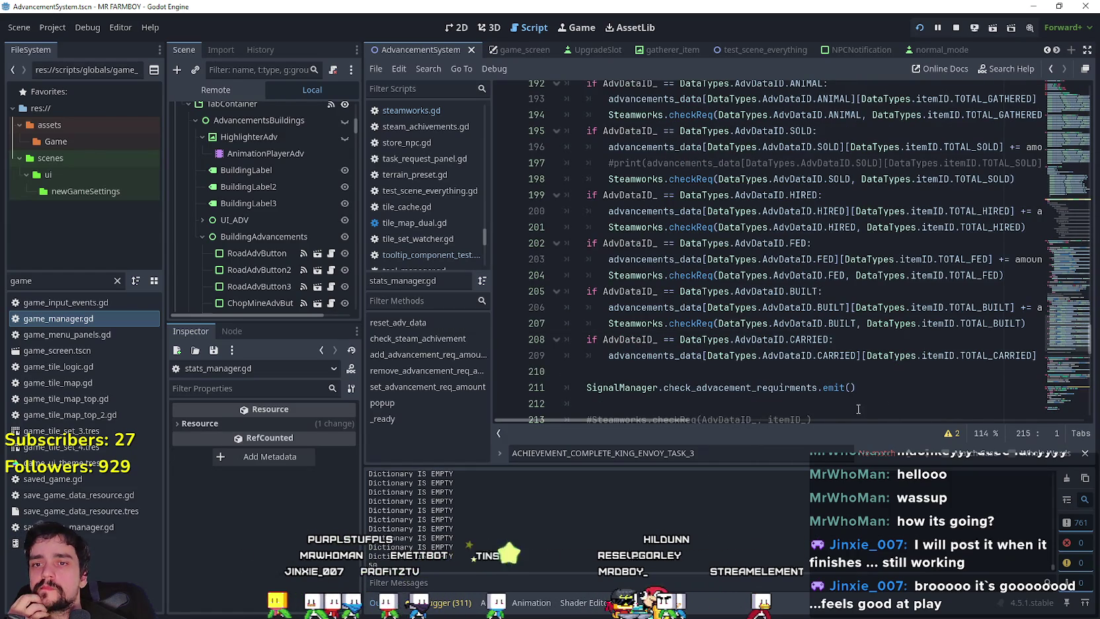
{"action": "left_click", "coordinate": [843, 376]}
{"action": "scroll", "coordinate": [843, 375], "scroll_direction": "up", "scroll_amount": 8}
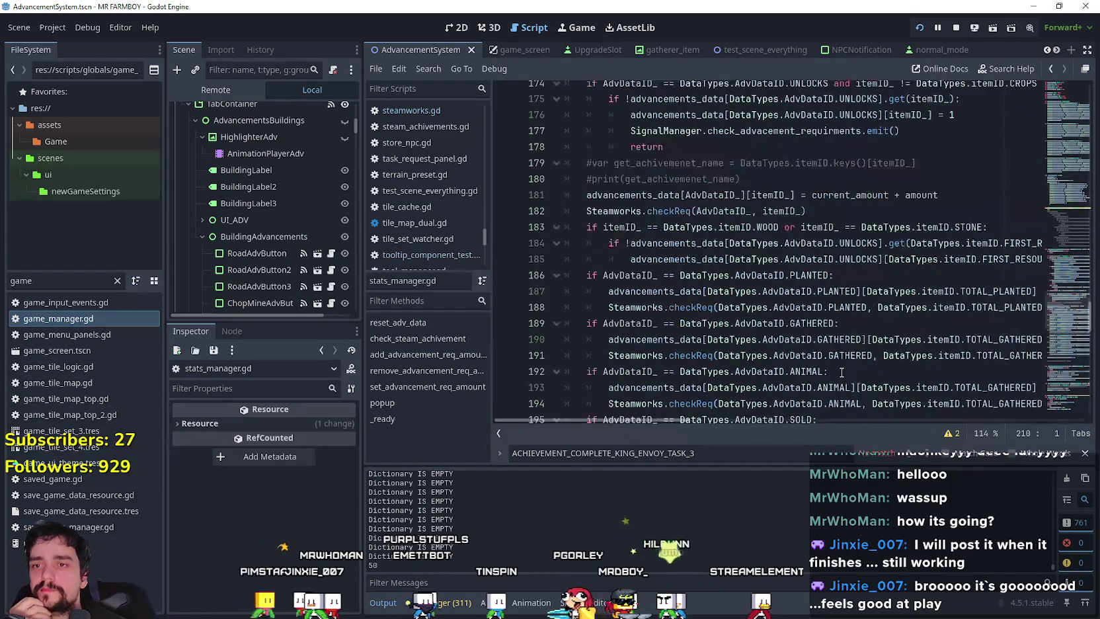
{"action": "scroll", "coordinate": [841, 373], "scroll_direction": "up", "scroll_amount": 2}
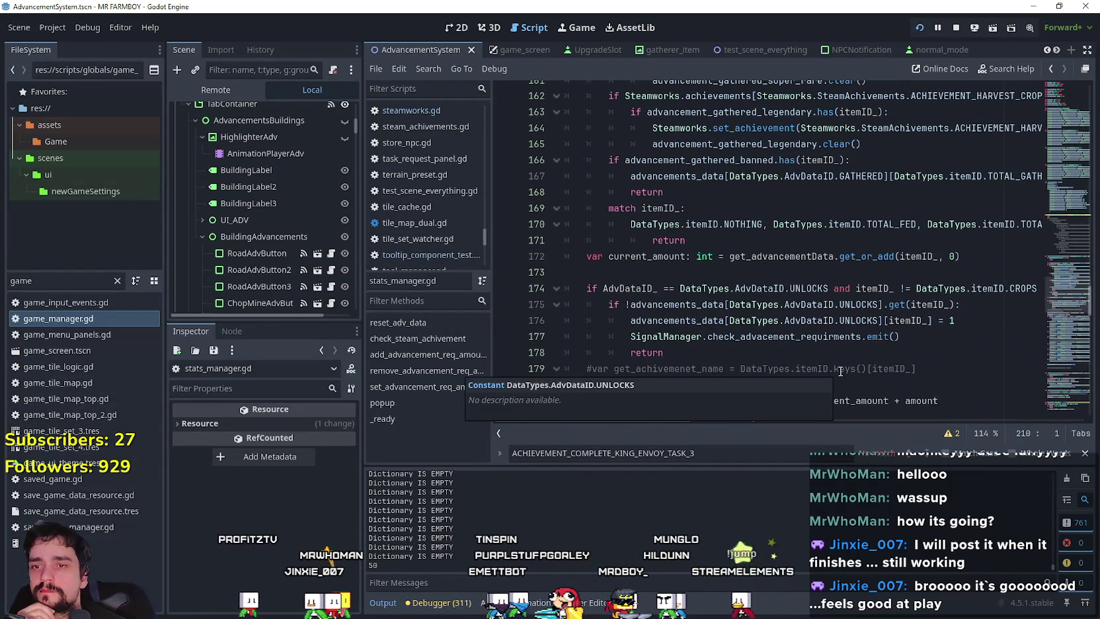
{"action": "scroll", "coordinate": [698, 422], "scroll_direction": "right", "scroll_amount": 5}
{"action": "scroll", "coordinate": [779, 419], "scroll_direction": "right", "scroll_amount": 4}
{"action": "scroll", "coordinate": [835, 421], "scroll_direction": "left", "scroll_amount": 8}
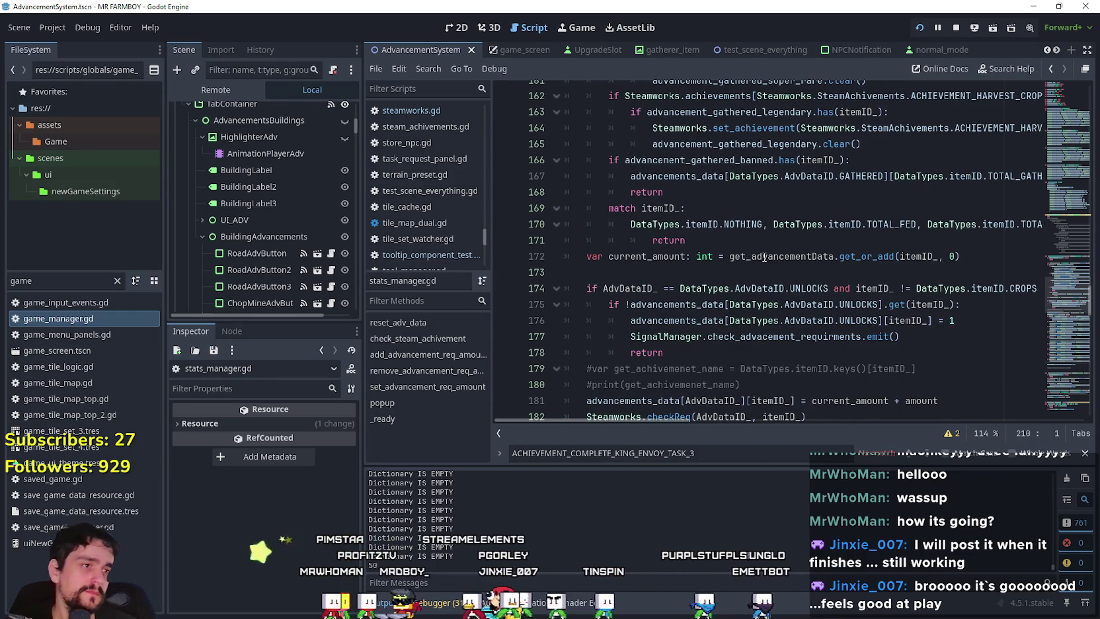
{"action": "mouse_move", "coordinate": [765, 257]}
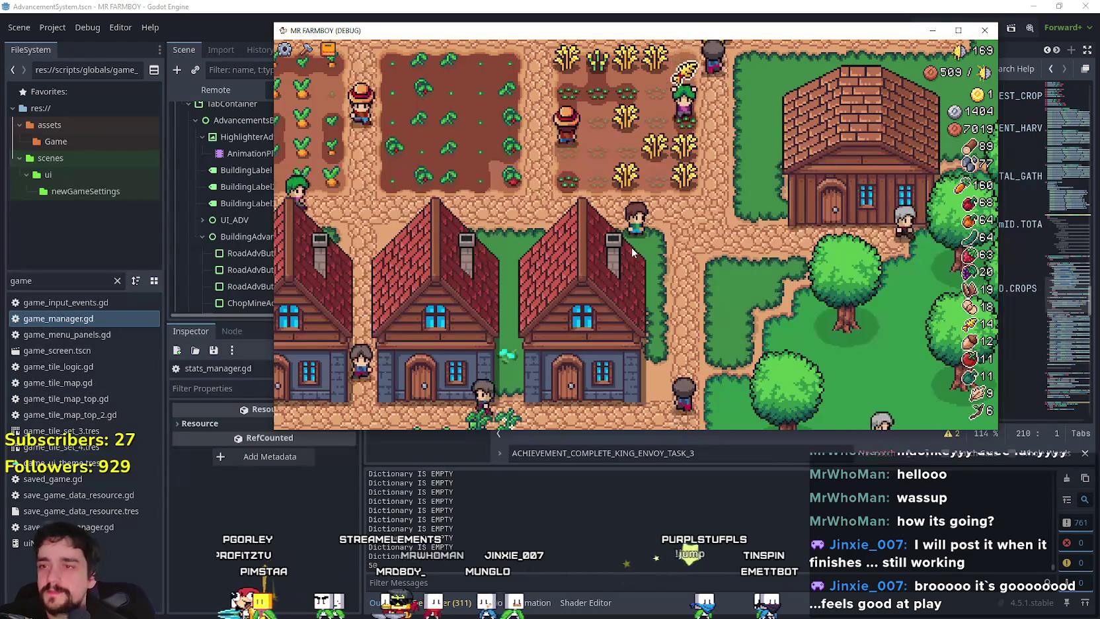
Step: Open and close the Advancements and Market panels, walking the farmer to the market in a maximised window
{"action": "key", "text": "a"}
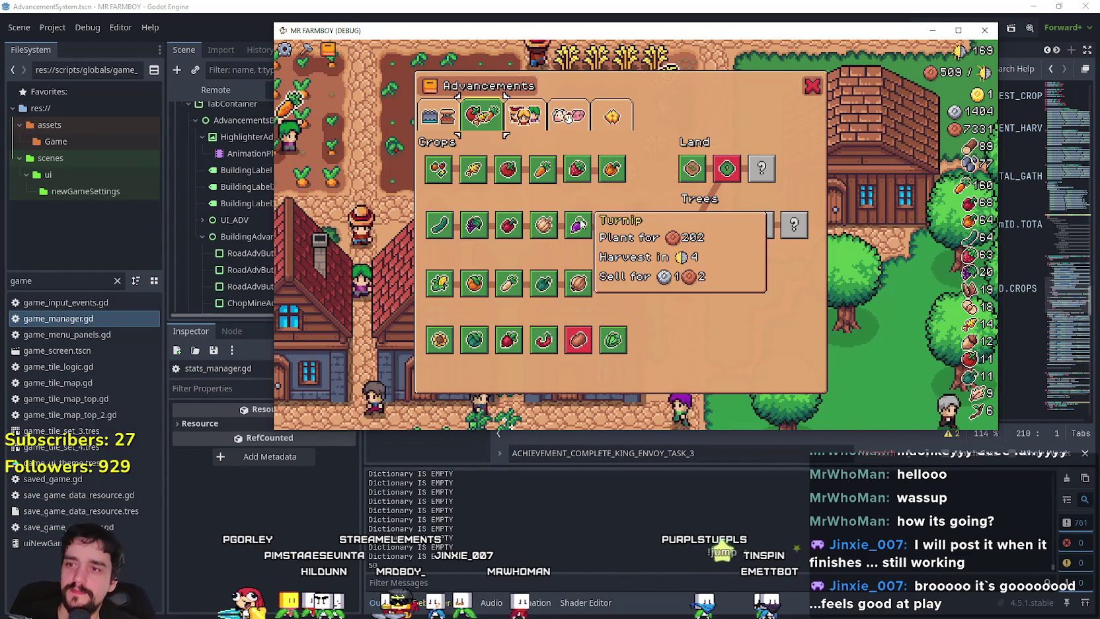
{"action": "key", "text": "Escape"}
{"action": "key", "text": "Up"}
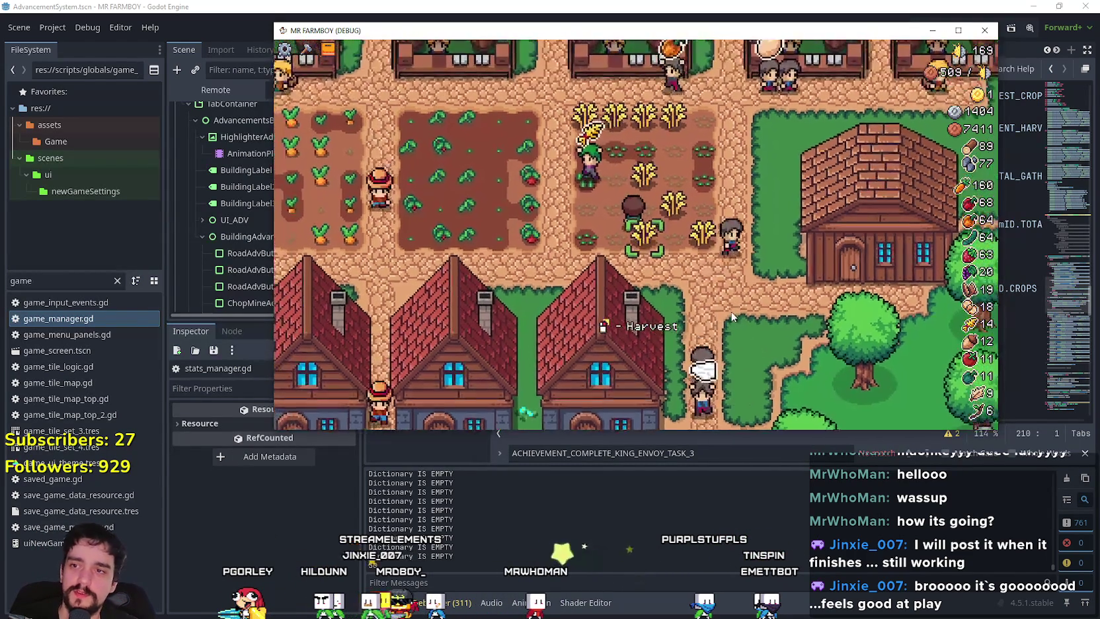
{"action": "key", "text": "Up"}
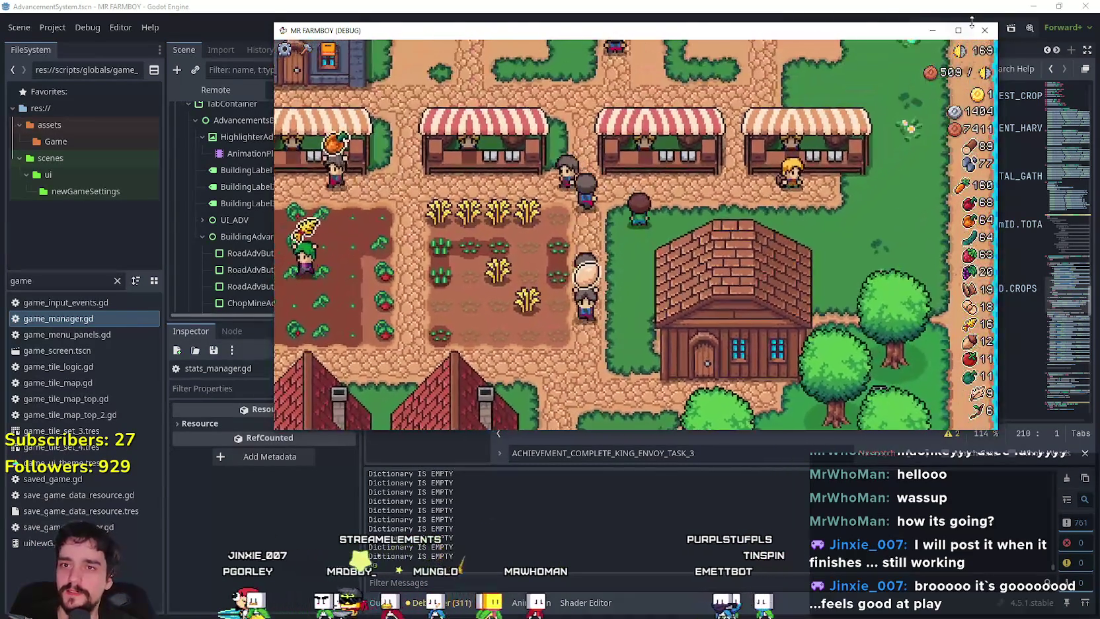
{"action": "key", "text": "super+Up"}
{"action": "key", "text": "Up"}
{"action": "left_click", "coordinate": [745, 272]}
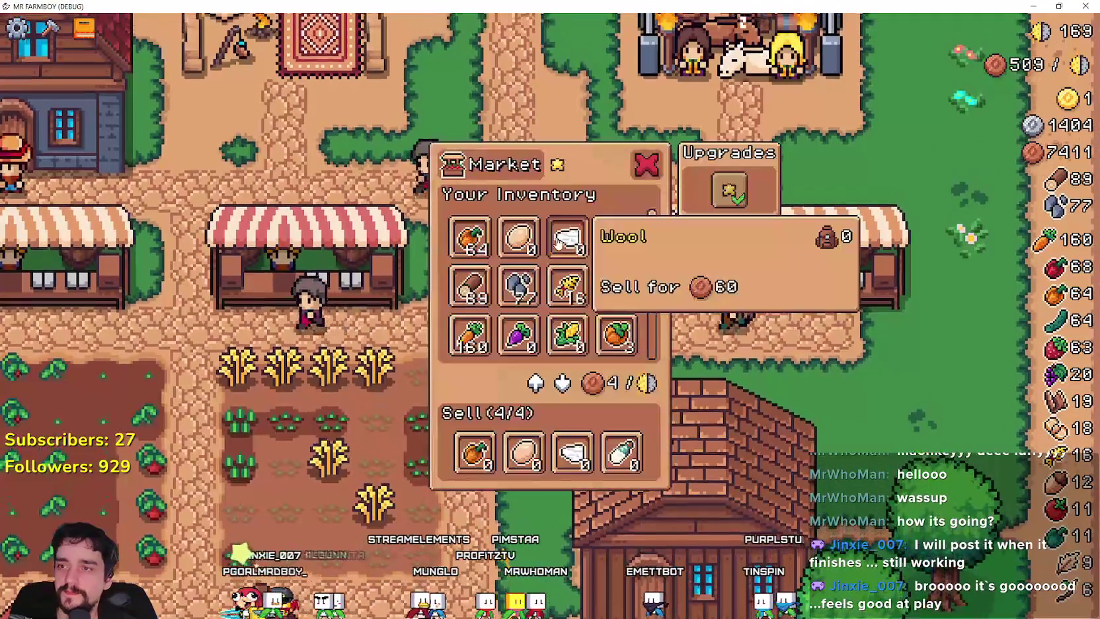
{"action": "key", "text": "Escape"}
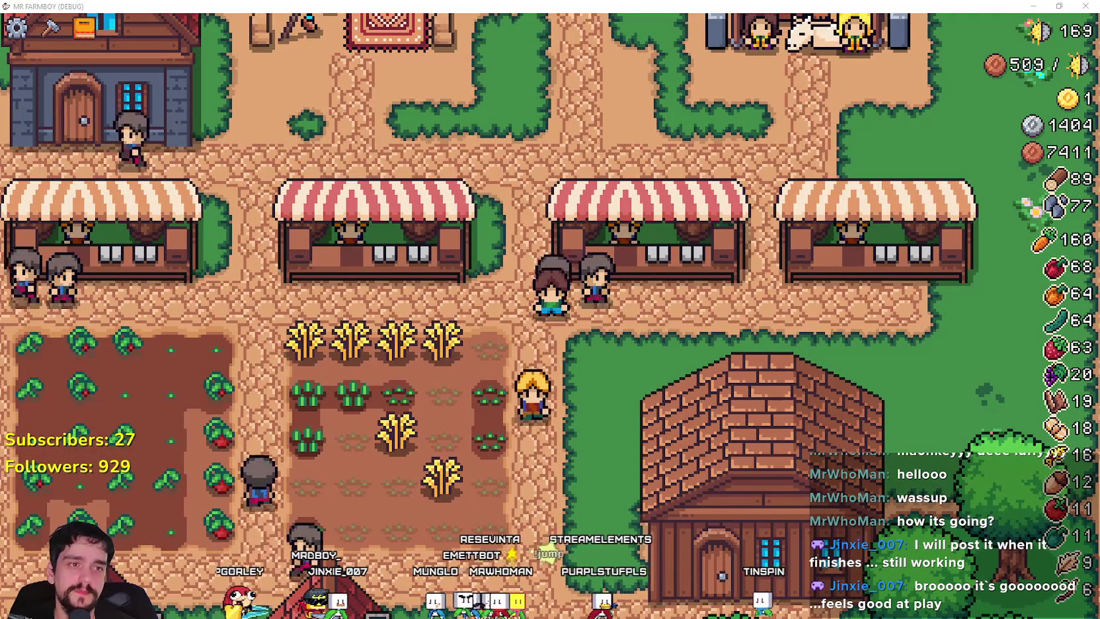
{"action": "key", "text": "alt+Tab"}
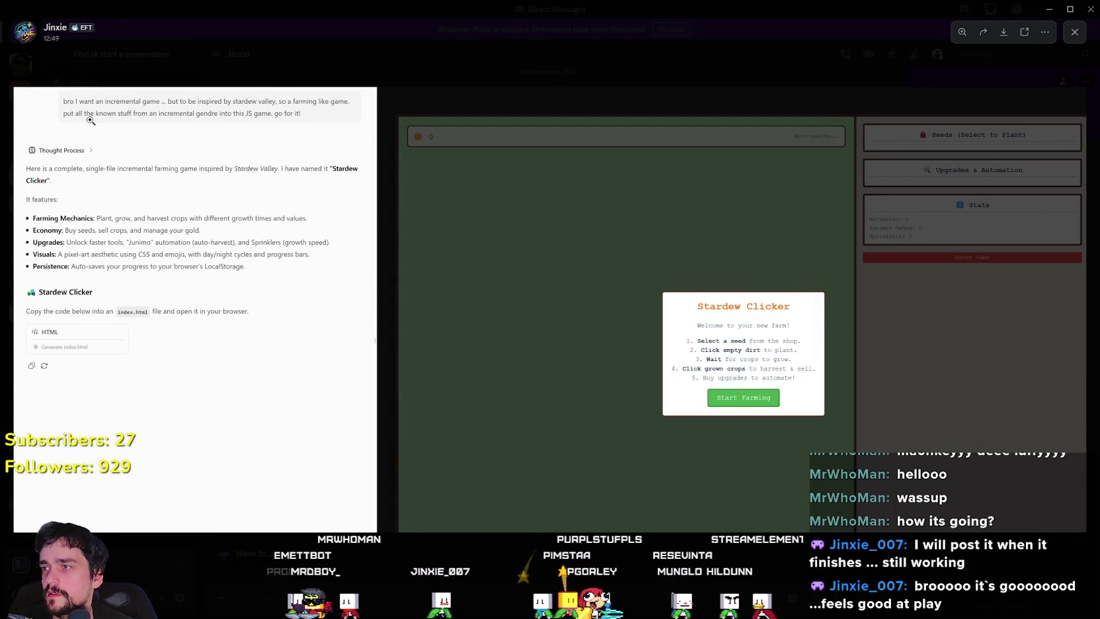
Step: Zoom into the Stardew Clicker screenshot's chat text, stats panels, feature list and welcome dialog, then minimise it
{"action": "left_click", "coordinate": [45, 198]}
{"action": "left_click", "coordinate": [50, 185]}
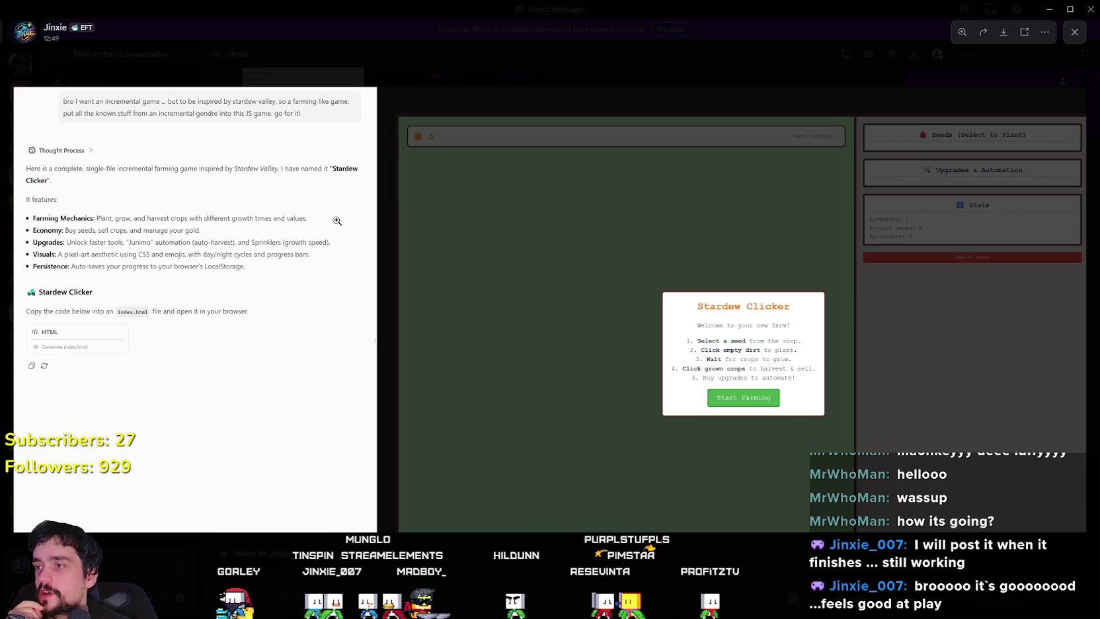
{"action": "left_click", "coordinate": [282, 233]}
{"action": "left_click", "coordinate": [100, 274]}
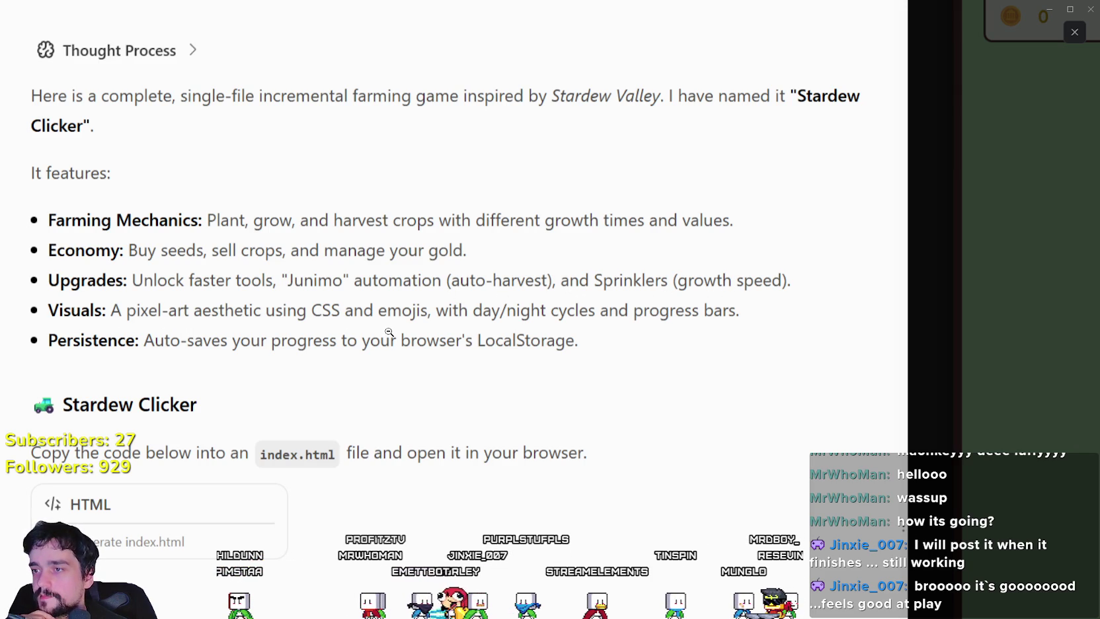
{"action": "left_click", "coordinate": [442, 365]}
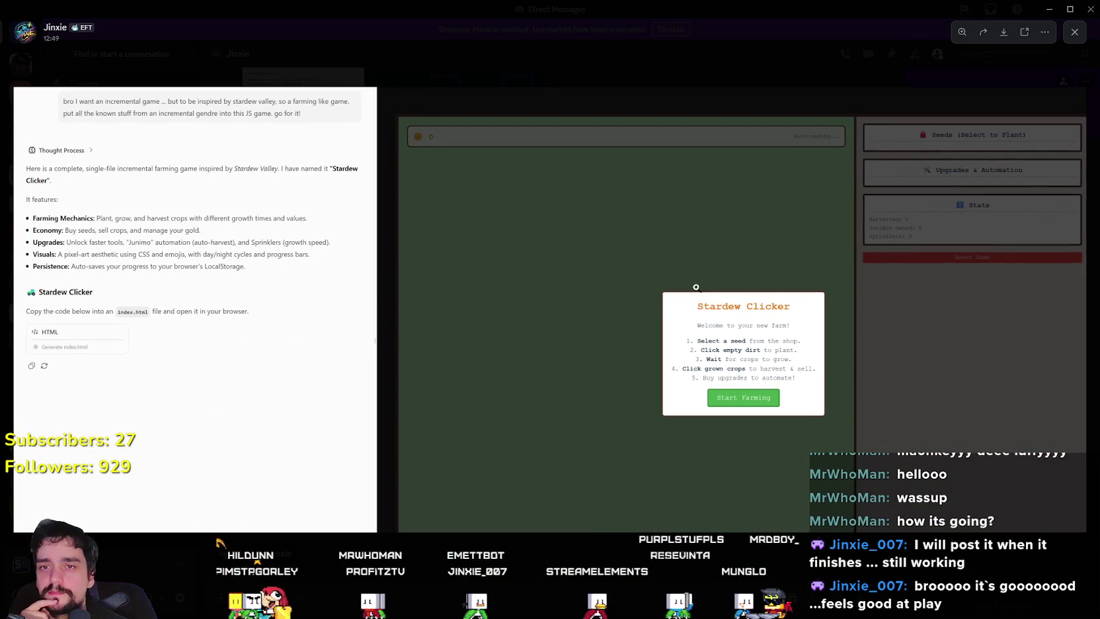
{"action": "left_click", "coordinate": [696, 287]}
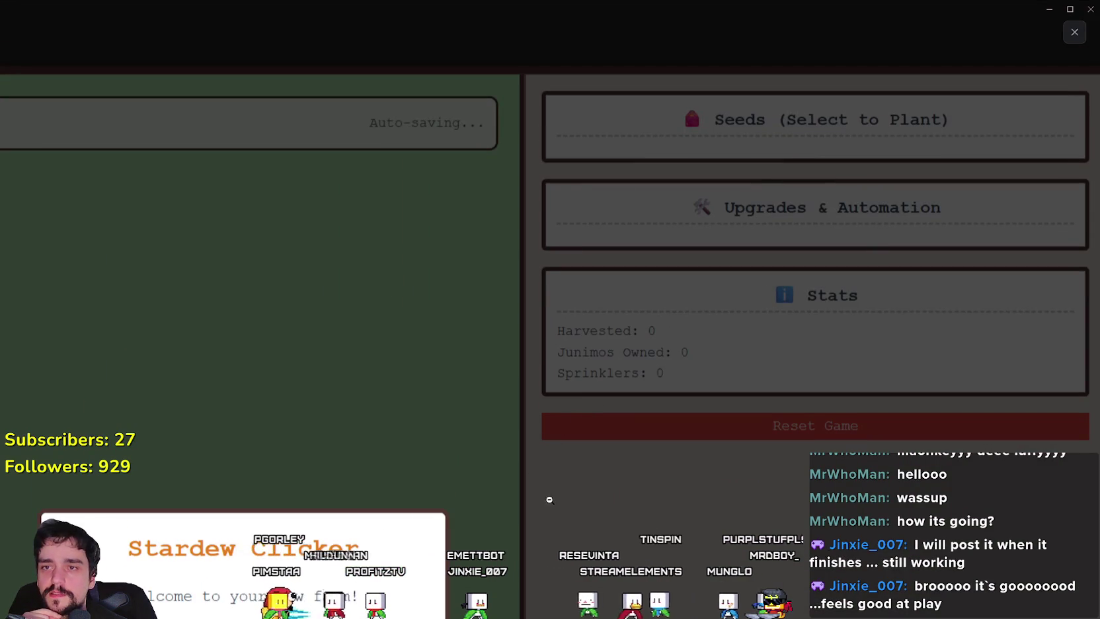
{"action": "left_click", "coordinate": [549, 500]}
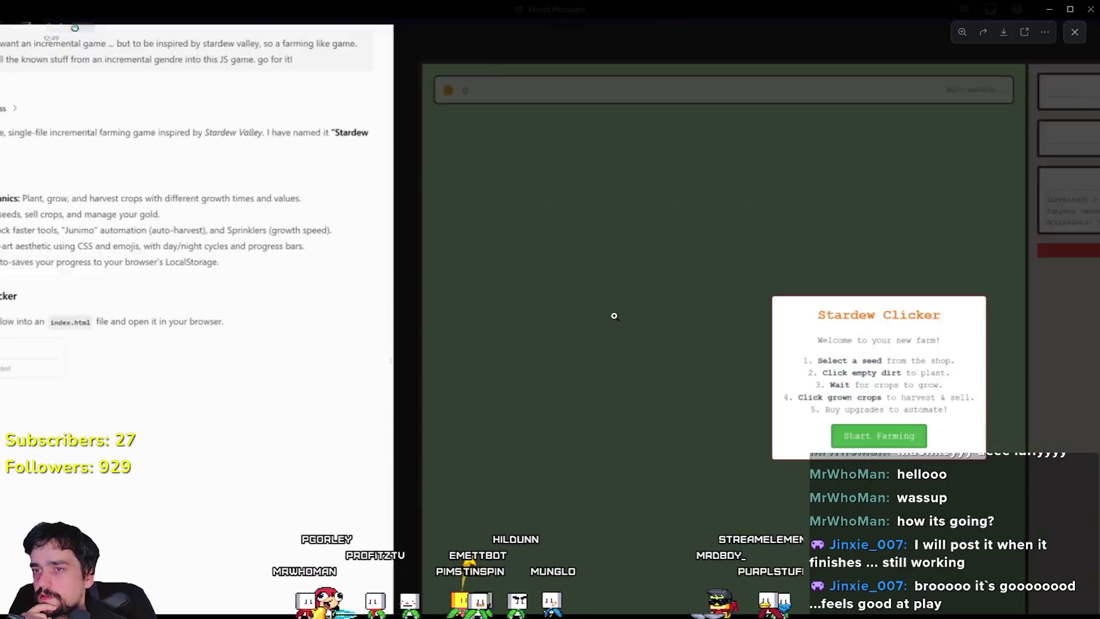
{"action": "left_click", "coordinate": [614, 315]}
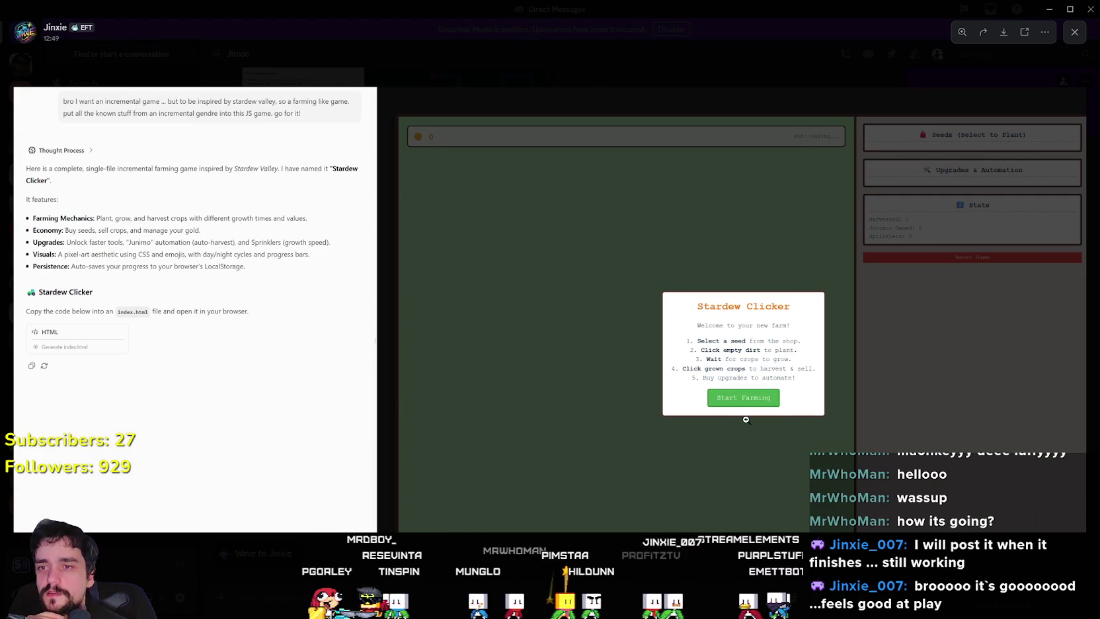
{"action": "left_click", "coordinate": [922, 169]}
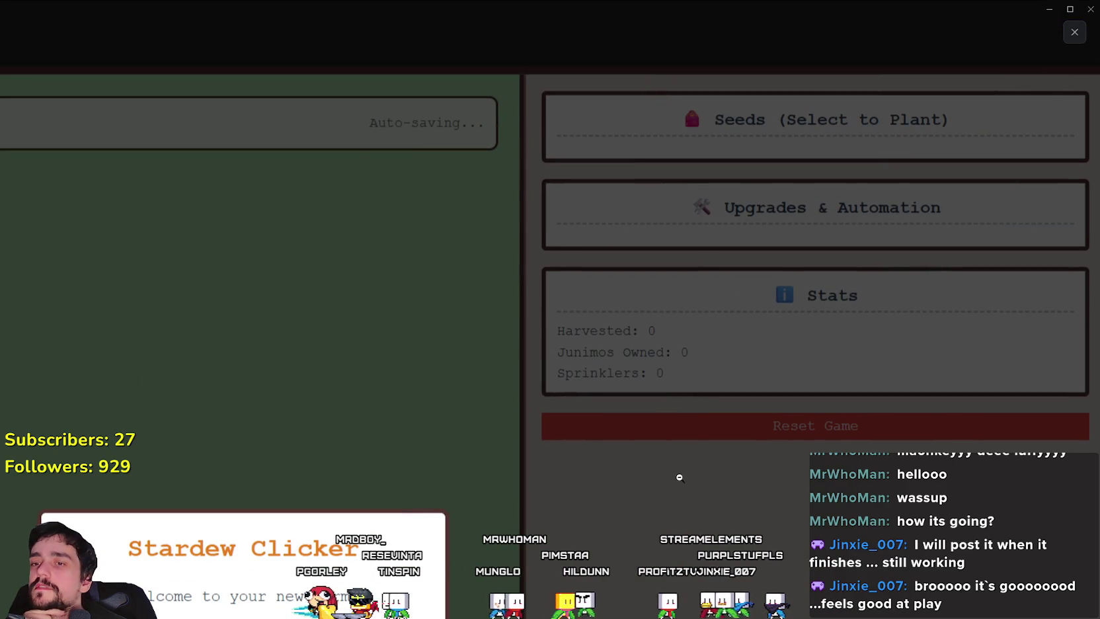
{"action": "left_click", "coordinate": [671, 476]}
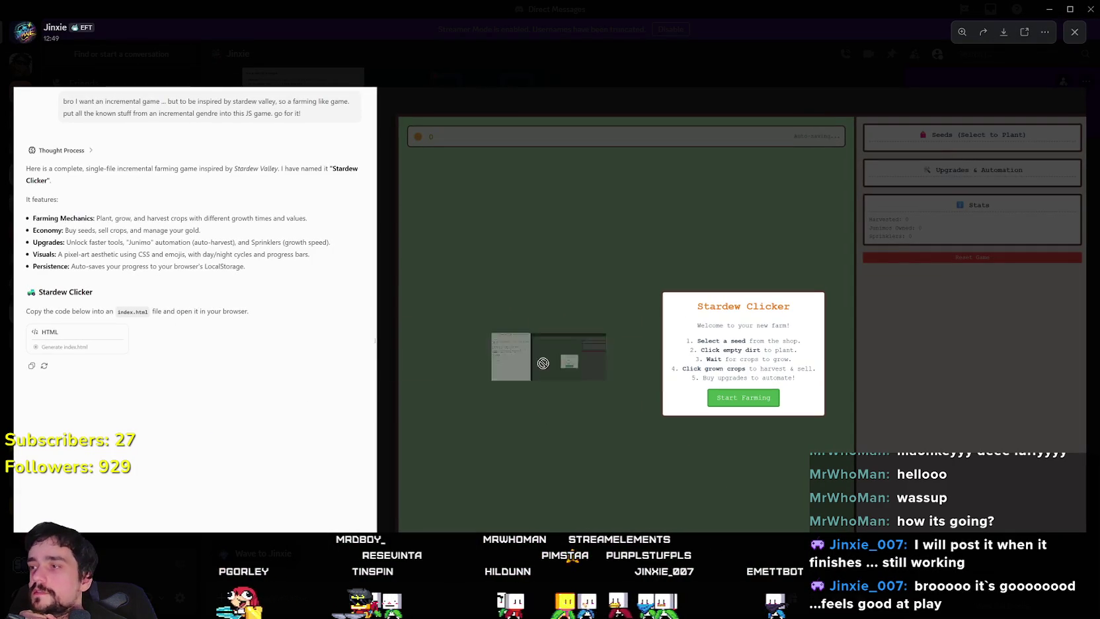
{"action": "left_click", "coordinate": [229, 253]}
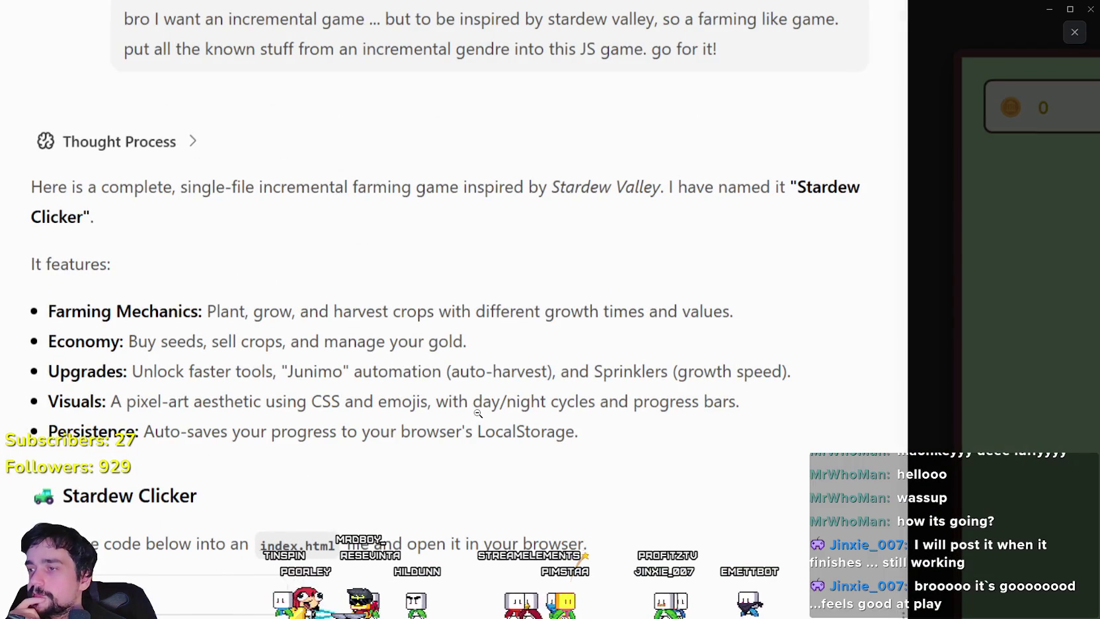
{"action": "left_click", "coordinate": [478, 413]}
{"action": "left_click", "coordinate": [769, 263]}
{"action": "left_click", "coordinate": [769, 263]}
{"action": "left_click", "coordinate": [1049, 9]}
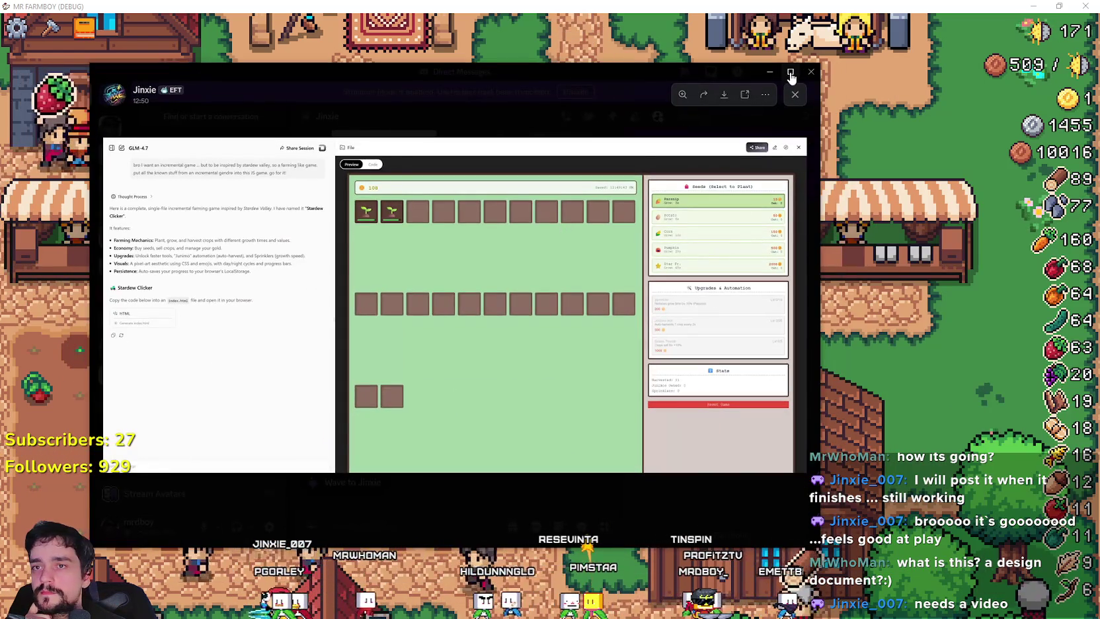
Step: Maximise the viewer and zoom in on the two sprouting plots, then back out
{"action": "left_click", "coordinate": [790, 71]}
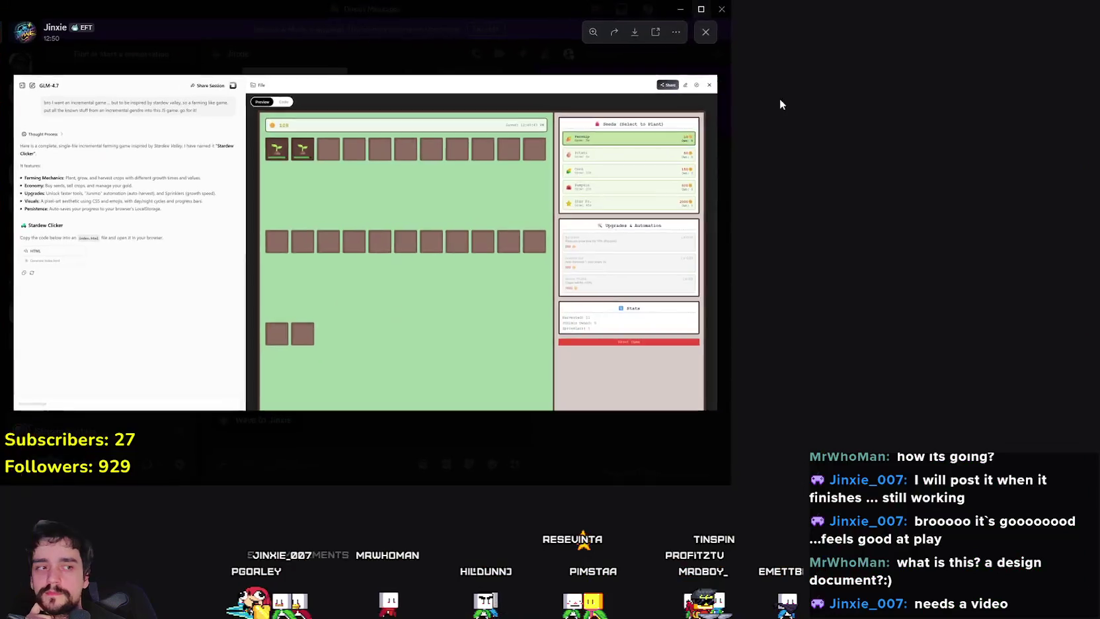
{"action": "left_click", "coordinate": [521, 284]}
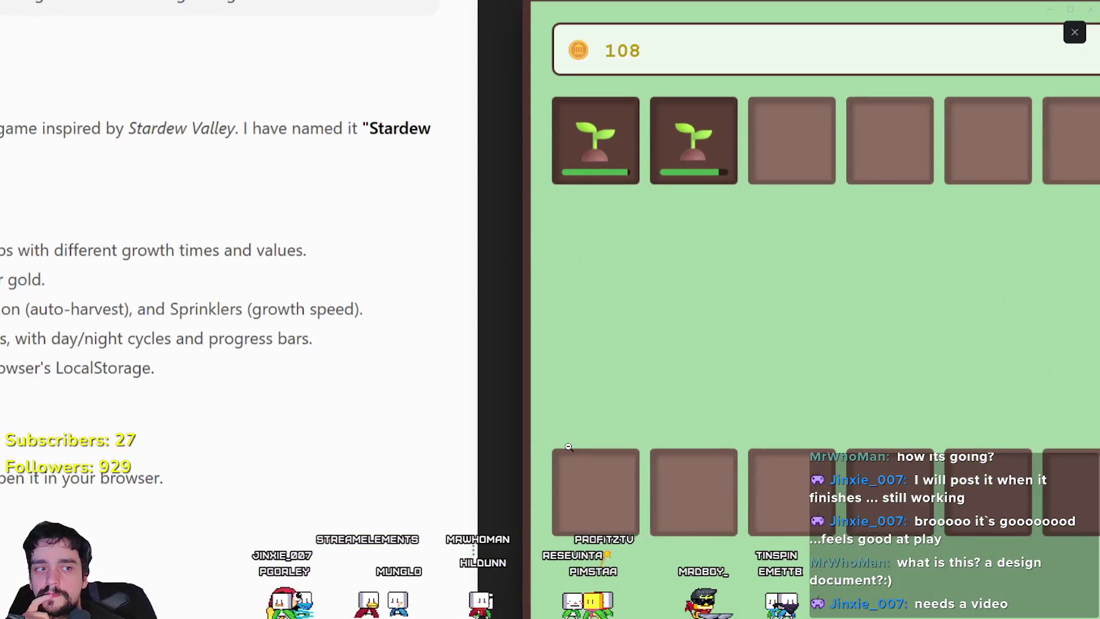
{"action": "left_click", "coordinate": [569, 447]}
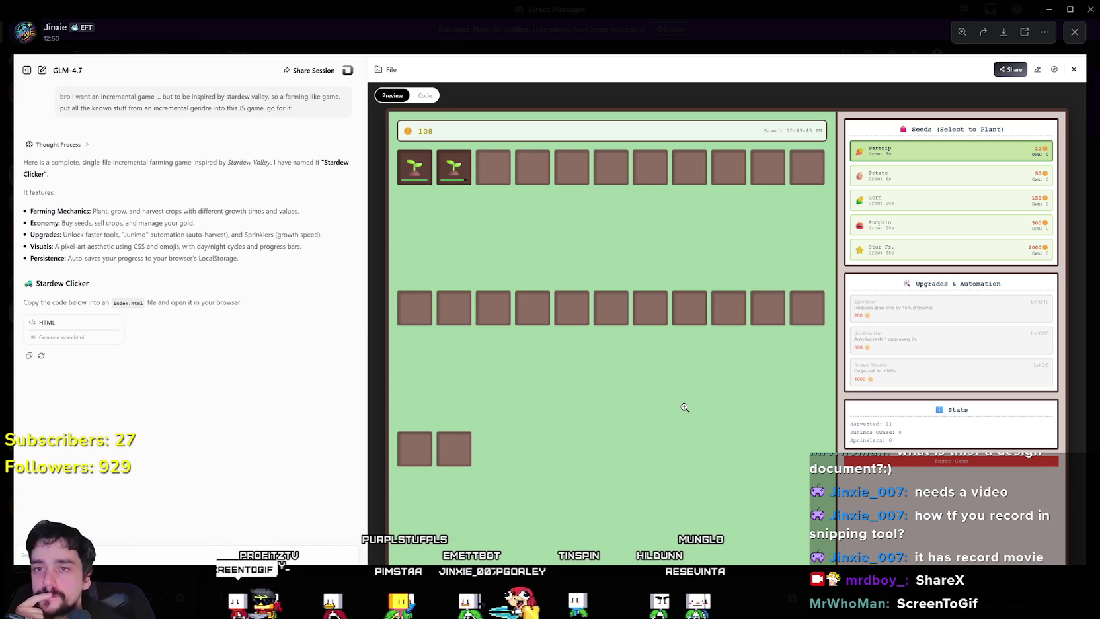
{"action": "scroll", "coordinate": [871, 317], "scroll_direction": "up", "scroll_amount": 5}
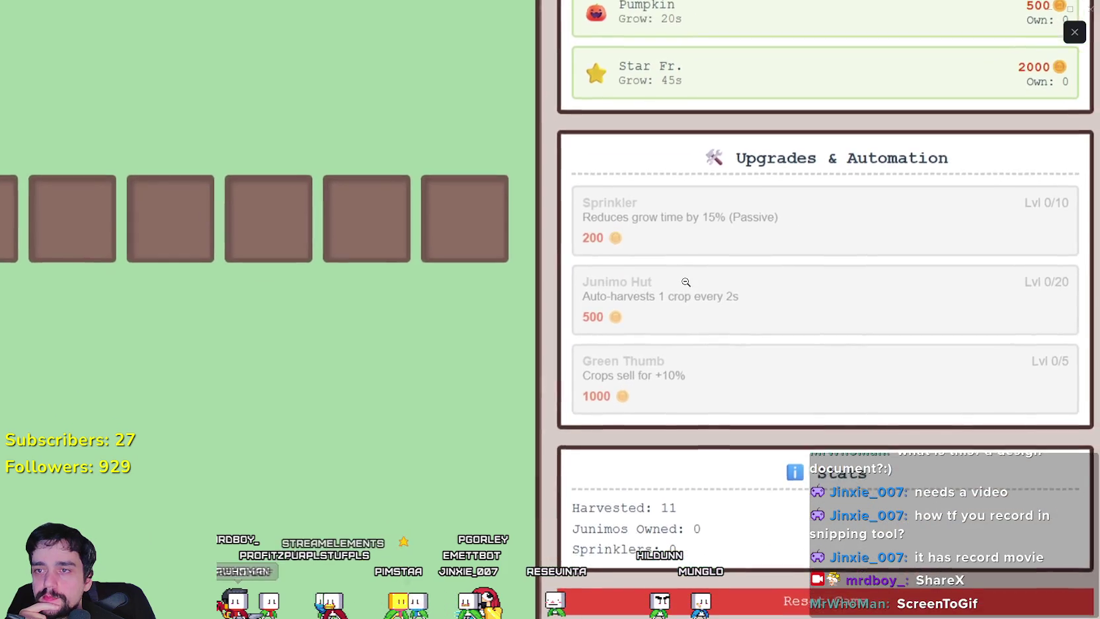
{"action": "left_click_drag", "start_coordinate": [686, 282], "coordinate": [532, 211]}
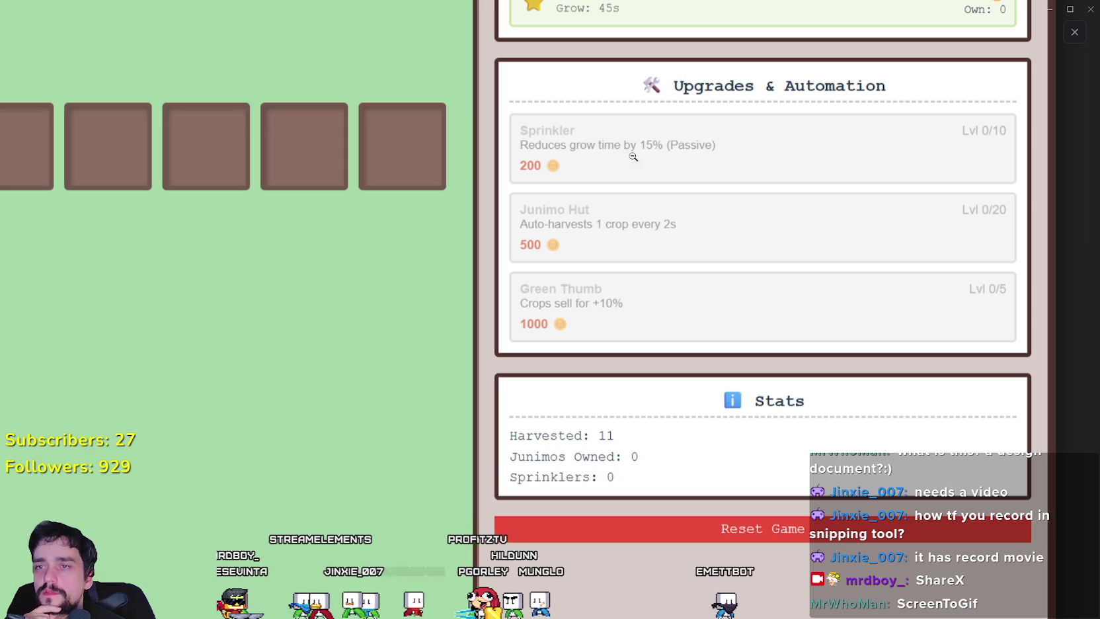
{"action": "left_click", "coordinate": [666, 157]}
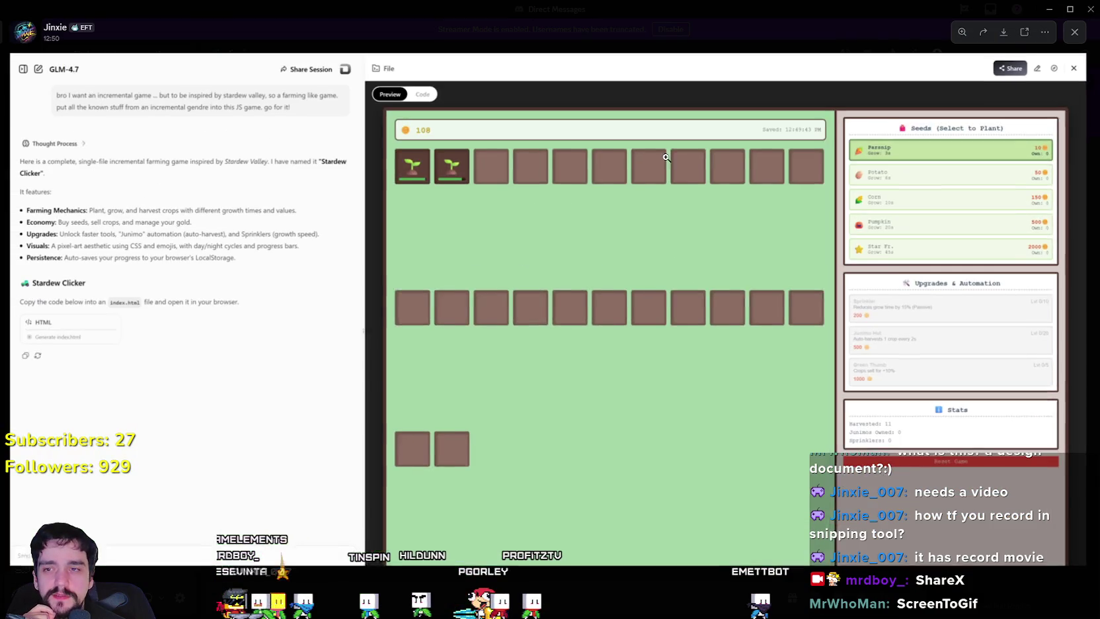
{"action": "left_click", "coordinate": [963, 309]}
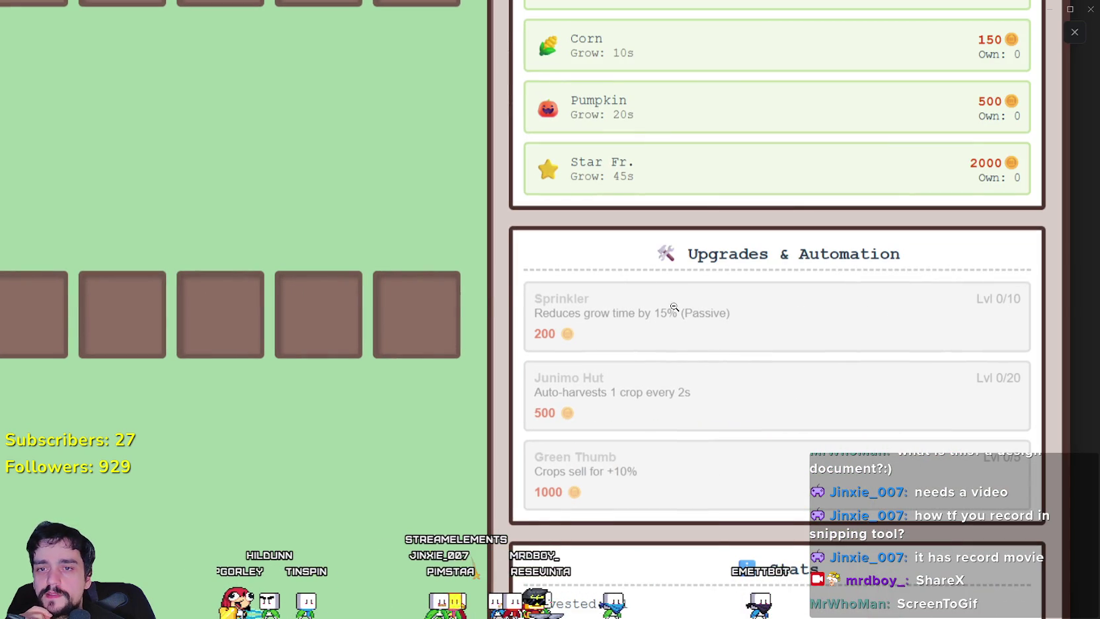
{"action": "left_click", "coordinate": [52, 240]}
{"action": "left_click", "coordinate": [478, 335]}
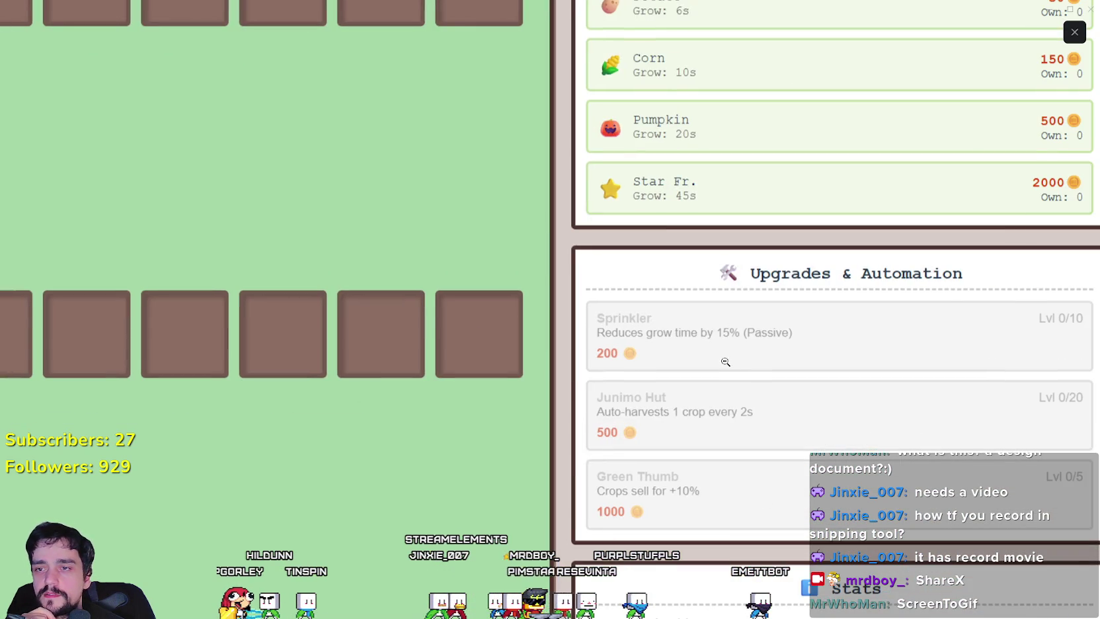
{"action": "left_click", "coordinate": [725, 362]}
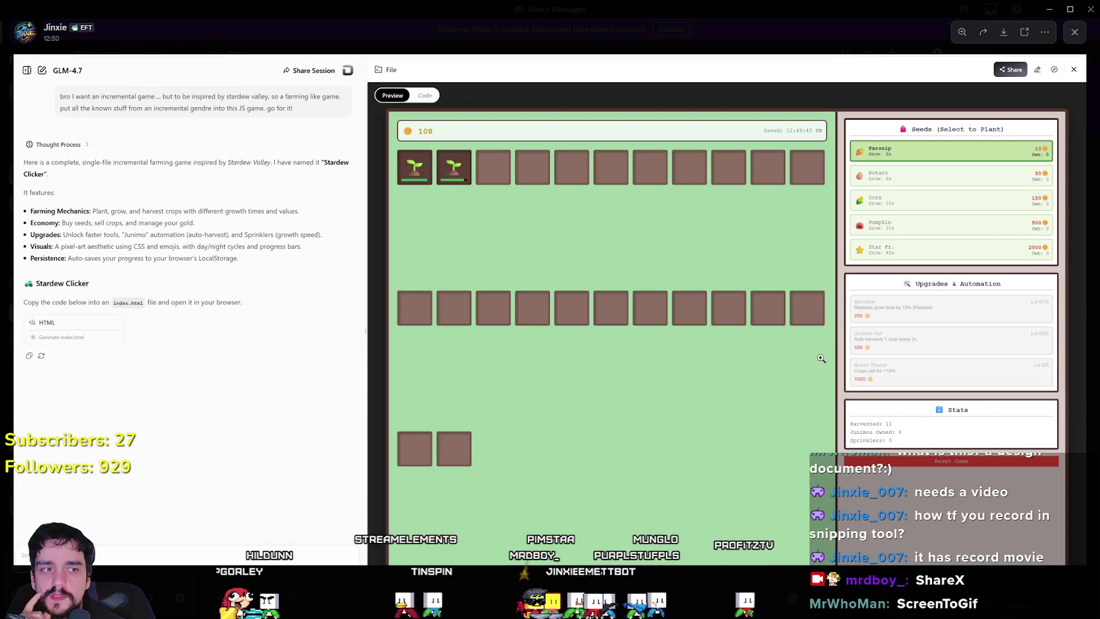
{"action": "left_click_drag", "start_coordinate": [821, 358], "coordinate": [621, 318]}
{"action": "left_click", "coordinate": [661, 322]}
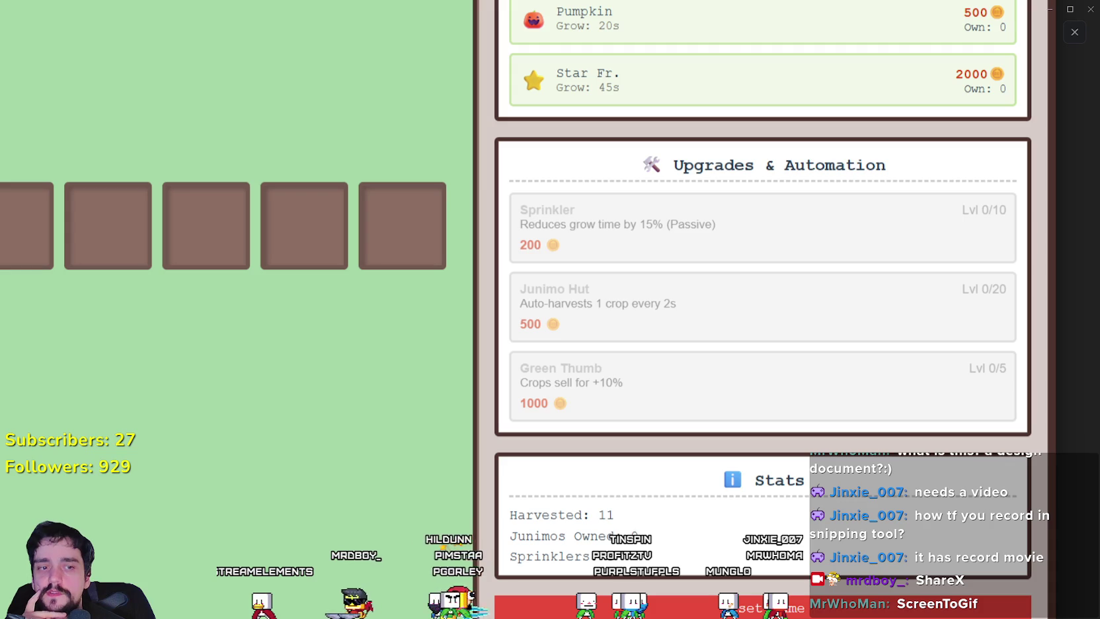
{"action": "left_click", "coordinate": [727, 278]}
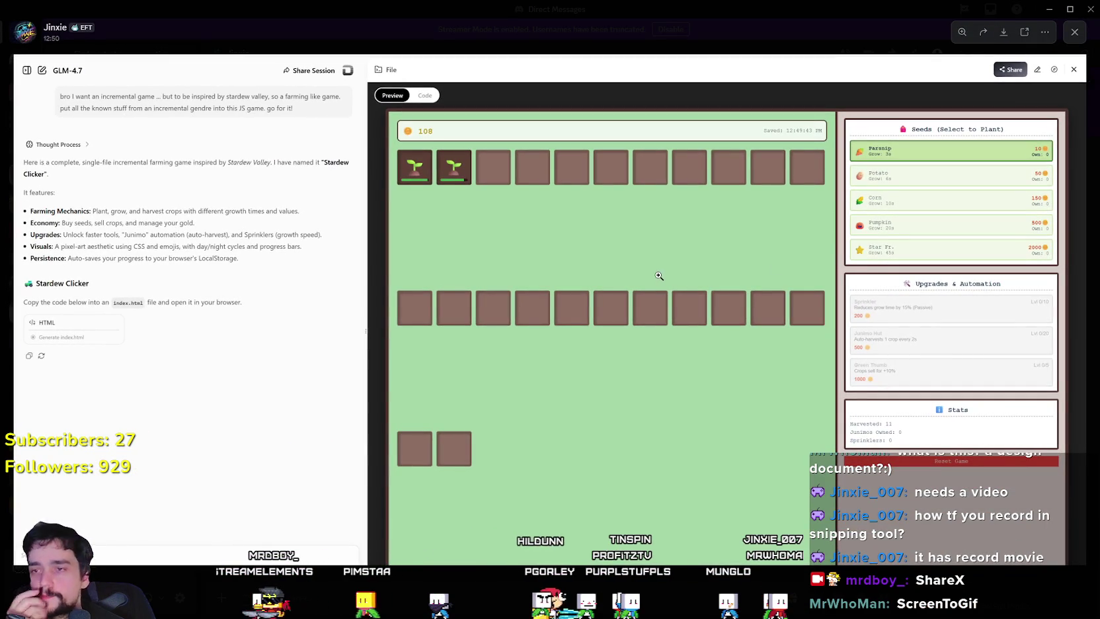
{"action": "left_click", "coordinate": [915, 202]}
{"action": "left_click", "coordinate": [864, 210]}
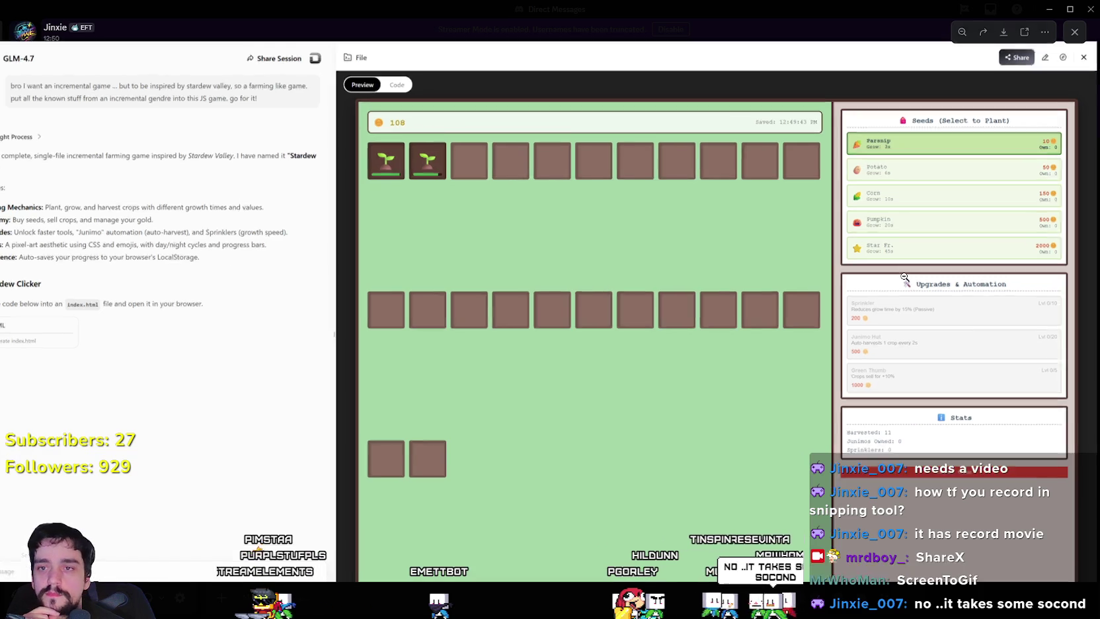
{"action": "left_click", "coordinate": [894, 276]}
{"action": "left_click", "coordinate": [700, 320]}
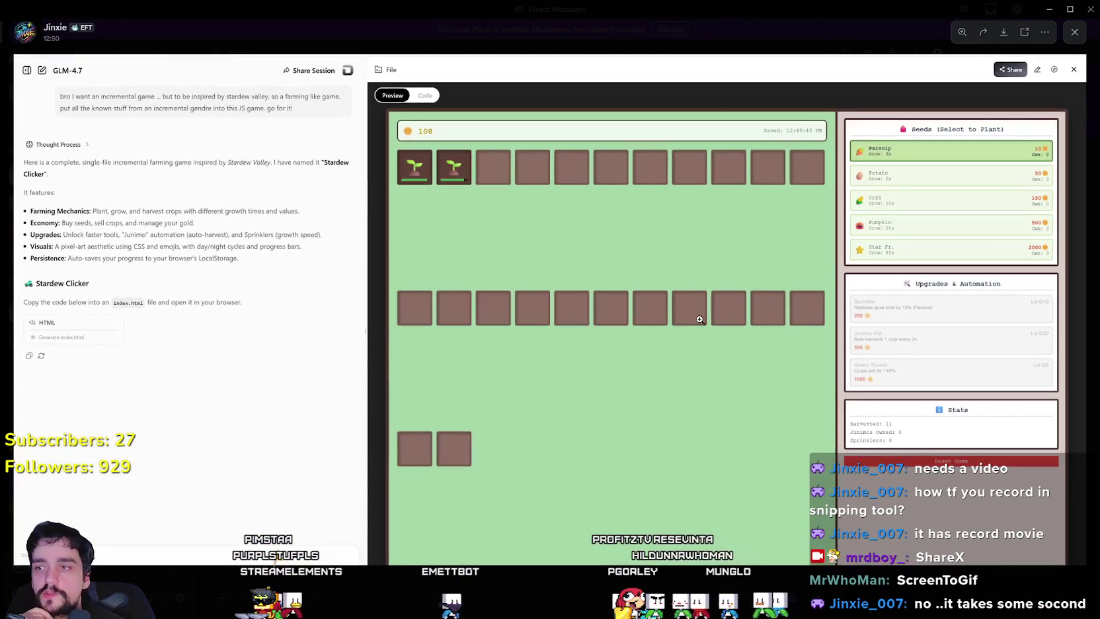
{"action": "left_click", "coordinate": [932, 337]}
{"action": "left_click", "coordinate": [891, 275]}
{"action": "scroll", "coordinate": [818, 201], "scroll_direction": "up", "scroll_amount": 1}
{"action": "left_click", "coordinate": [818, 201]}
{"action": "left_click", "coordinate": [803, 245]}
{"action": "scroll", "coordinate": [925, 252], "scroll_direction": "up", "scroll_amount": 1}
{"action": "left_click", "coordinate": [974, 253]}
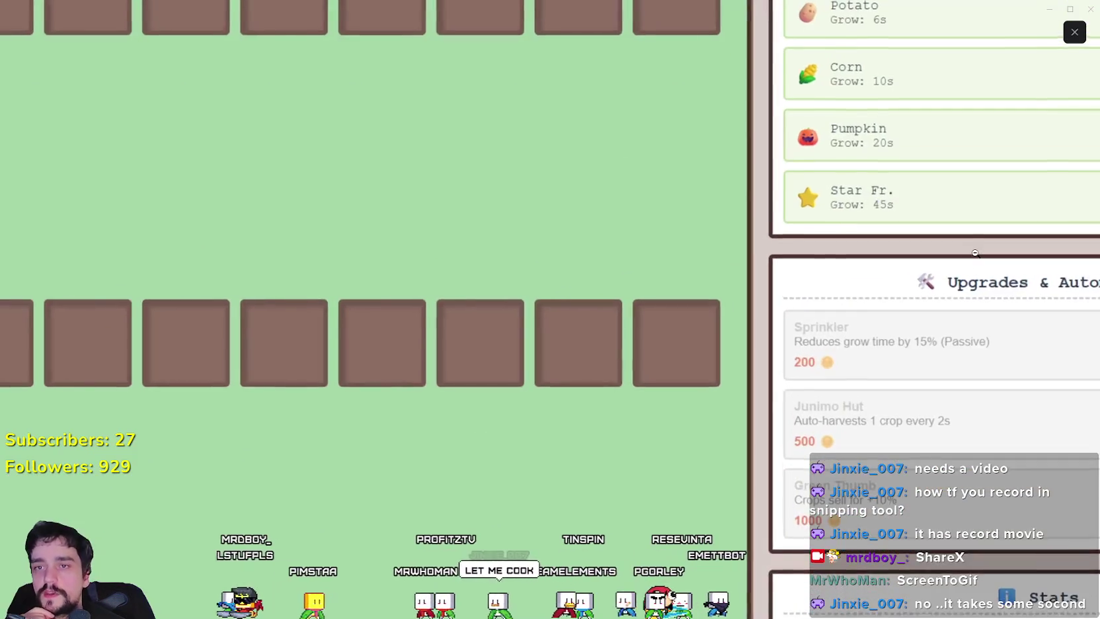
{"action": "left_click", "coordinate": [975, 252]}
{"action": "scroll", "coordinate": [974, 252], "scroll_direction": "up", "scroll_amount": 2}
{"action": "left_click", "coordinate": [974, 252]}
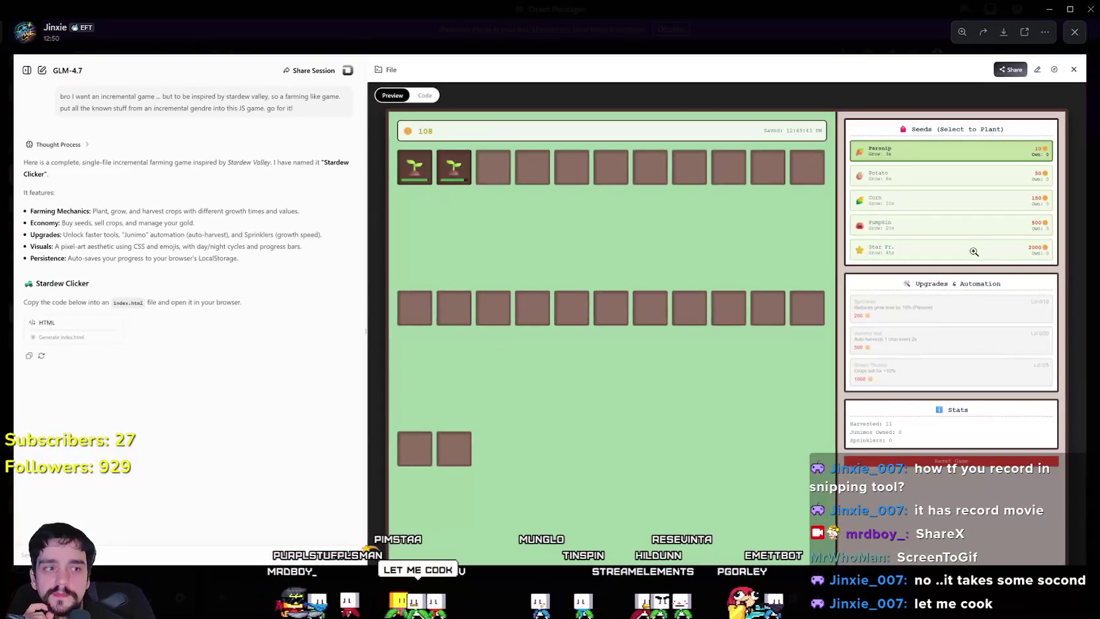
{"action": "scroll", "coordinate": [974, 251], "scroll_direction": "up", "scroll_amount": 1}
{"action": "left_click", "coordinate": [974, 251]}
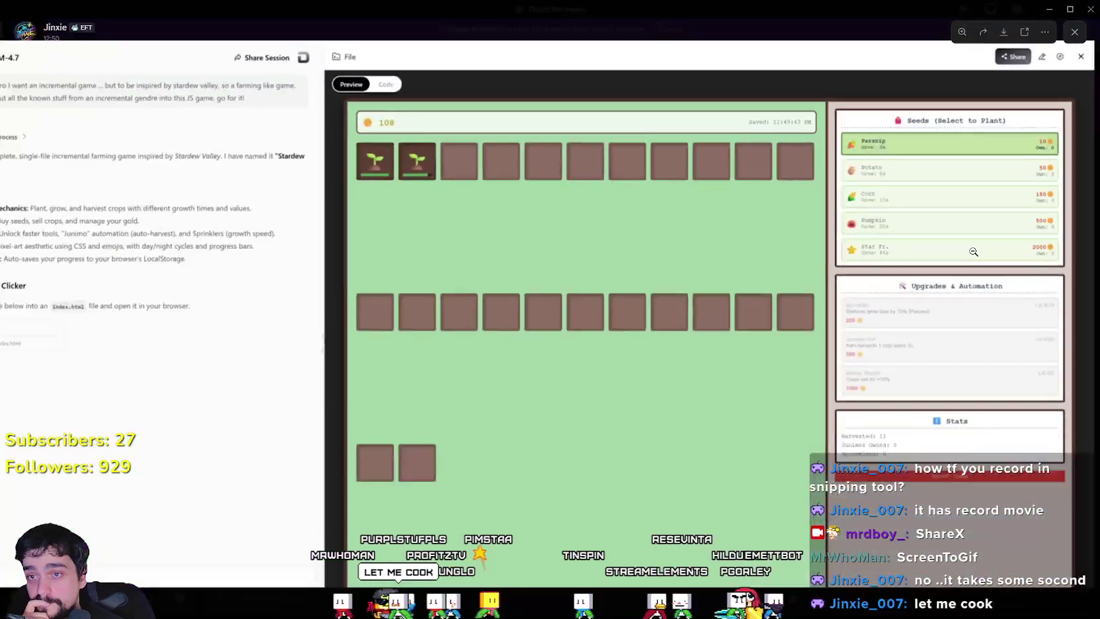
{"action": "left_click", "coordinate": [974, 251]}
{"action": "left_click", "coordinate": [973, 252]}
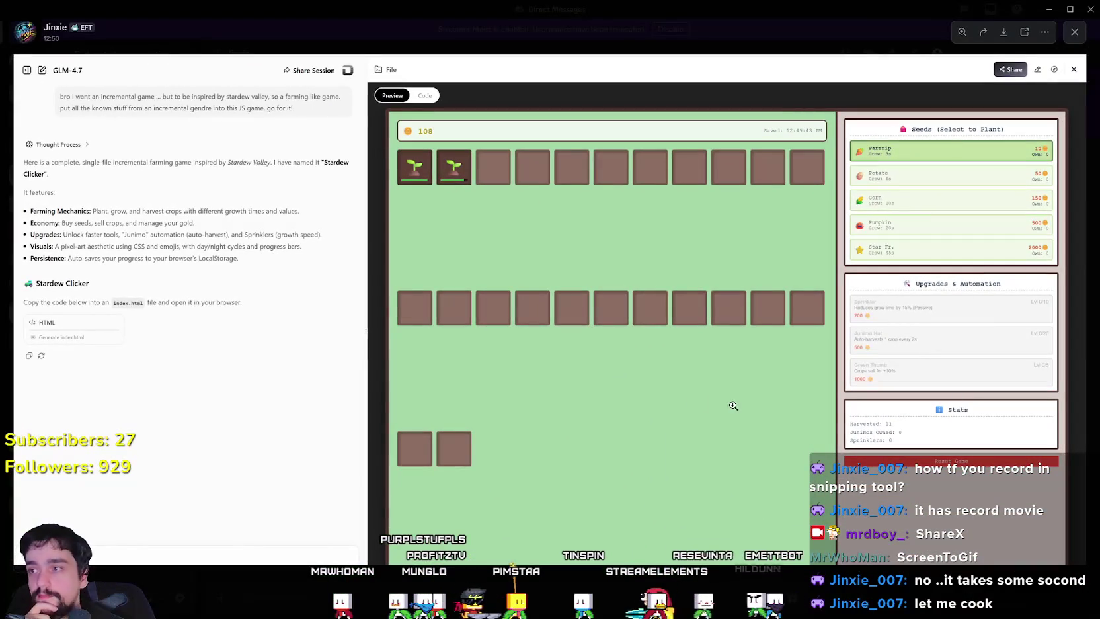
{"action": "left_click", "coordinate": [892, 377]}
{"action": "left_click", "coordinate": [911, 442]}
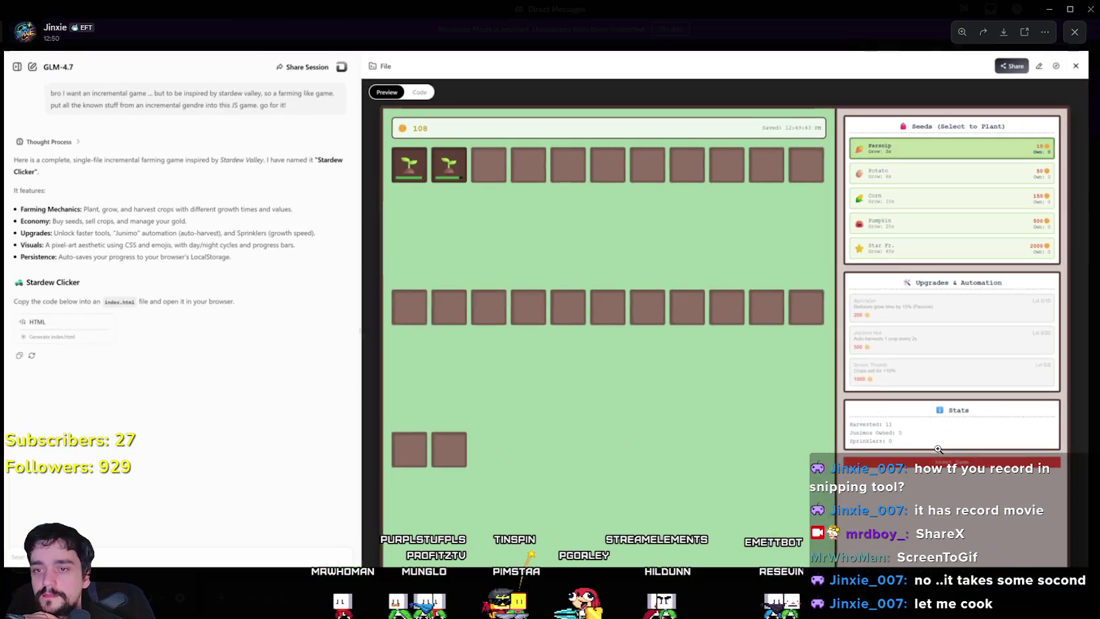
{"action": "scroll", "coordinate": [966, 431], "scroll_direction": "up", "scroll_amount": 1}
{"action": "scroll", "coordinate": [966, 431], "scroll_direction": "up", "scroll_amount": 2}
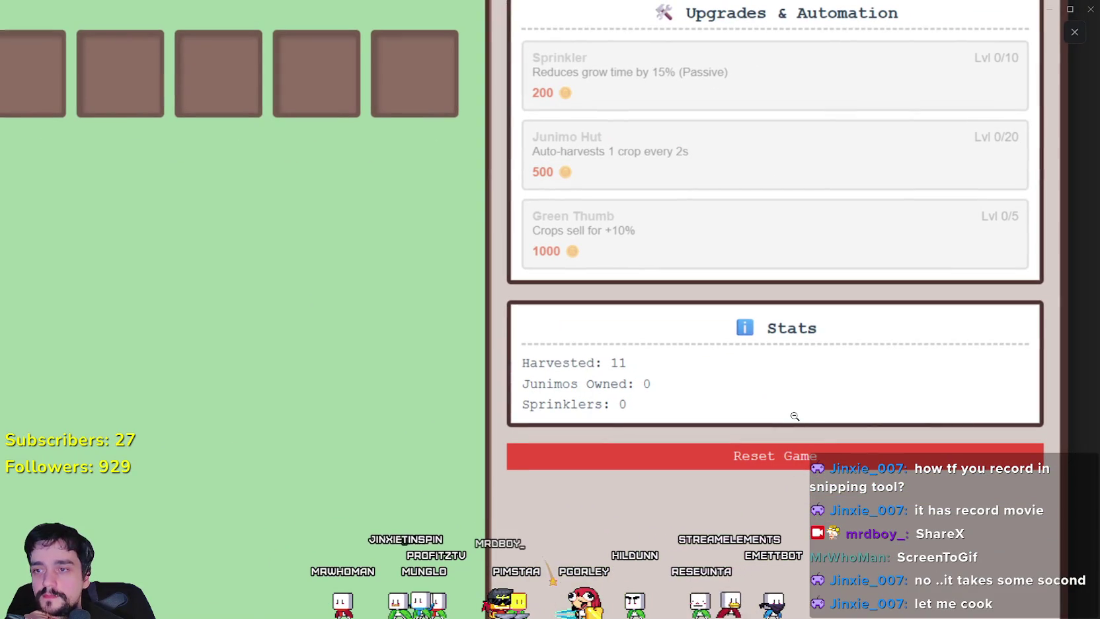
{"action": "scroll", "coordinate": [794, 416], "scroll_direction": "down", "scroll_amount": 3}
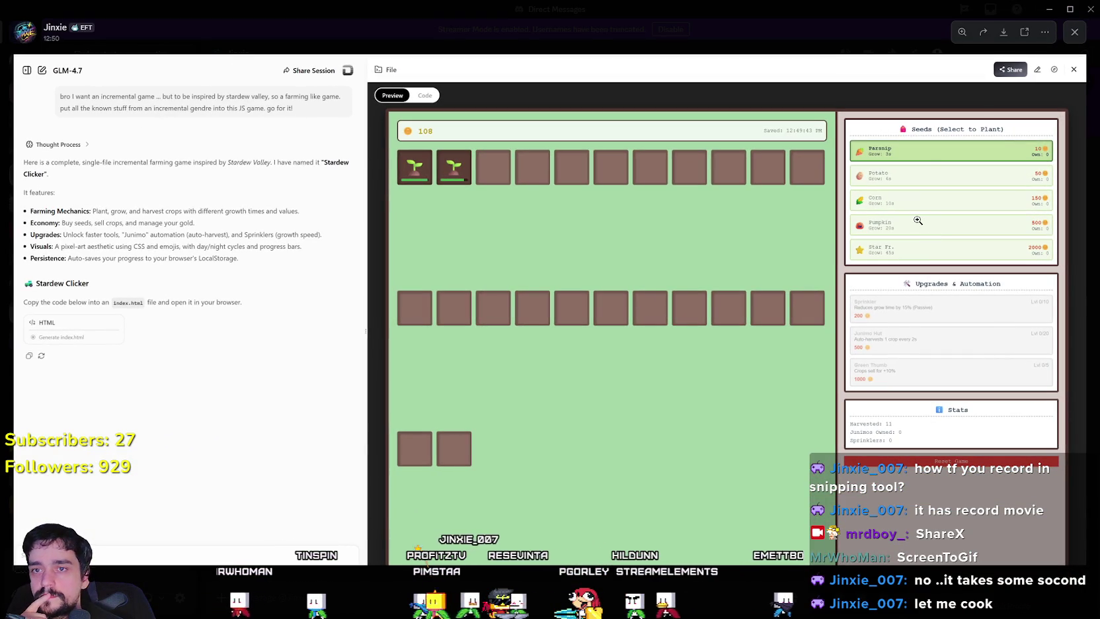
{"action": "scroll", "coordinate": [928, 198], "scroll_direction": "up", "scroll_amount": 3}
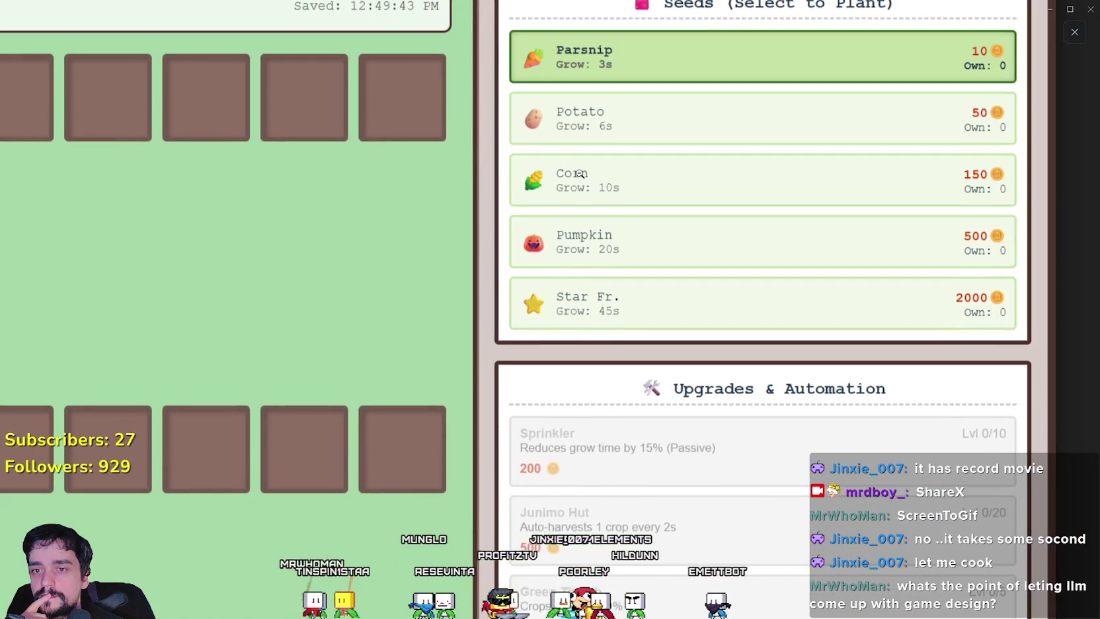
{"action": "scroll", "coordinate": [663, 521], "scroll_direction": "down", "scroll_amount": 3}
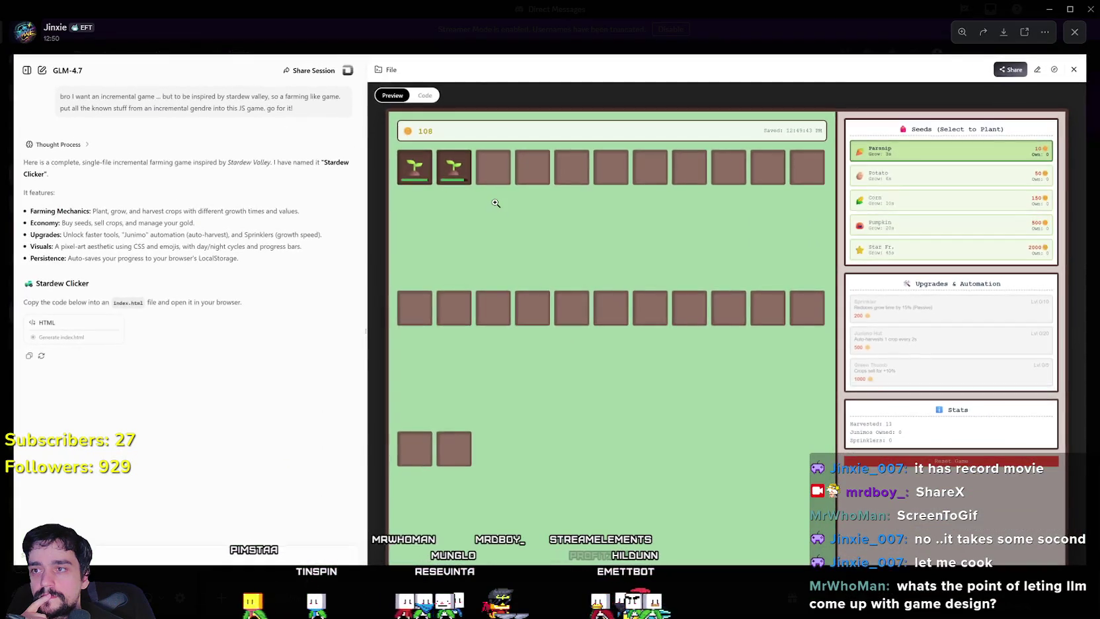
{"action": "scroll", "coordinate": [503, 196], "scroll_direction": "up", "scroll_amount": 3}
{"action": "mouse_move", "coordinate": [502, 196]}
{"action": "left_mouse_down"}
{"action": "mouse_move", "coordinate": [432, 385]}
{"action": "mouse_move", "coordinate": [678, 501]}
{"action": "mouse_move", "coordinate": [410, 219]}
{"action": "mouse_move", "coordinate": [452, 484]}
{"action": "mouse_move", "coordinate": [739, 341]}
{"action": "left_mouse_up"}
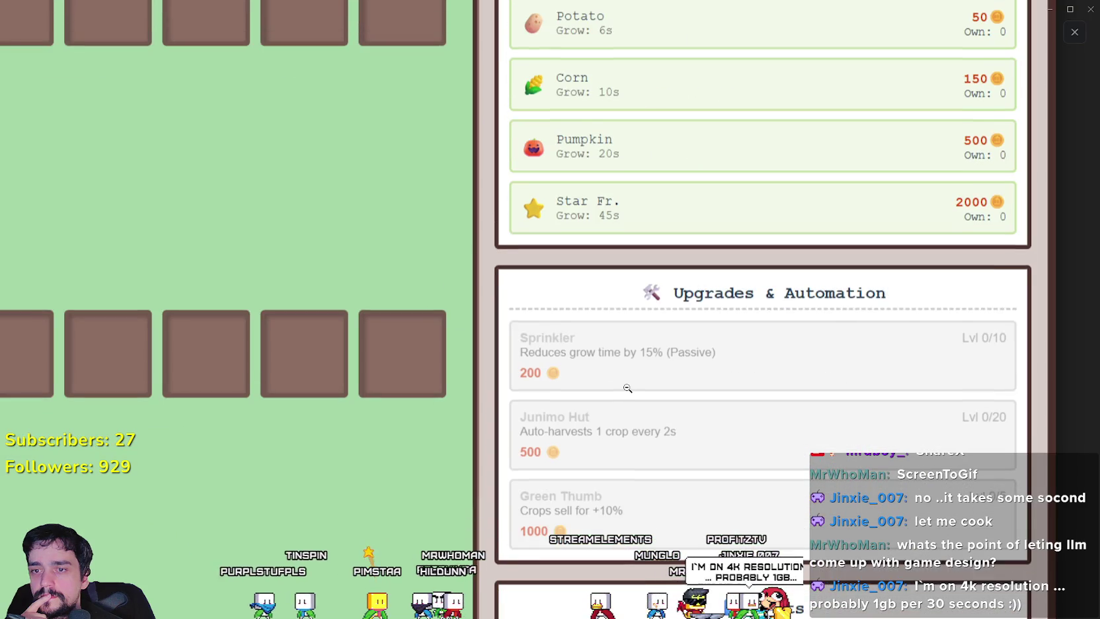
{"action": "left_click", "coordinate": [626, 387]}
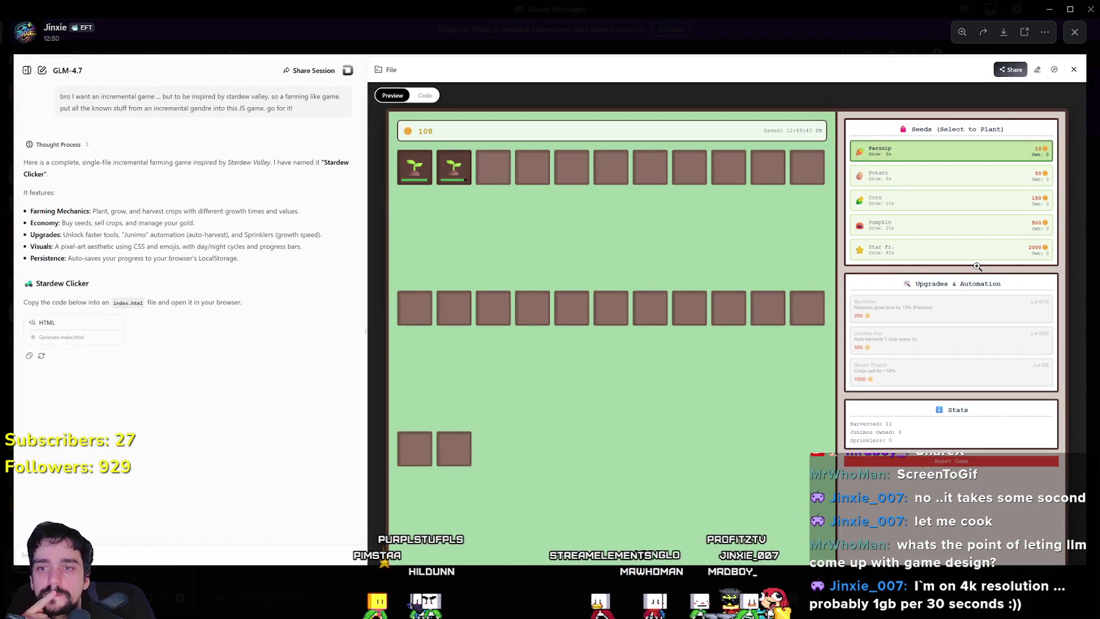
{"action": "left_click", "coordinate": [988, 365]}
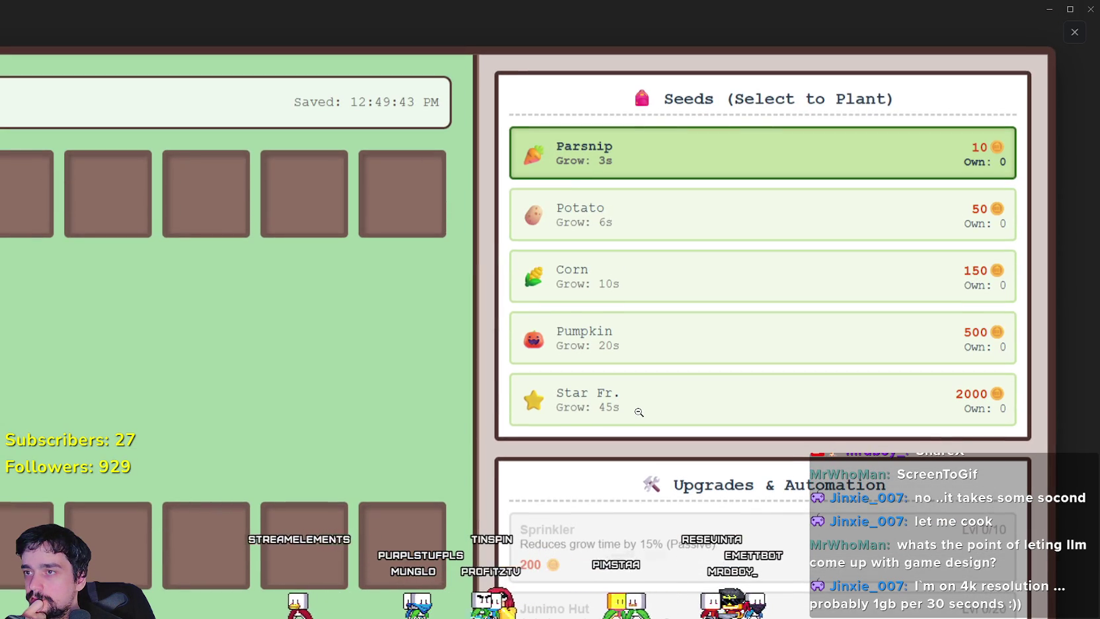
{"action": "left_click", "coordinate": [638, 411]}
{"action": "left_click", "coordinate": [639, 154]}
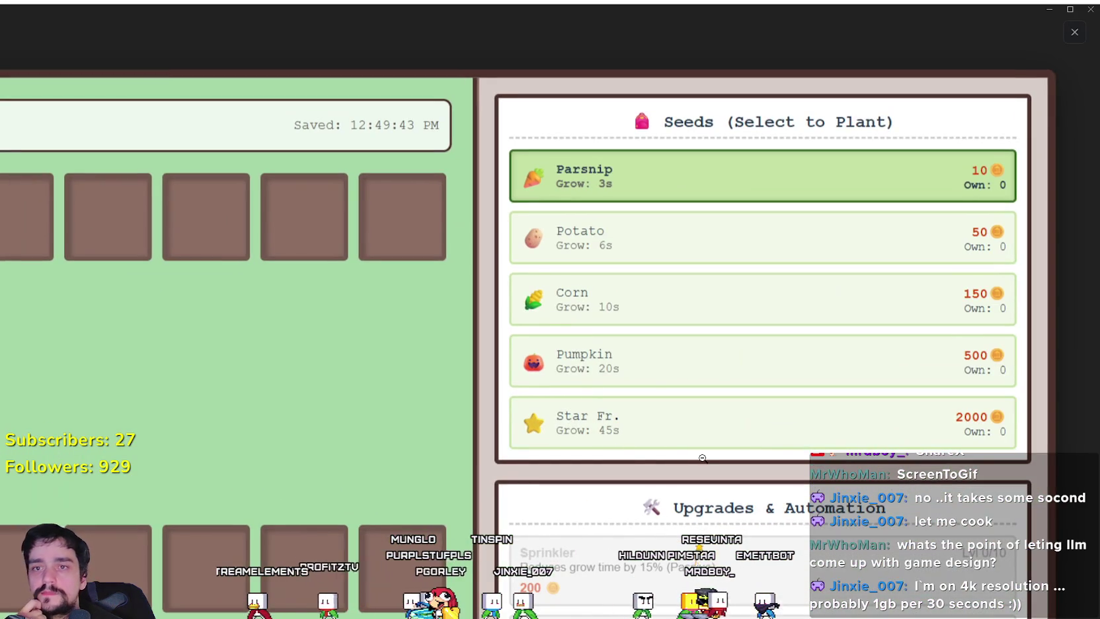
{"action": "left_click", "coordinate": [702, 458]}
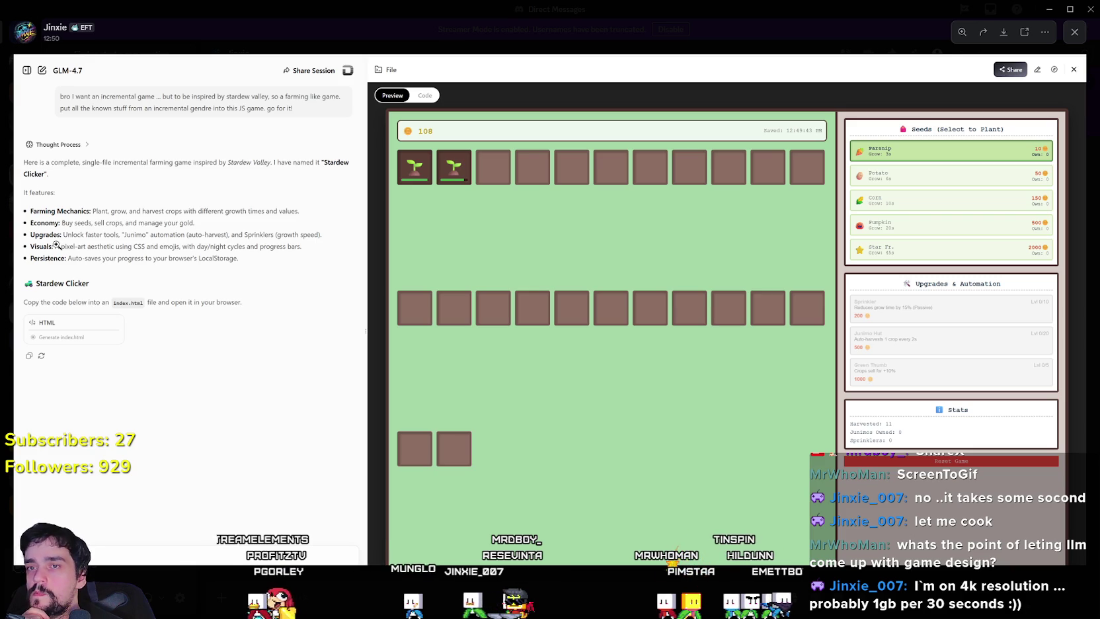
{"action": "left_click", "coordinate": [963, 187]}
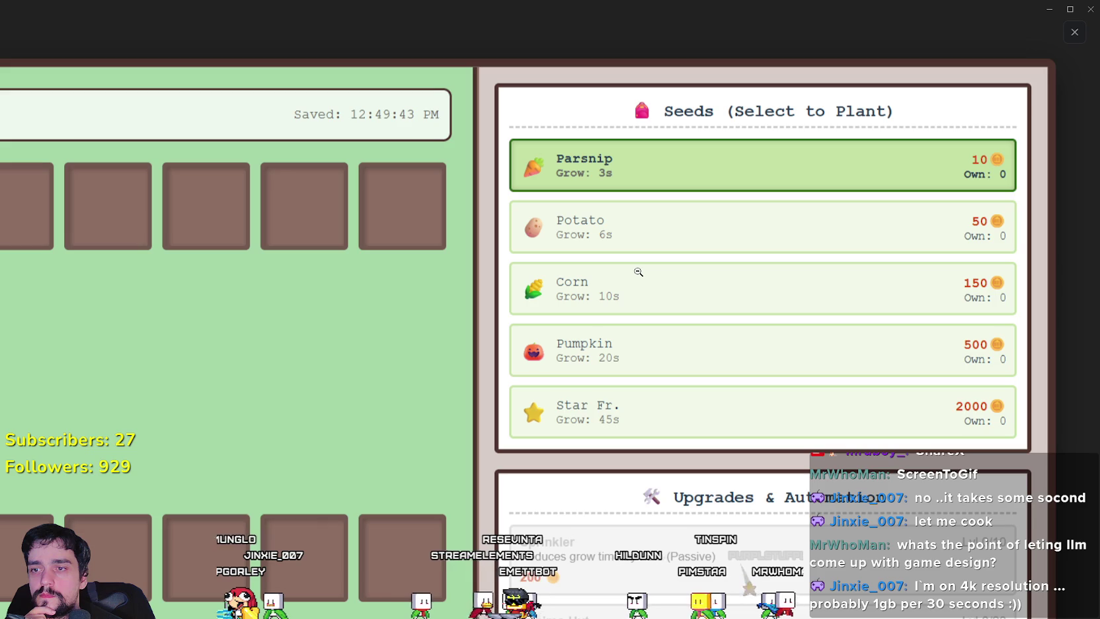
{"action": "scroll", "coordinate": [638, 272], "scroll_direction": "down", "scroll_amount": 4}
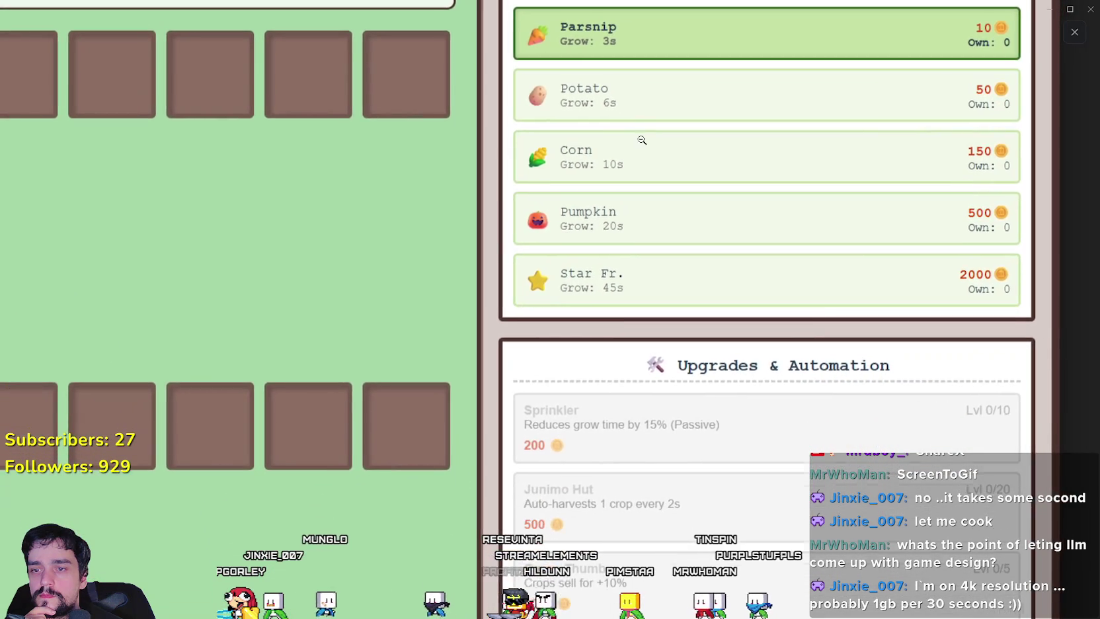
{"action": "scroll", "coordinate": [590, 406], "scroll_direction": "down", "scroll_amount": 2}
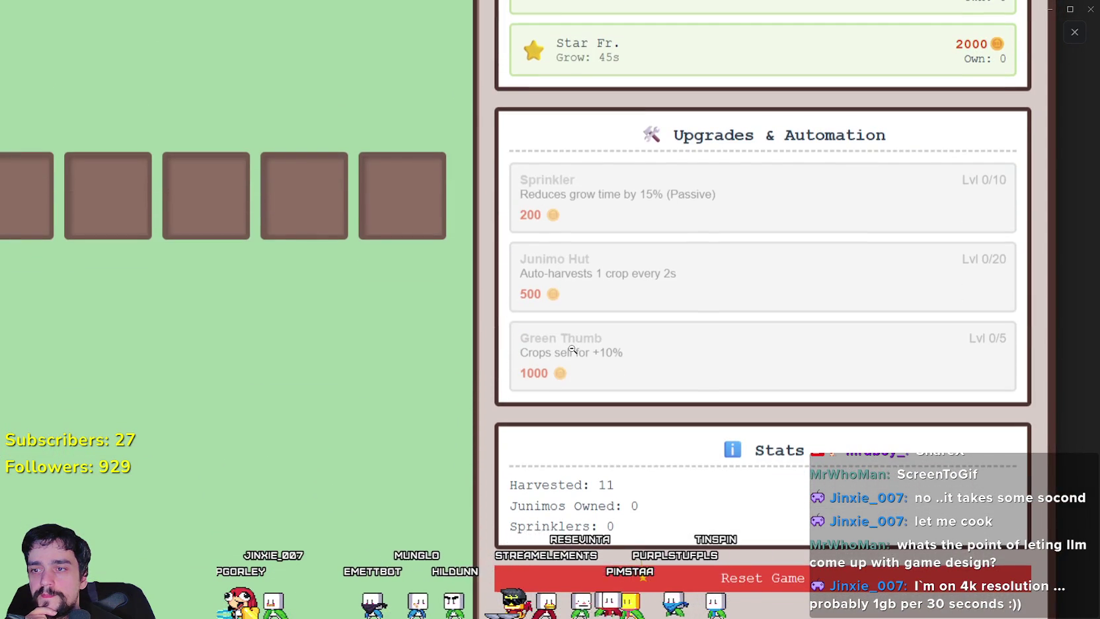
{"action": "scroll", "coordinate": [572, 349], "scroll_direction": "down", "scroll_amount": 1}
{"action": "scroll", "coordinate": [560, 287], "scroll_direction": "up", "scroll_amount": 3}
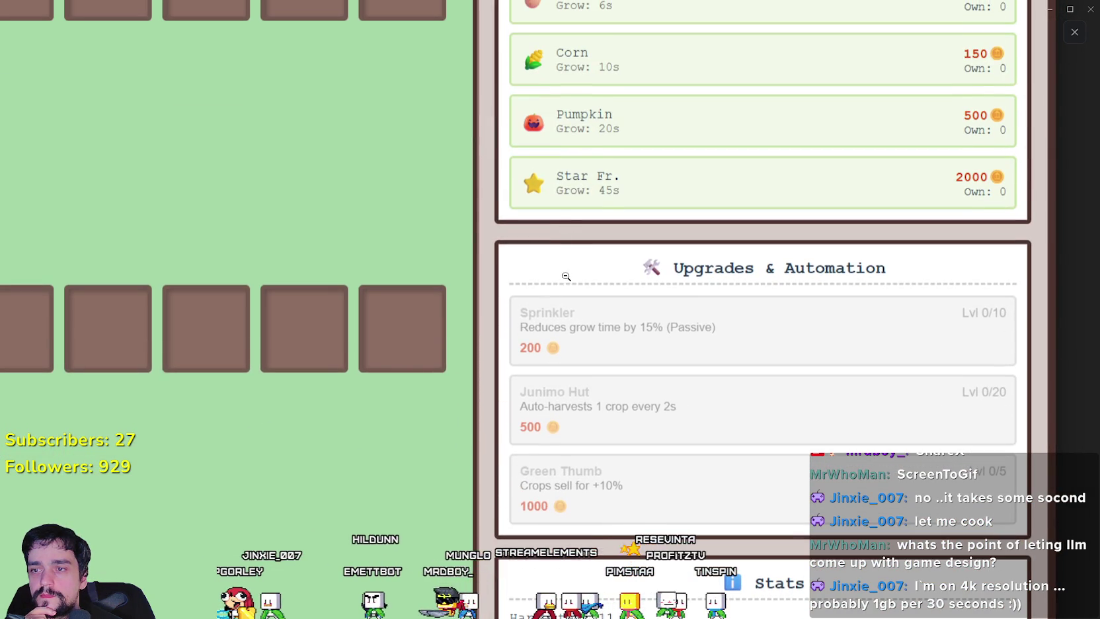
{"action": "scroll", "coordinate": [565, 277], "scroll_direction": "up", "scroll_amount": 3}
{"action": "left_click", "coordinate": [604, 277]}
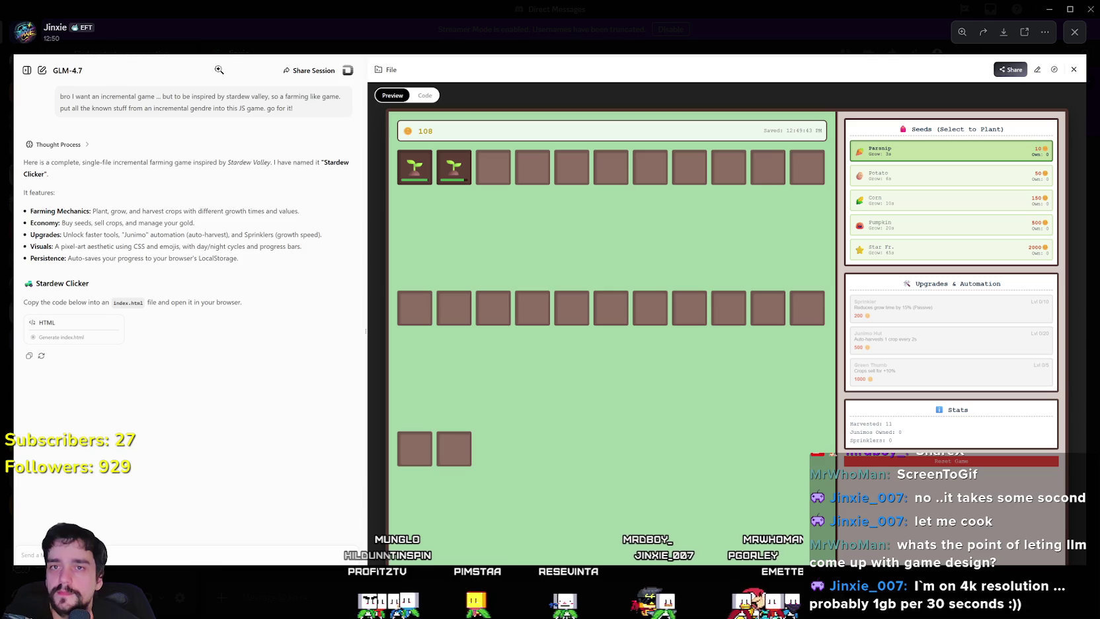
Step: Alt+Tab over to the MR FARMBOY (DEBUG) window showing the Royal's Envoy task
{"action": "key", "text": "alt+Tab"}
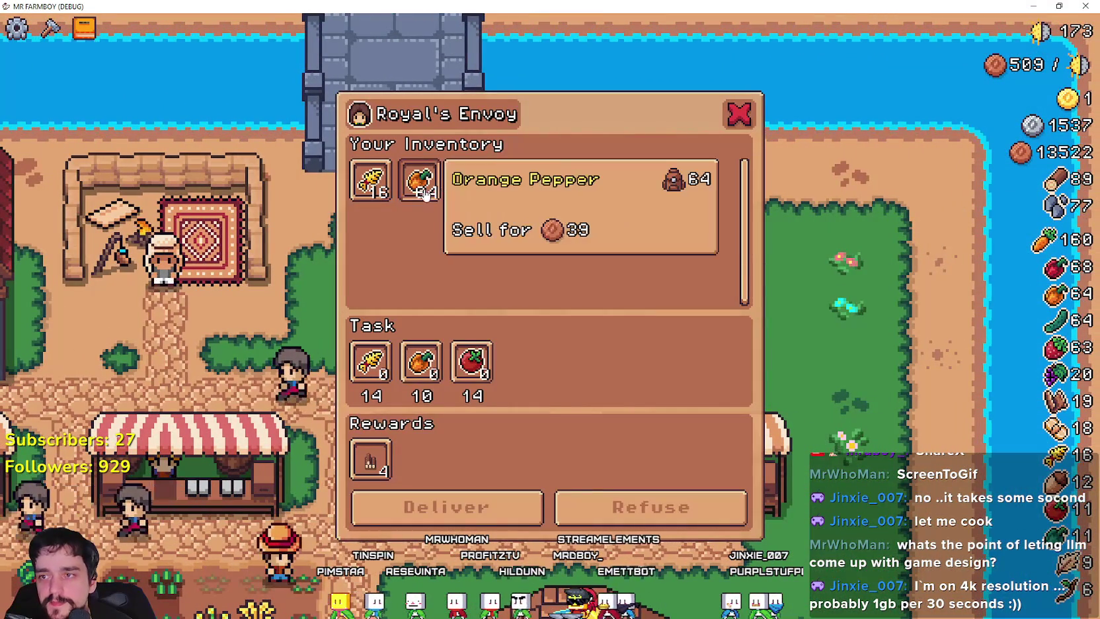
Step: Close the Royal's Envoy trade window to return to the village by the envoy's camp
{"action": "left_click", "coordinate": [747, 120]}
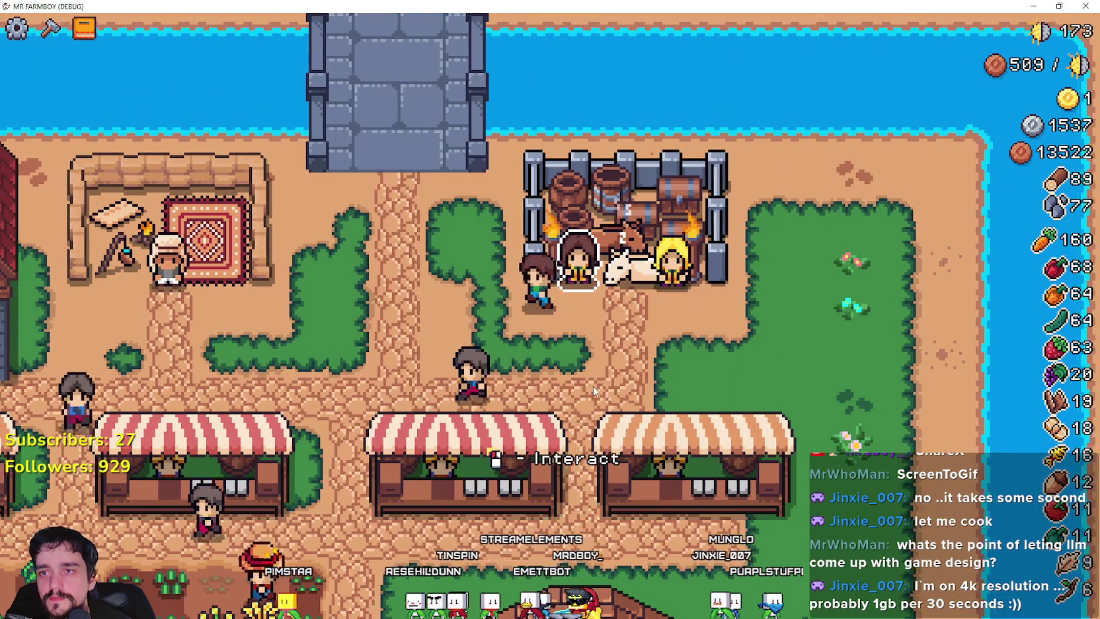
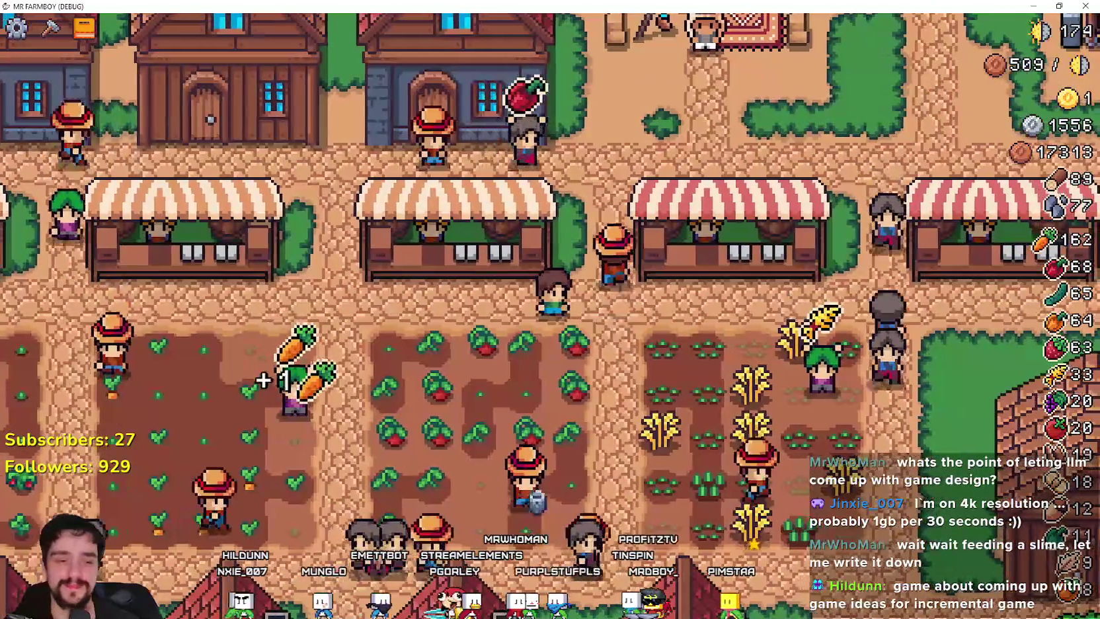
Step: Start a new note titled "Is It Wrong To Take Pictures Of Girls In A Dungeon?" at 200% zoom, beginning a '- You' bullet
{"action": "key", "text": "super+r"}
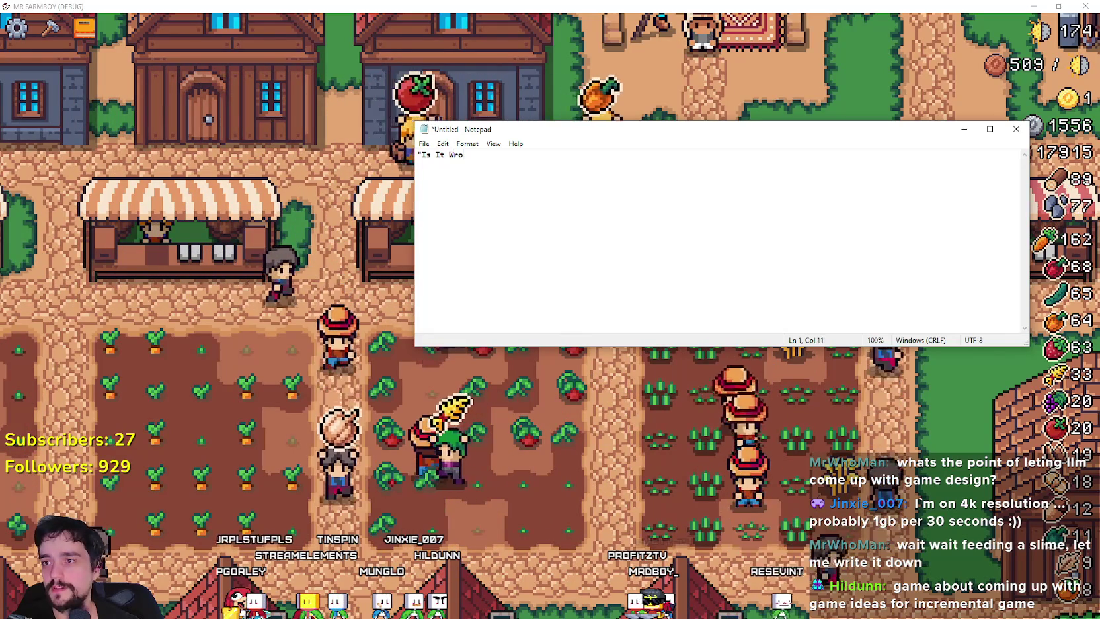
{"action": "type", "text": "ng To Take "}
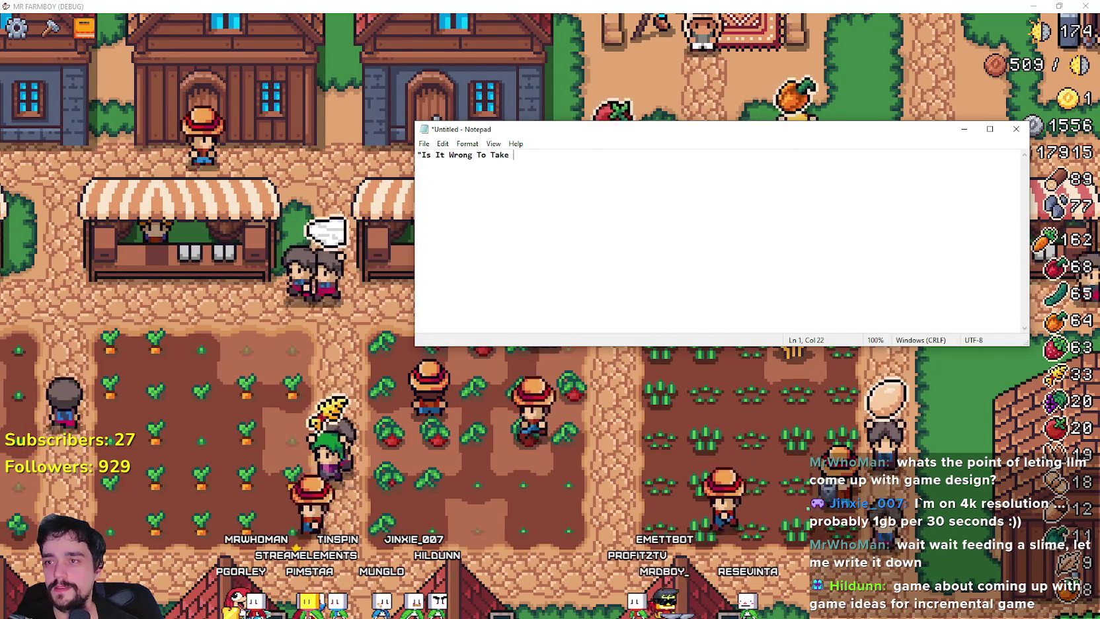
{"action": "type", "text": "Pictures "}
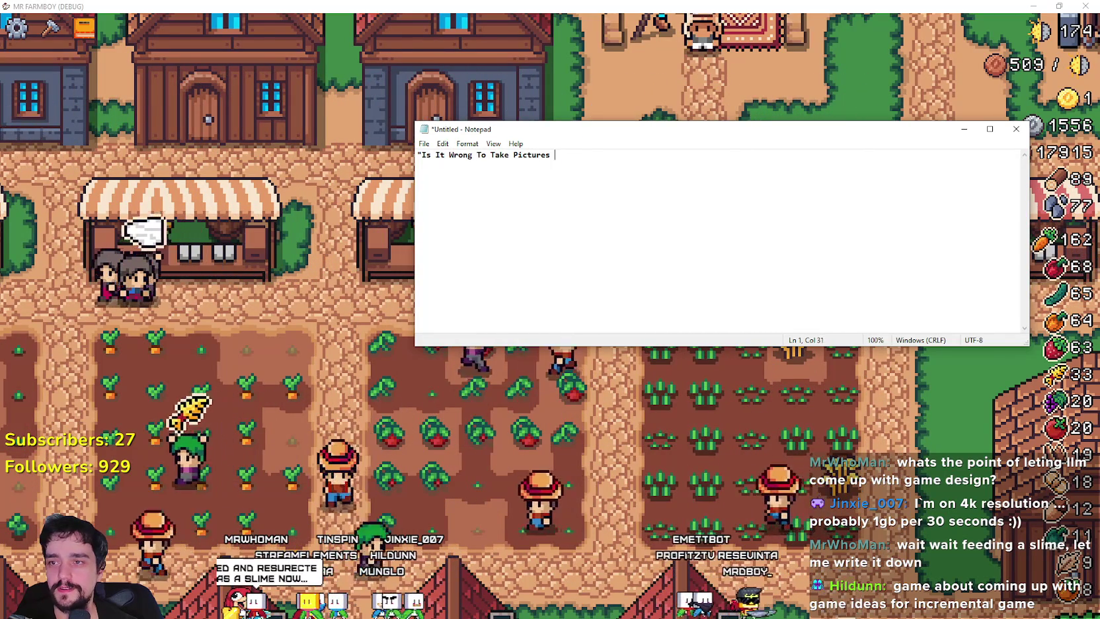
{"action": "type", "text": "oGirls"}
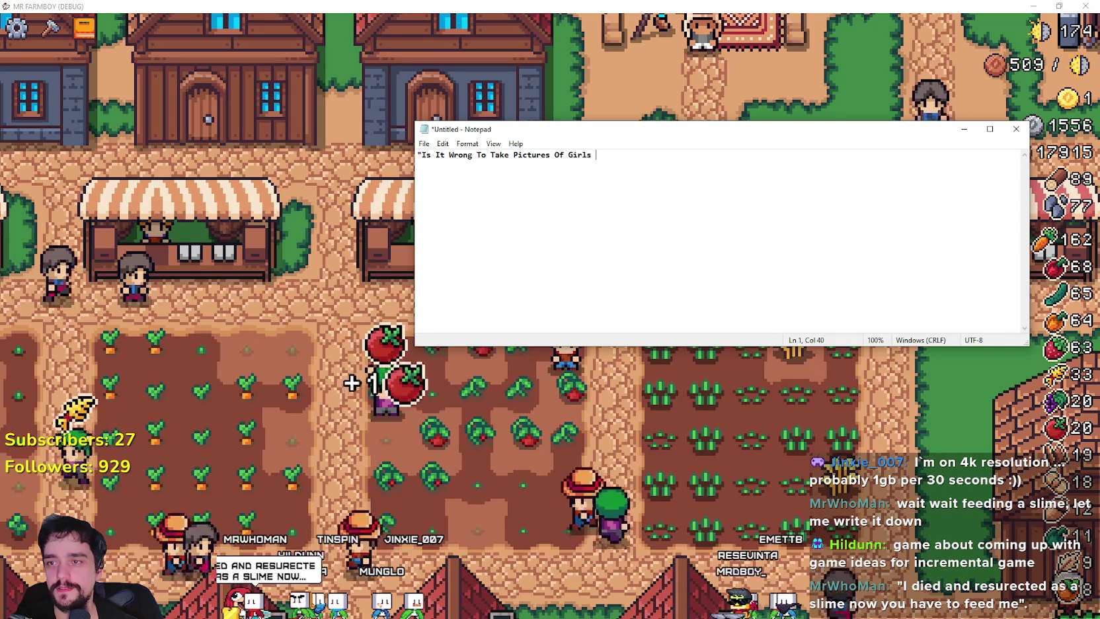
{"action": "type", "text": "In A"}
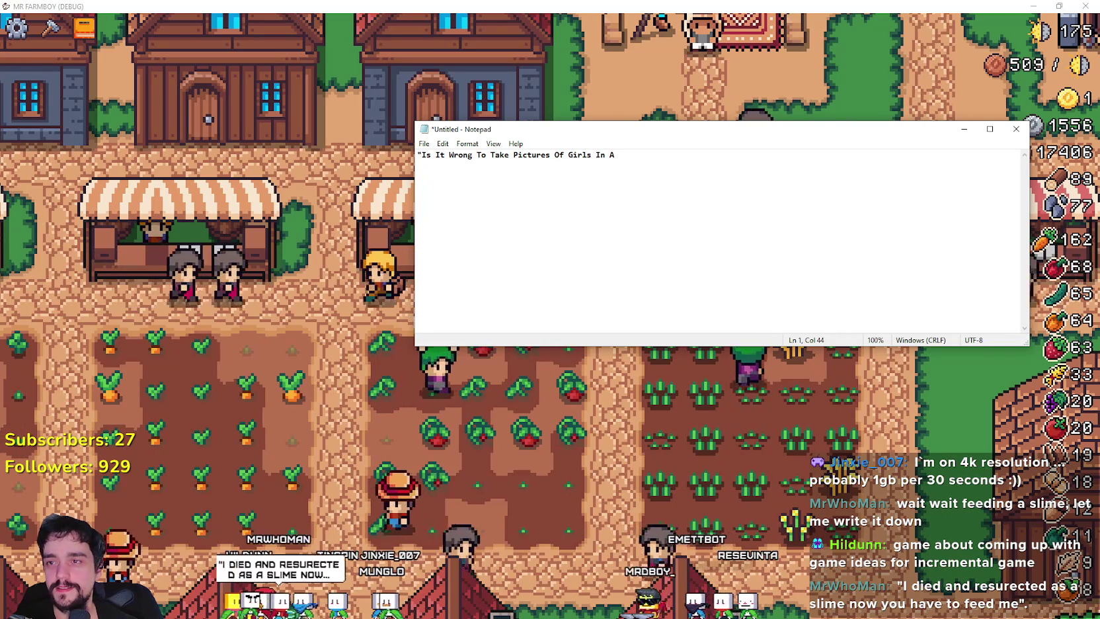
{"action": "type", "text": "?\""}
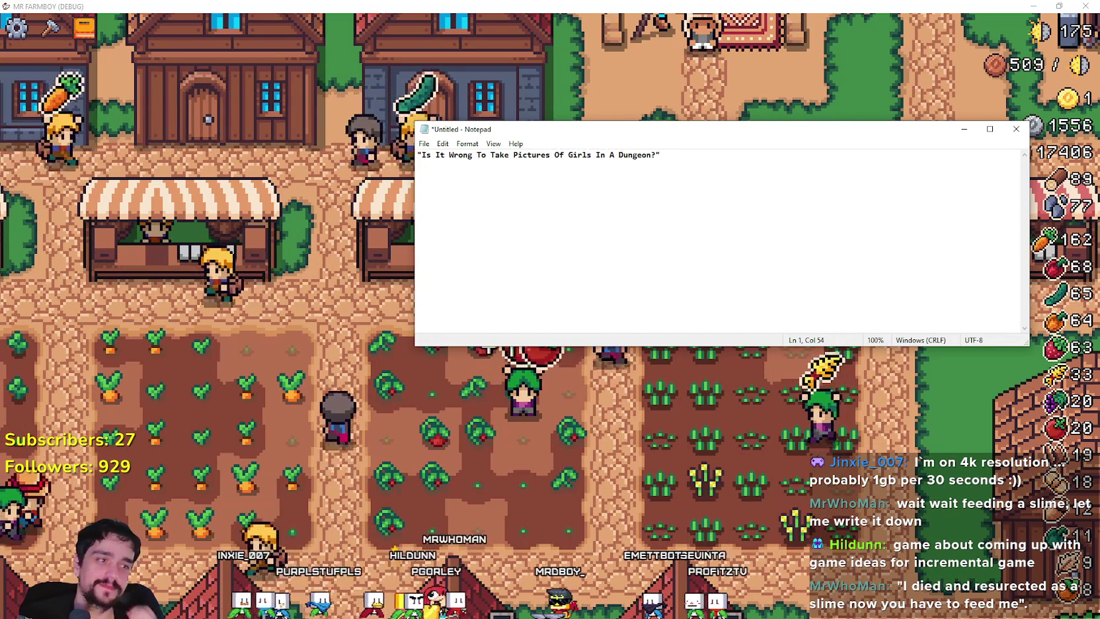
{"action": "scroll", "coordinate": [621, 188], "scroll_direction": "up", "scroll_amount": 4, "text": "ctrl"}
{"action": "scroll", "coordinate": [621, 188], "scroll_direction": "up", "scroll_amount": 6, "text": "ctrl"}
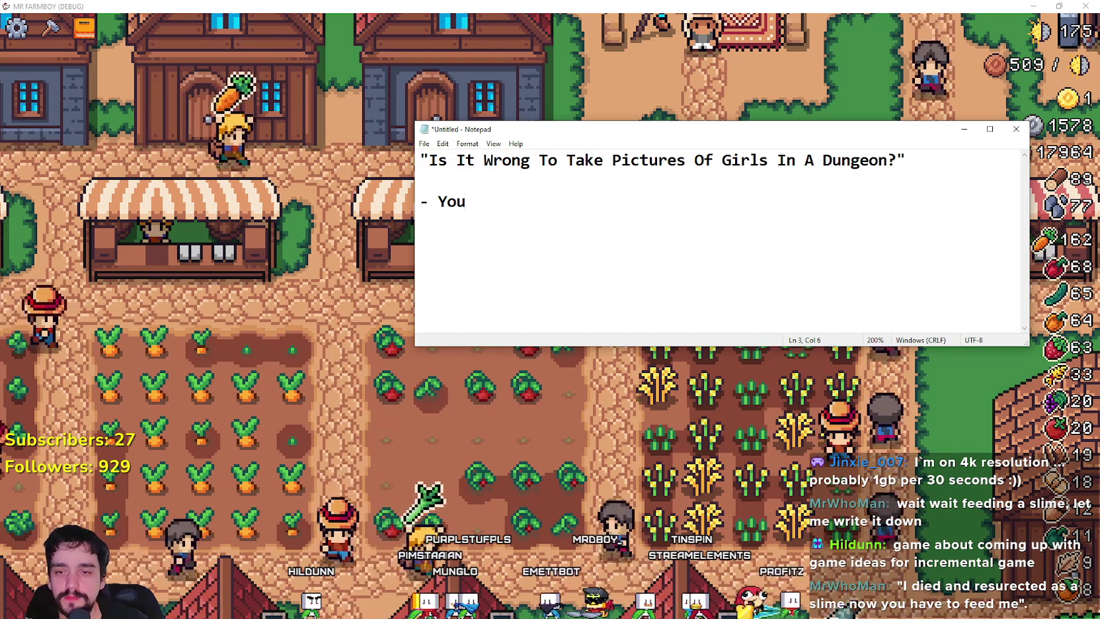
Step: Write bullets 'You go in Dungeons and Take Pictures of Girls.' and 'You Sell the Pictures outside the Dungeons.'
{"action": "type", "text": "go in Du"}
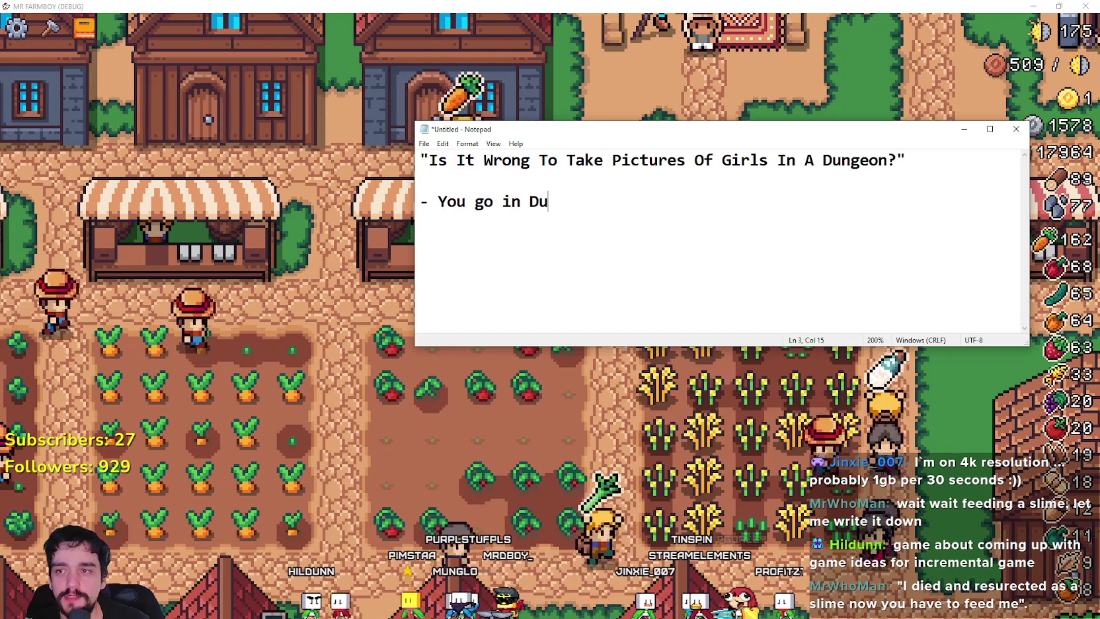
{"action": "type", "text": "ngeons and Take Pictures of Girls"}
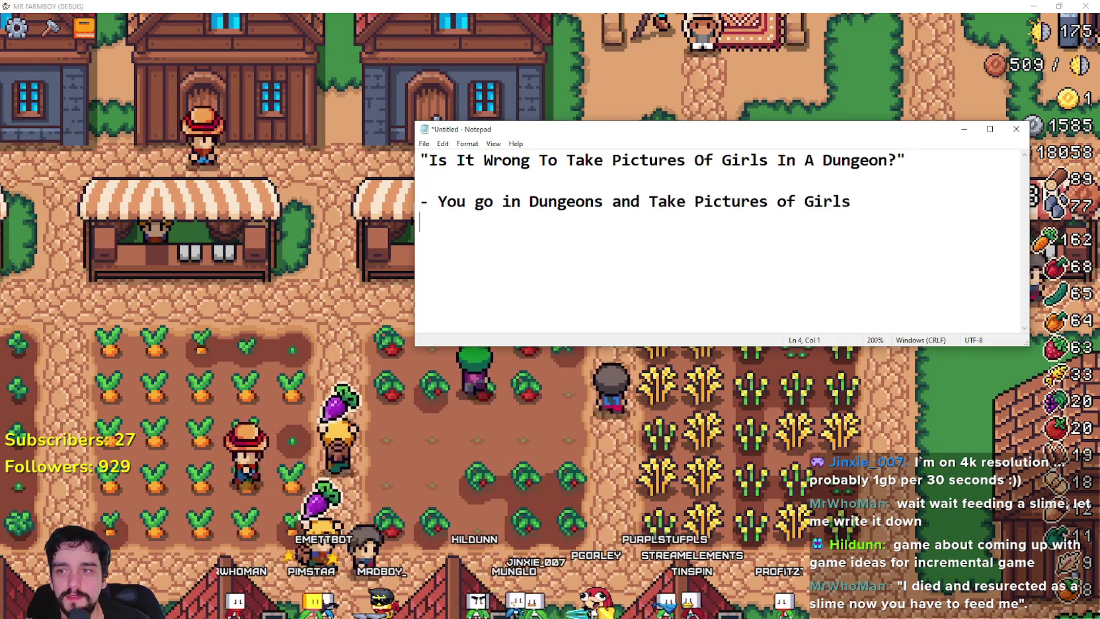
{"action": "type", "text": "You Se"}
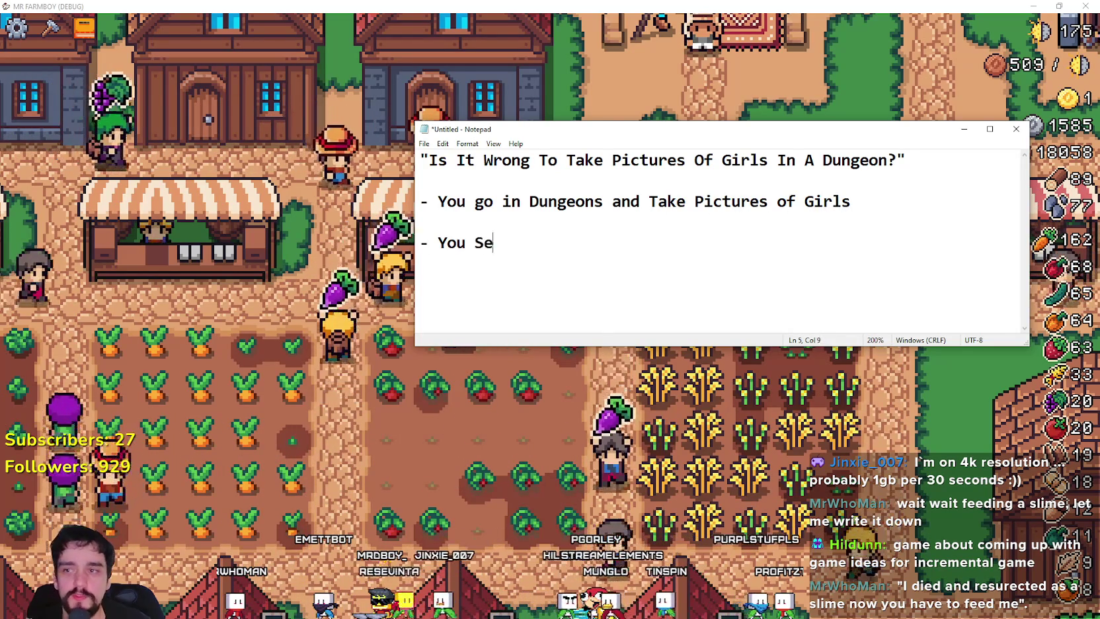
{"action": "type", "text": "ll the Pictures "}
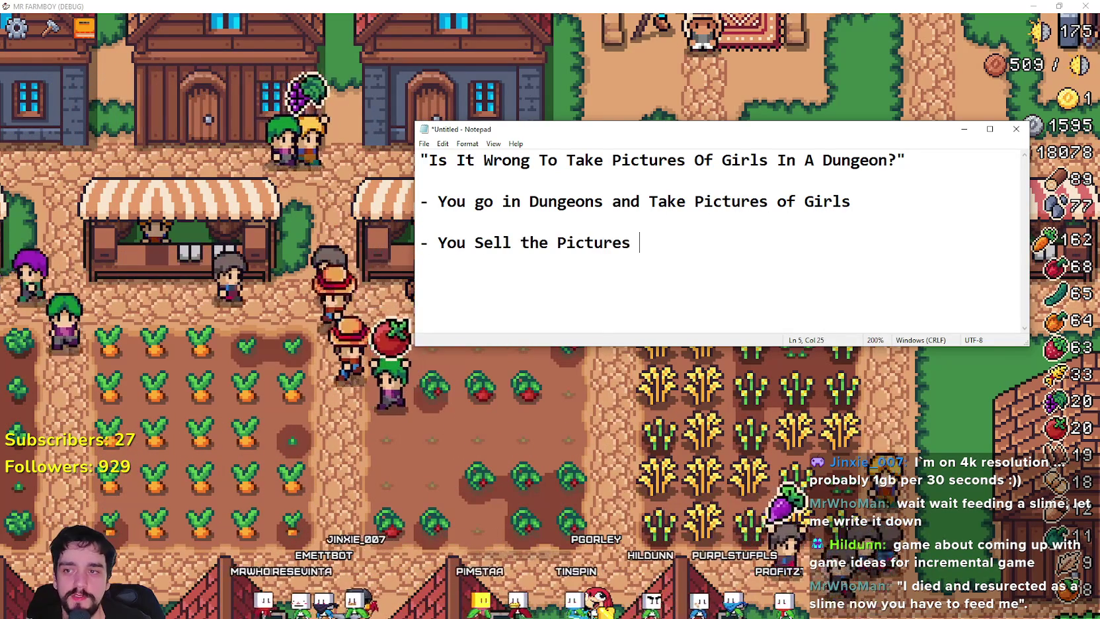
{"action": "type", "text": "outside the Dungeons."}
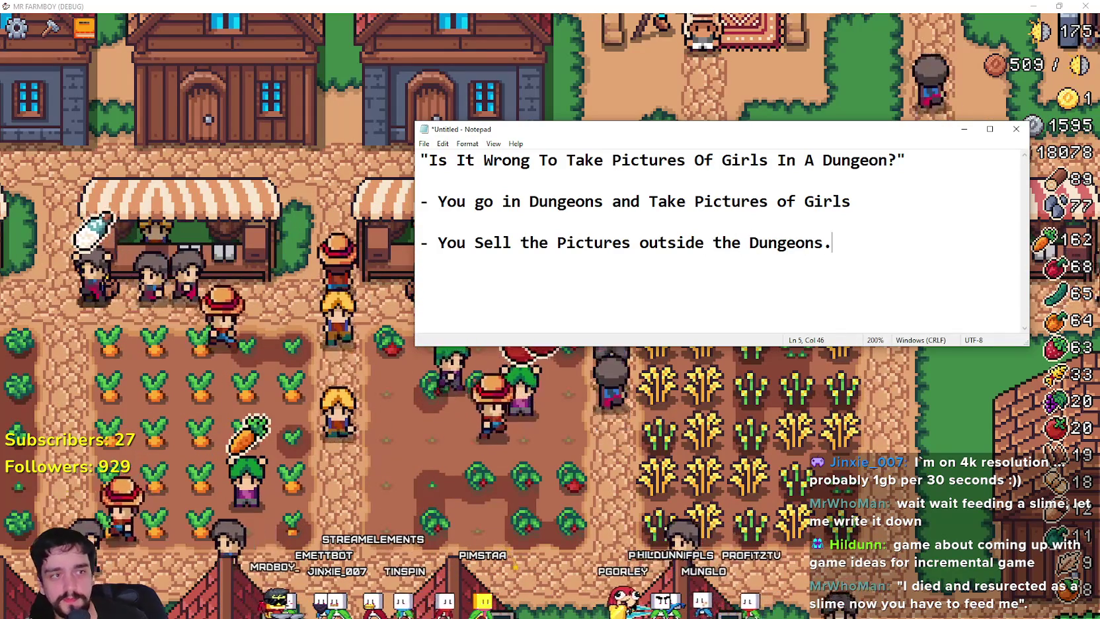
{"action": "left_click", "coordinate": [896, 213]}
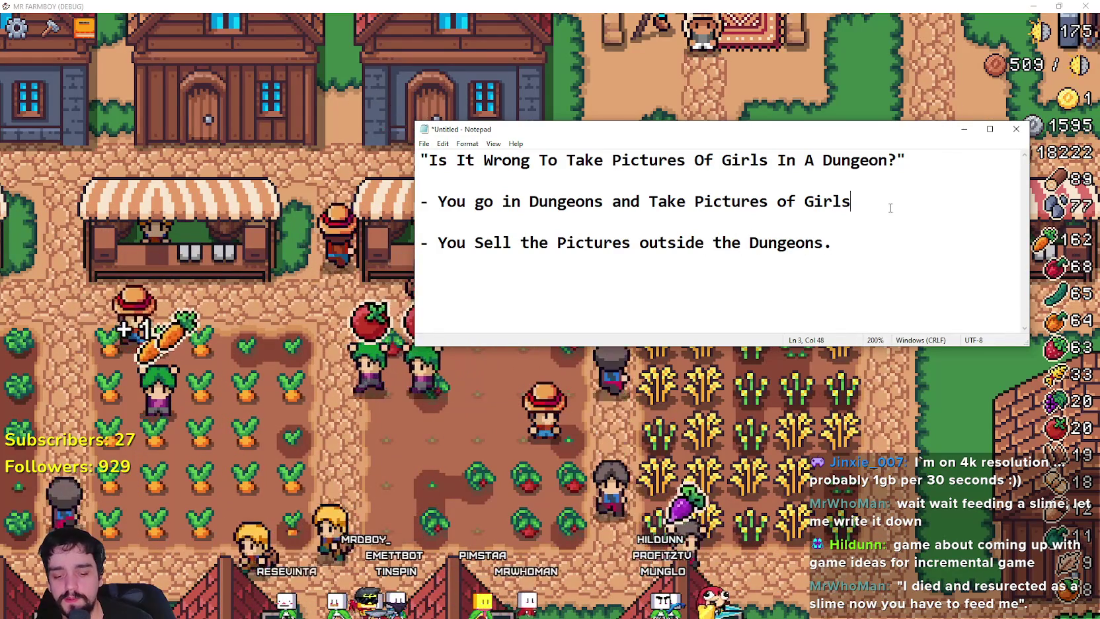
{"action": "left_click", "coordinate": [890, 209]}
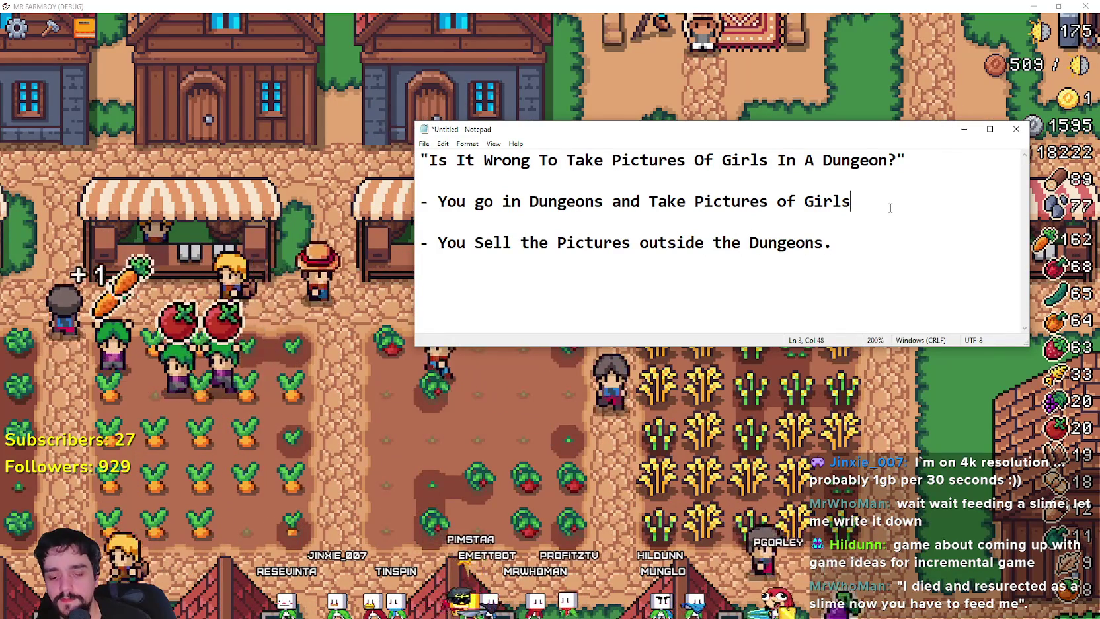
{"action": "type", "text": "."}
{"action": "left_click", "coordinate": [856, 309]}
{"action": "type", "text": "-"}
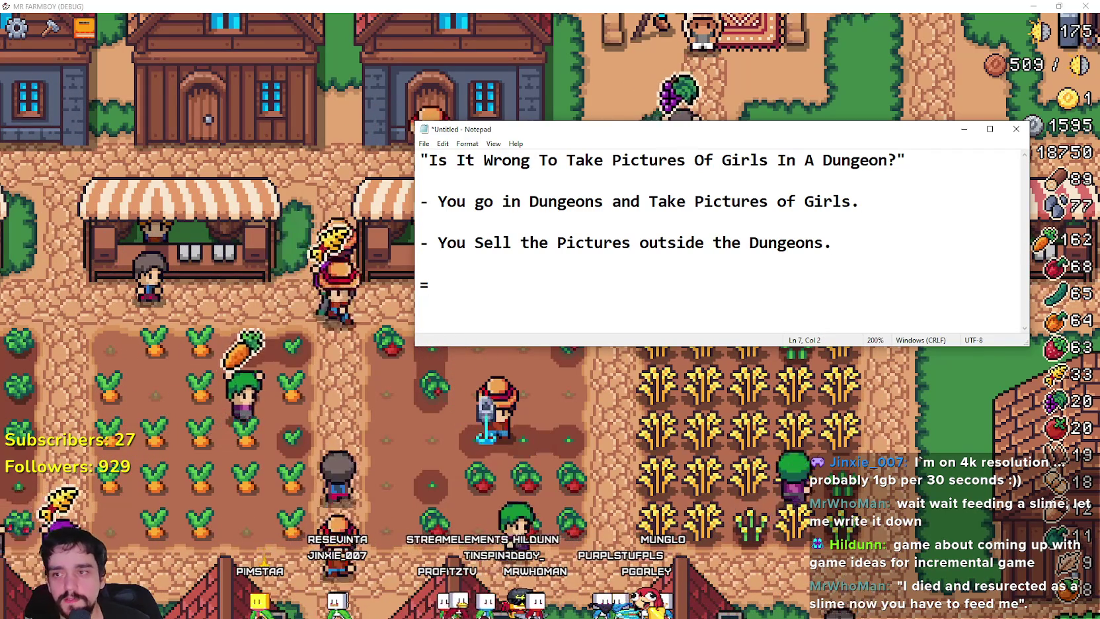
Step: Add the bullet saying those Girls go up in Popularity
{"action": "type", "text": "Thos"}
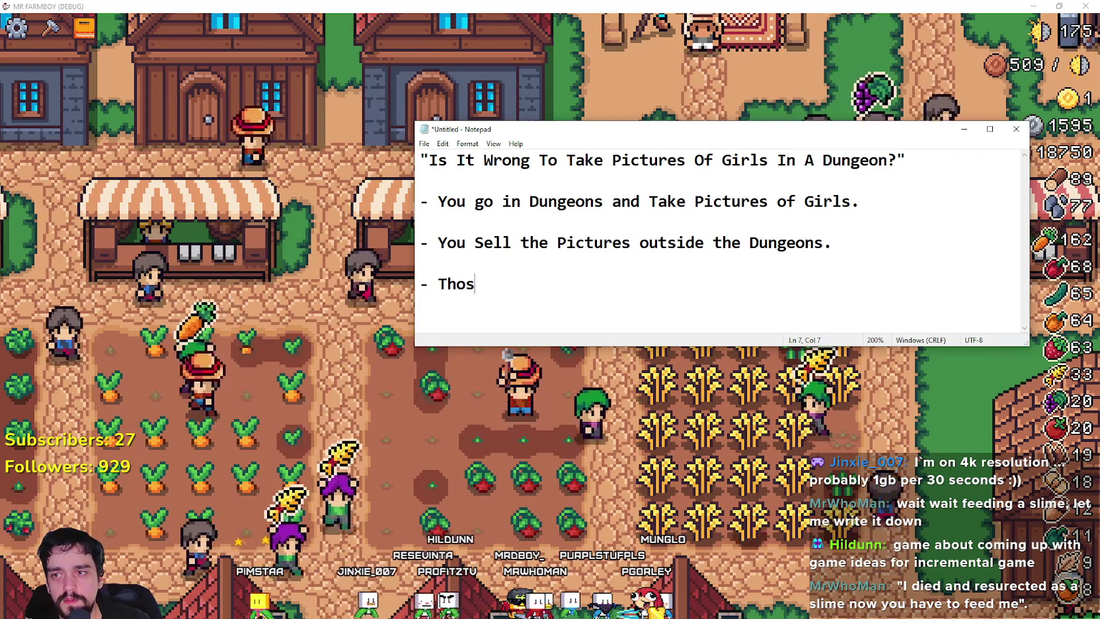
{"action": "type", "text": "e Girls go up in Popularity because of it,"}
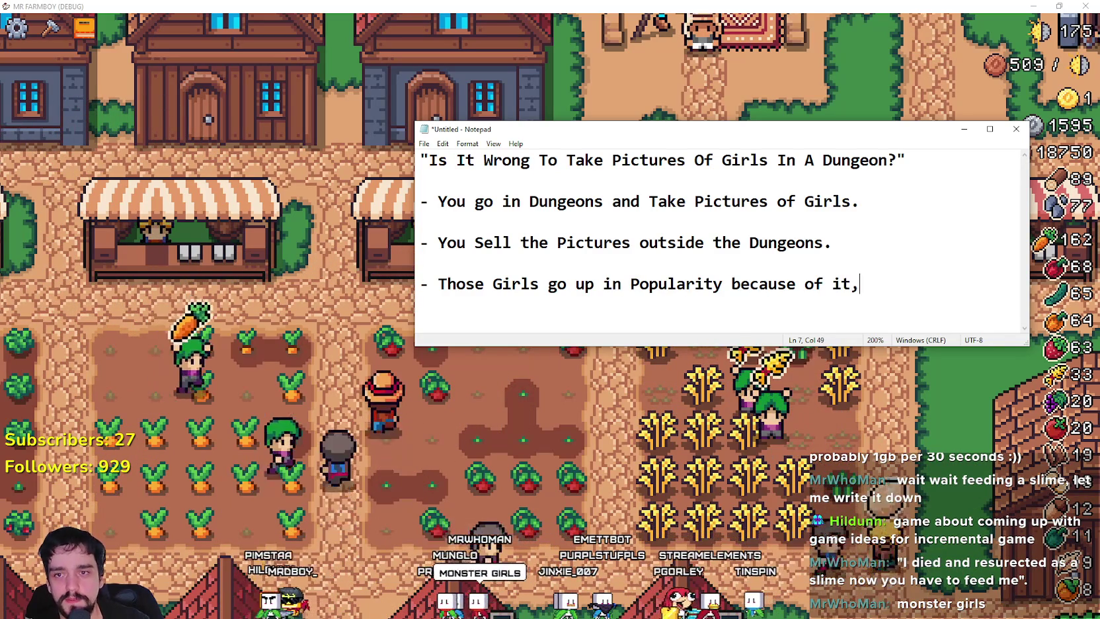
{"action": "key", "text": "BackSpace"}
{"action": "type", "text": "."}
{"action": "key", "text": "Return"}
Step: Add the bullet 'There's a Meta where those Girls actually want pictures to be taken by you.'
{"action": "type", "text": "-"}
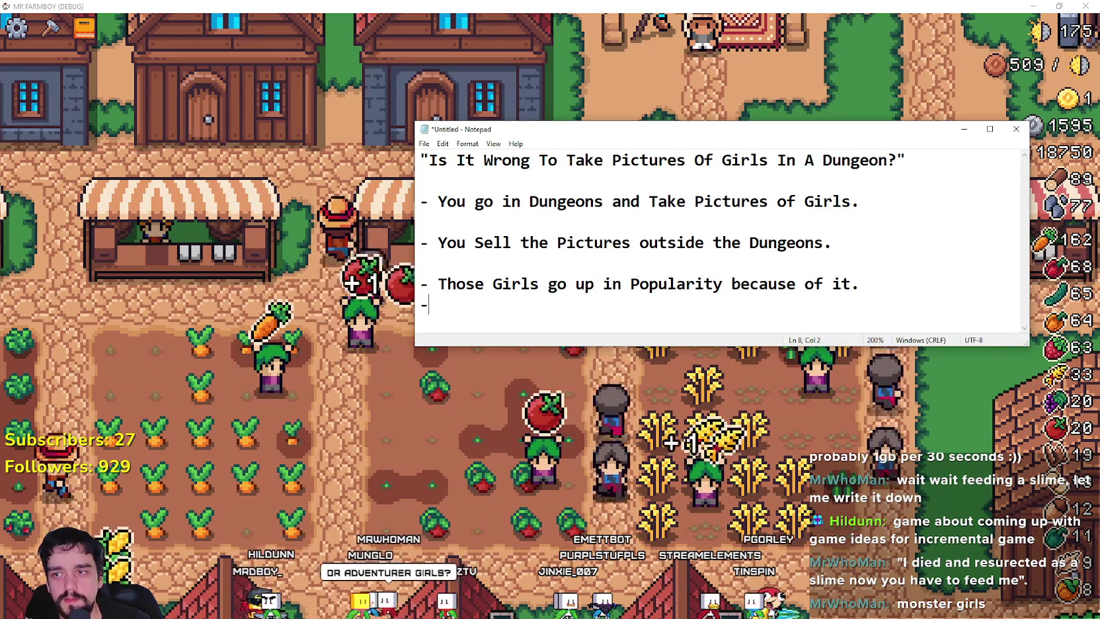
{"action": "type", "text": " There's a Meta"}
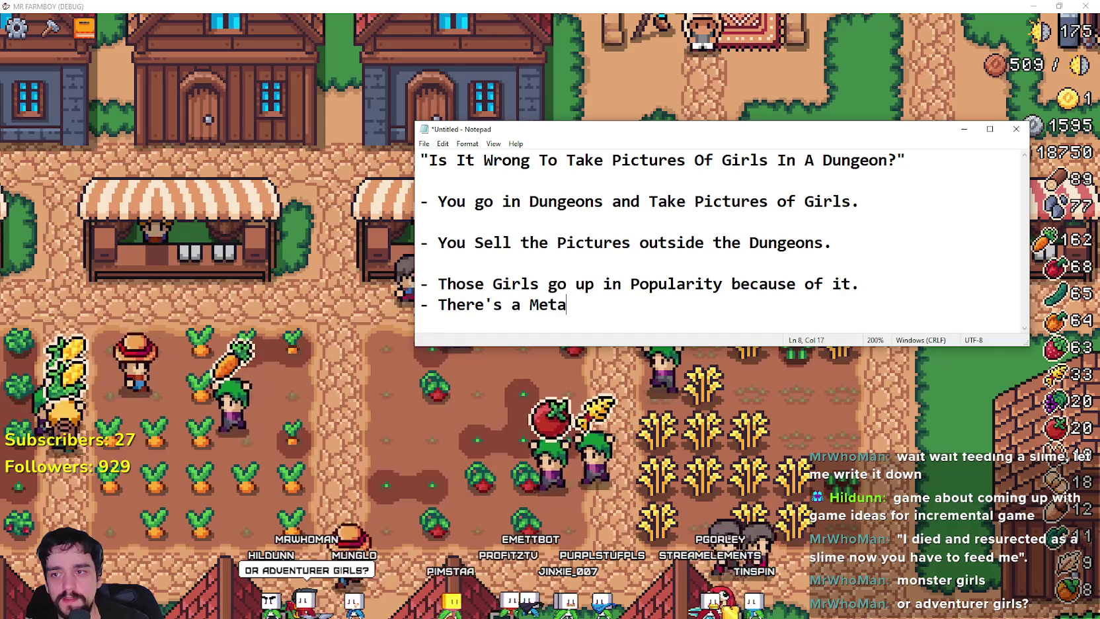
{"action": "type", "text": " where those GIrls"}
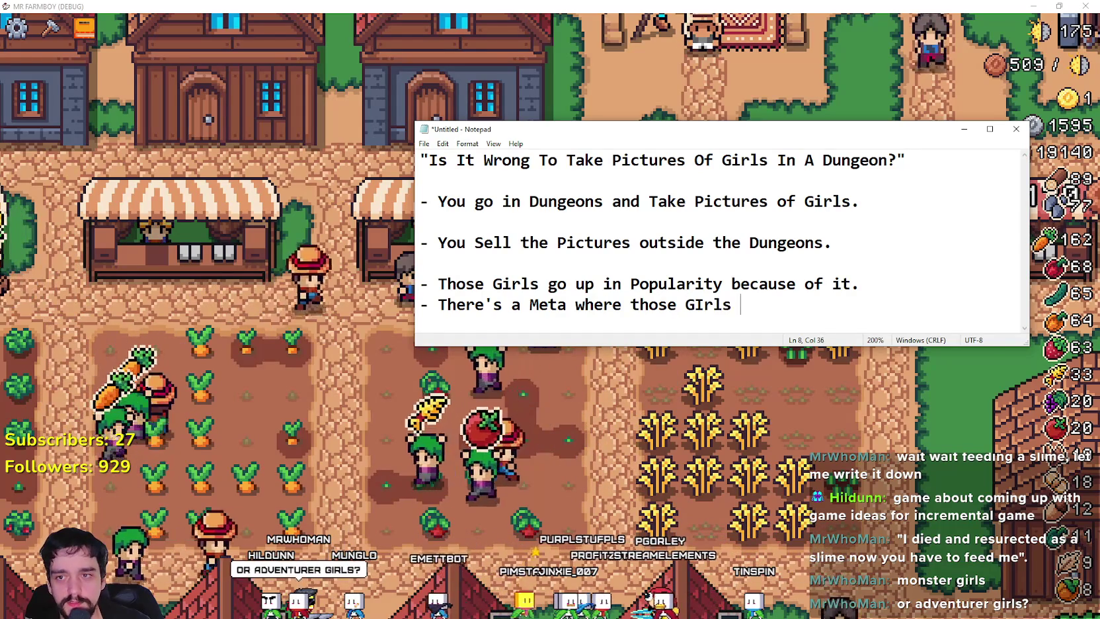
{"action": "key", "text": "BackSpace"}
{"action": "key", "text": "BackSpace"}
{"action": "key", "text": "BackSpace"}
{"action": "type", "text": "irls ac"}
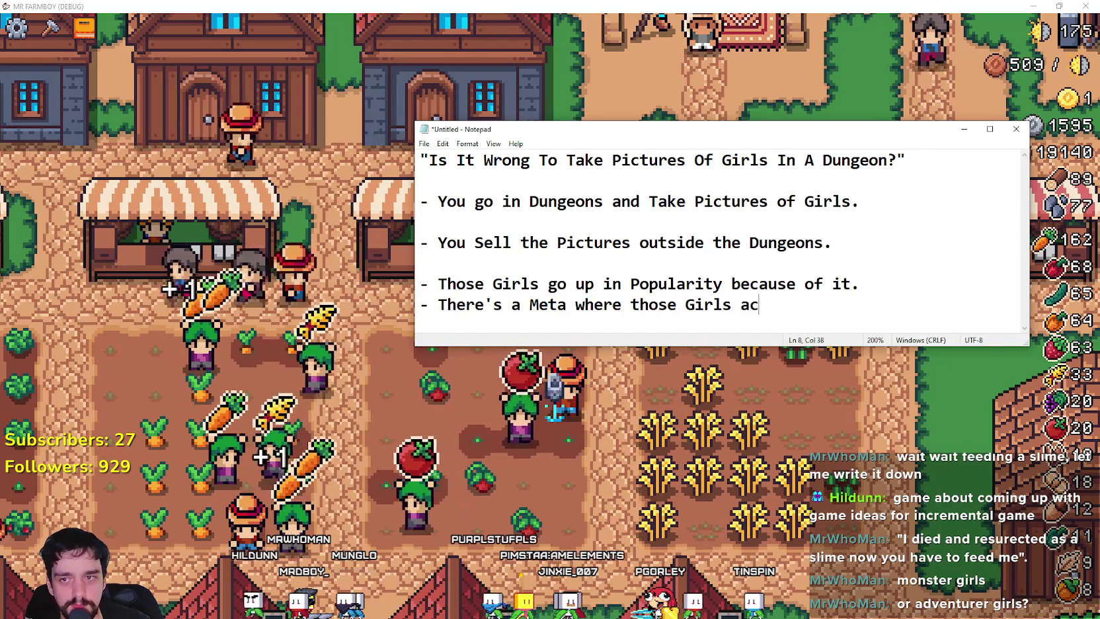
{"action": "type", "text": "tually want to"}
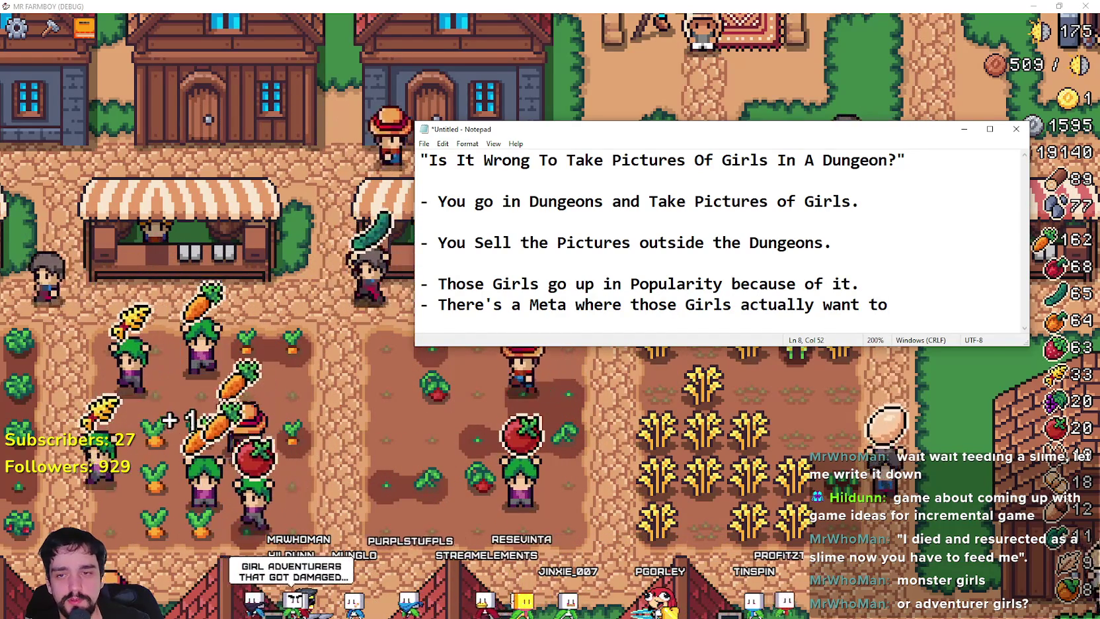
{"action": "key", "text": "BackSpace"}
{"action": "key", "text": "BackSpace"}
{"action": "type", "text": "pictu"}
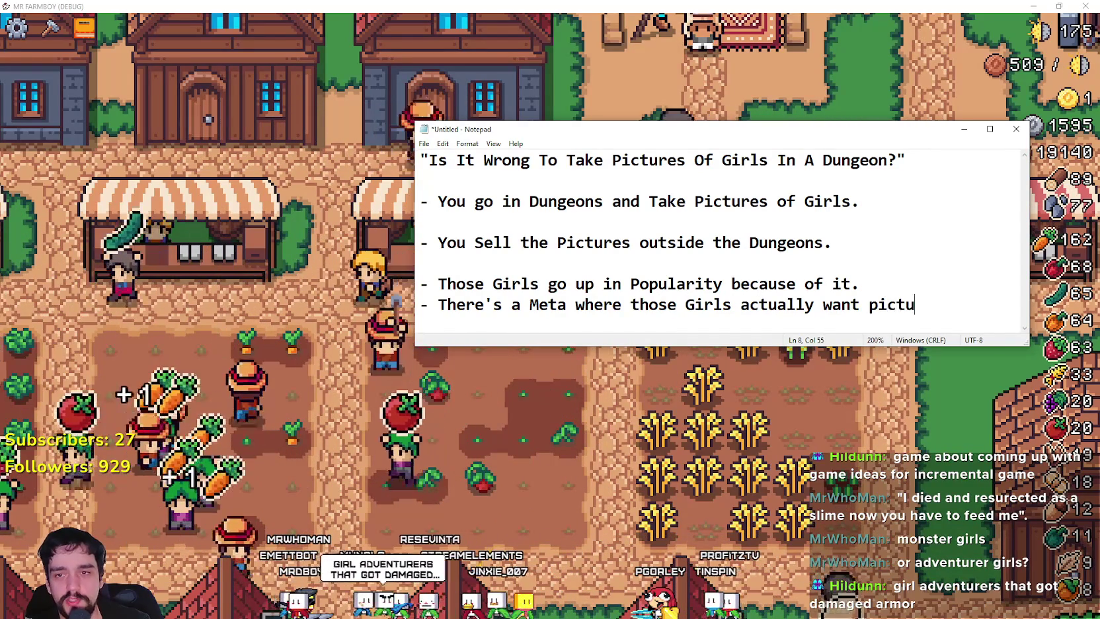
{"action": "type", "text": "res to be take"}
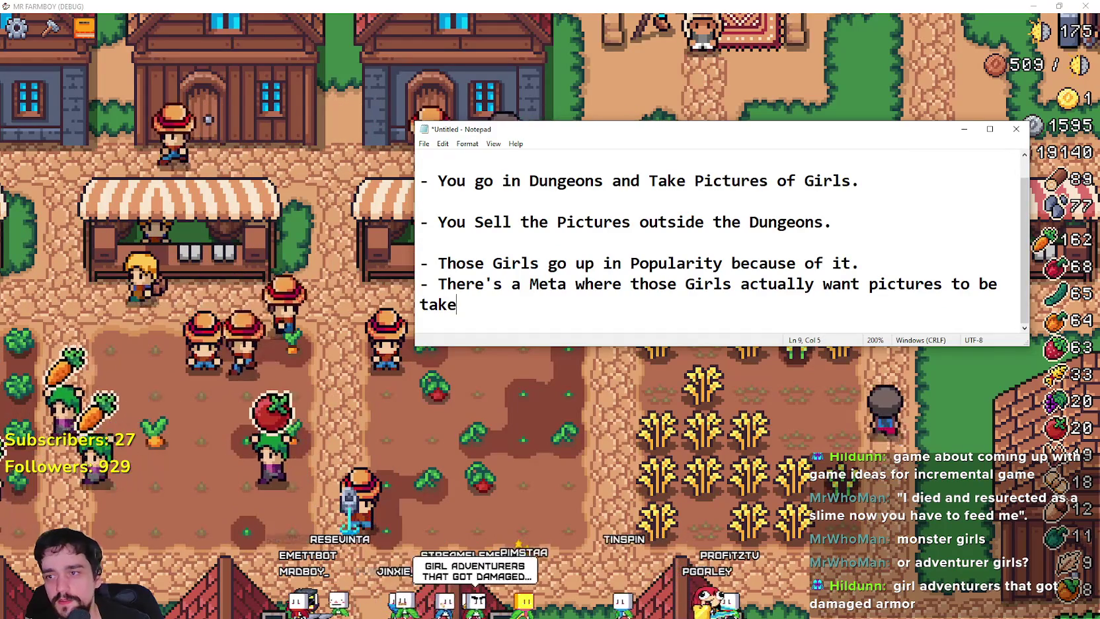
{"action": "type", "text": "n by you."}
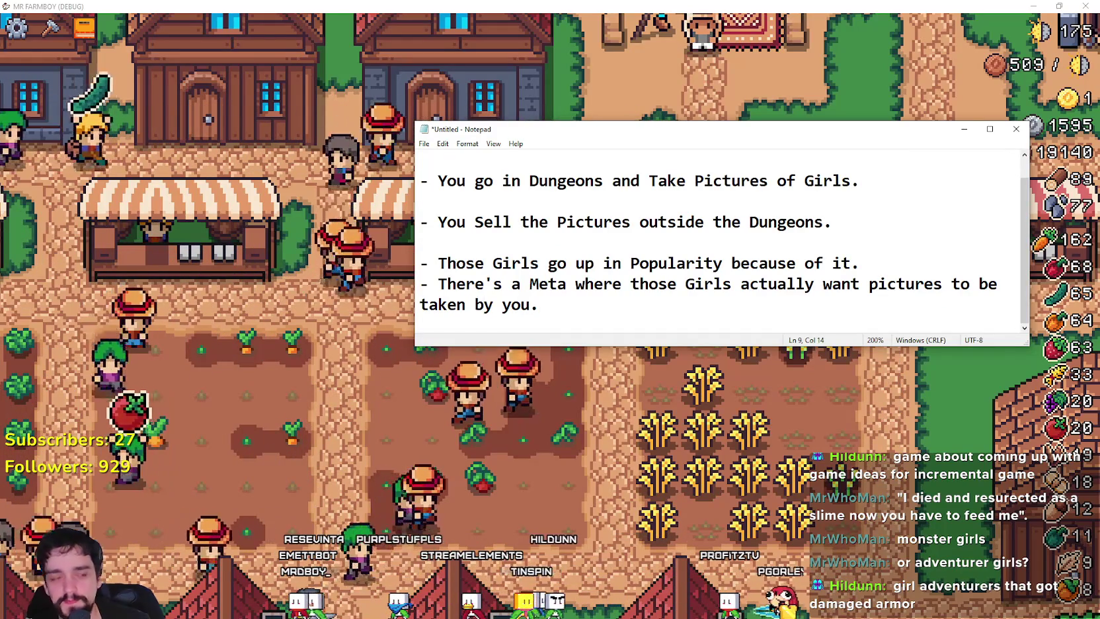
{"action": "key", "text": "Return"}
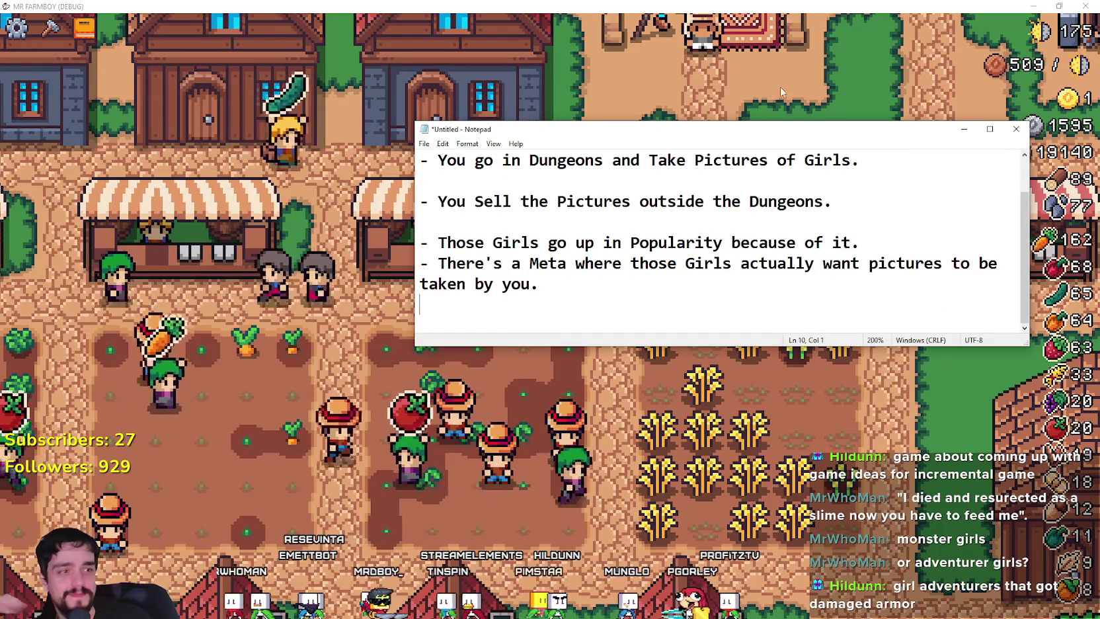
{"action": "scroll", "coordinate": [733, 187], "scroll_direction": "up", "scroll_amount": 1}
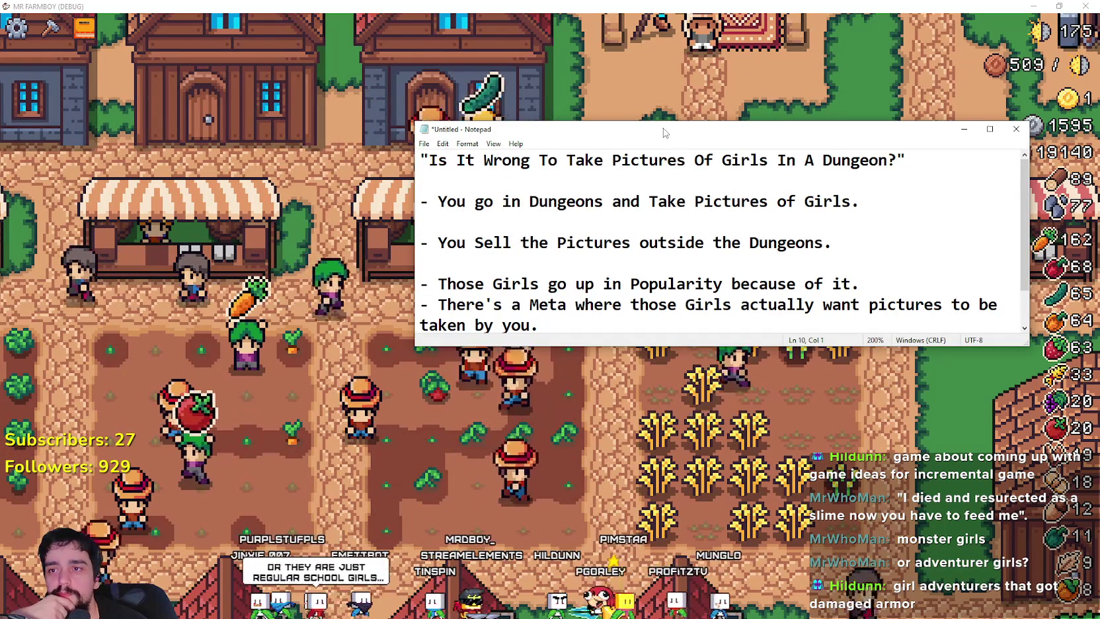
Step: Make the note window taller and select the bullet lines to review them
{"action": "left_click_drag", "start_coordinate": [663, 122], "coordinate": [648, 41]}
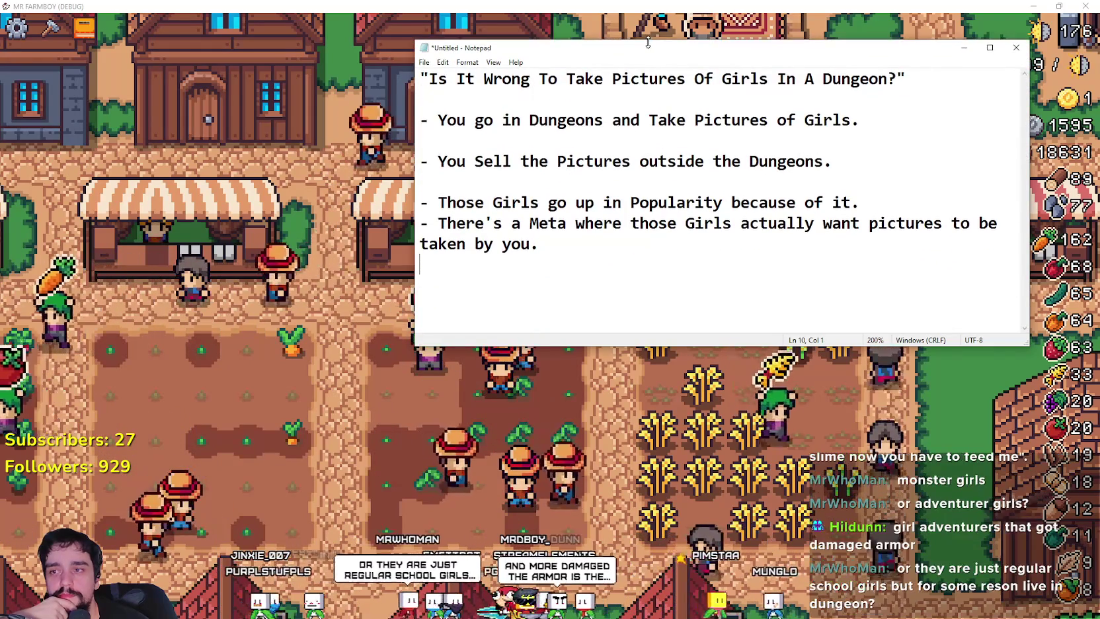
{"action": "left_click", "coordinate": [585, 239]}
{"action": "mouse_move", "coordinate": [586, 240]}
{"action": "left_mouse_down"}
{"action": "mouse_move", "coordinate": [598, 161]}
{"action": "mouse_move", "coordinate": [606, 181]}
{"action": "mouse_move", "coordinate": [474, 120]}
{"action": "mouse_move", "coordinate": [421, 120]}
{"action": "mouse_move", "coordinate": [422, 79]}
{"action": "left_mouse_up"}
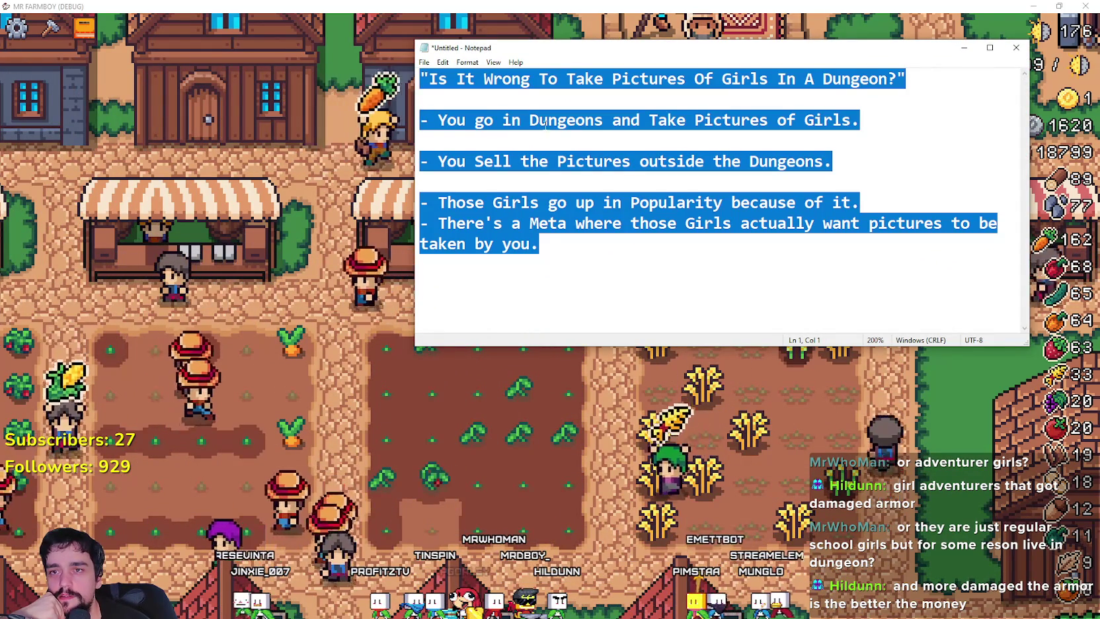
{"action": "left_click", "coordinate": [714, 125]}
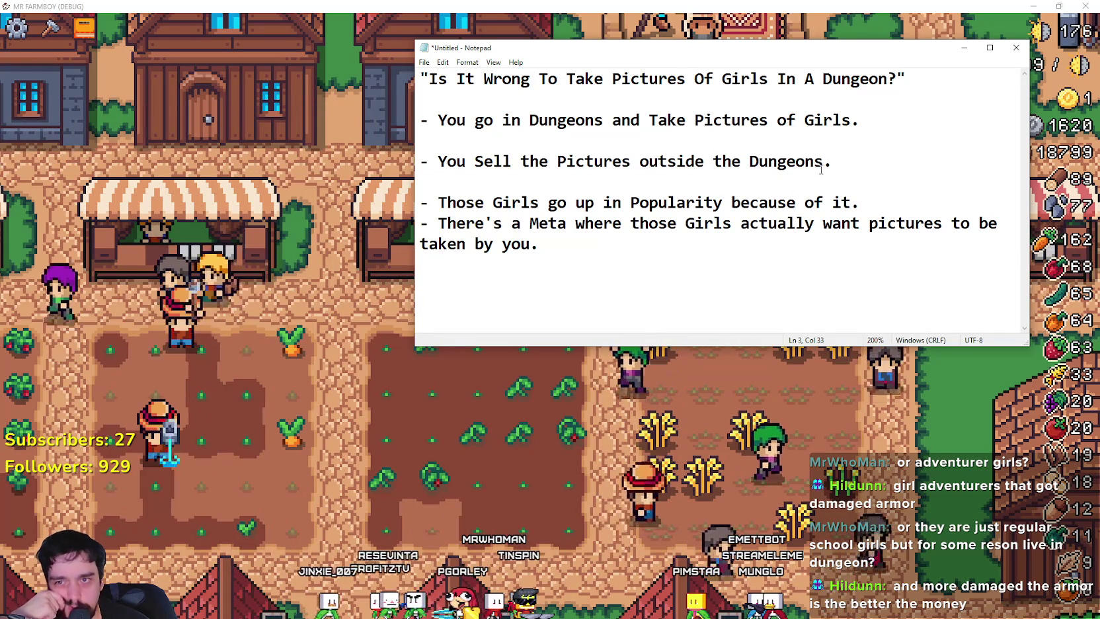
{"action": "left_click_drag", "start_coordinate": [821, 169], "coordinate": [420, 165]}
{"action": "key", "text": "Down"}
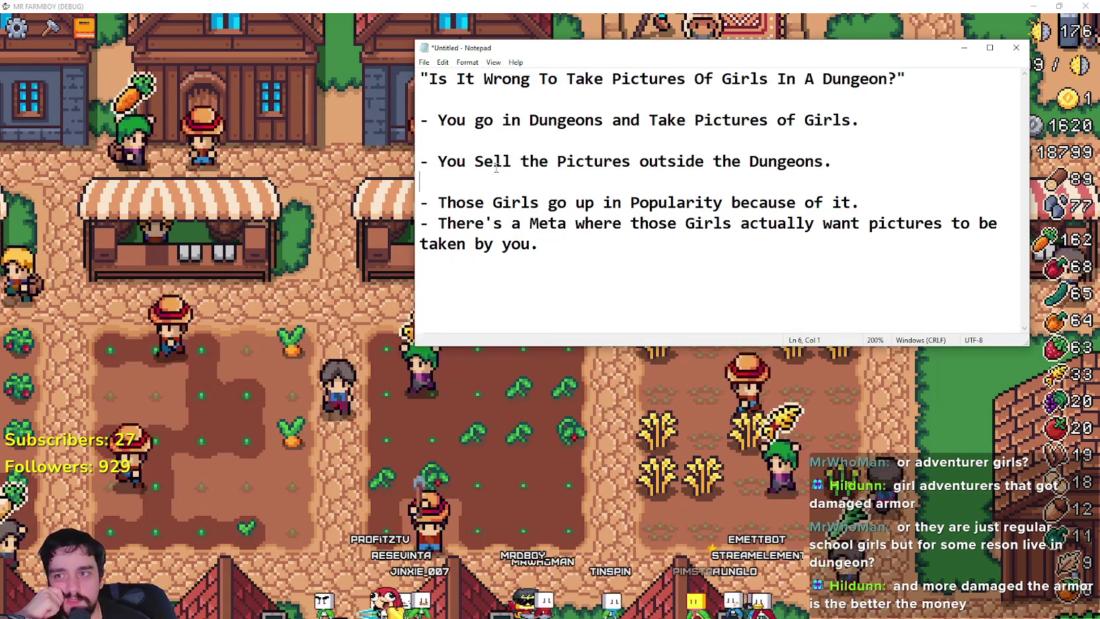
{"action": "key", "text": "Up"}
{"action": "key", "text": "Up"}
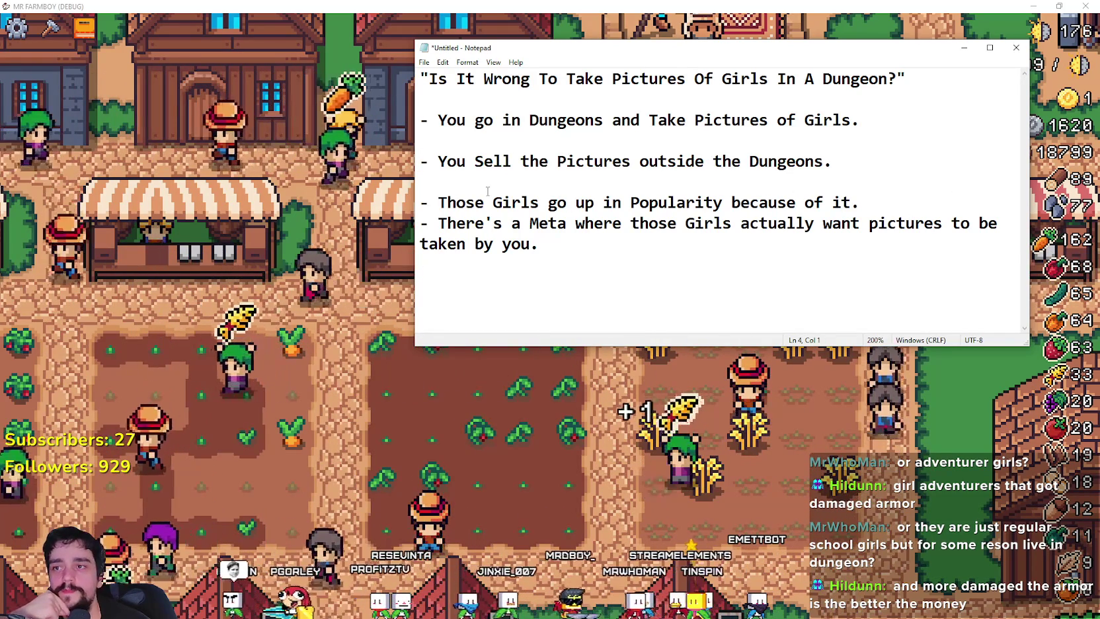
{"action": "mouse_move", "coordinate": [567, 224]}
{"action": "left_mouse_down"}
{"action": "mouse_move", "coordinate": [529, 224]}
{"action": "mouse_move", "coordinate": [420, 182]}
{"action": "left_mouse_up"}
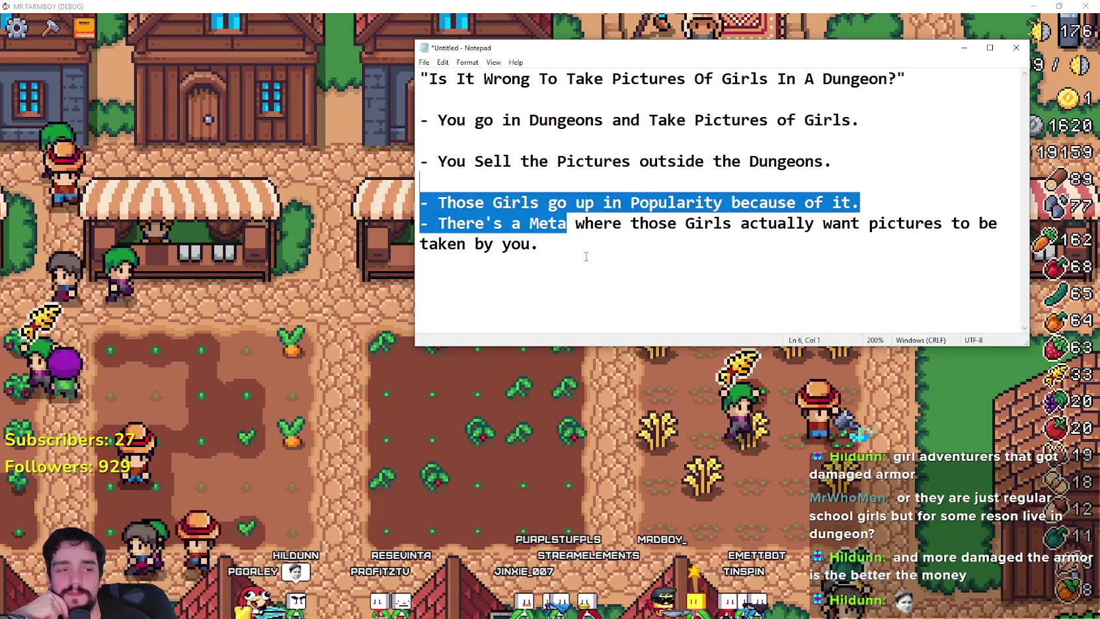
{"action": "key", "text": "ctrl+End"}
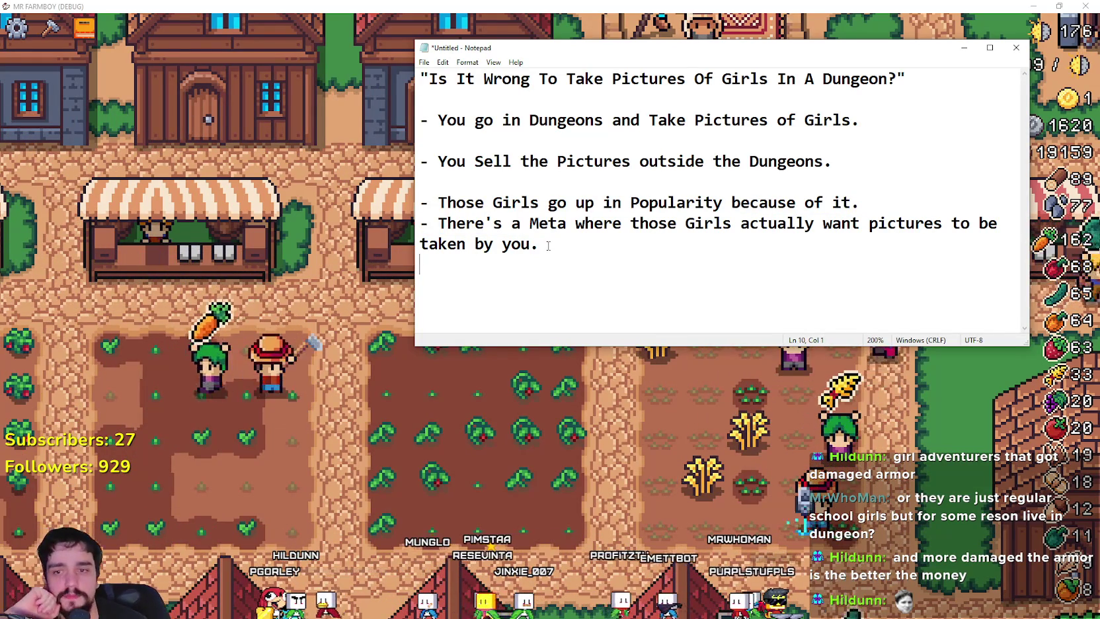
Step: Narrow the Notepad window so the last bullet wraps after 'pictures to be'
{"action": "mouse_move", "coordinate": [1030, 323]}
{"action": "left_mouse_down"}
{"action": "mouse_move", "coordinate": [913, 309]}
{"action": "mouse_move", "coordinate": [931, 309]}
{"action": "left_mouse_up"}
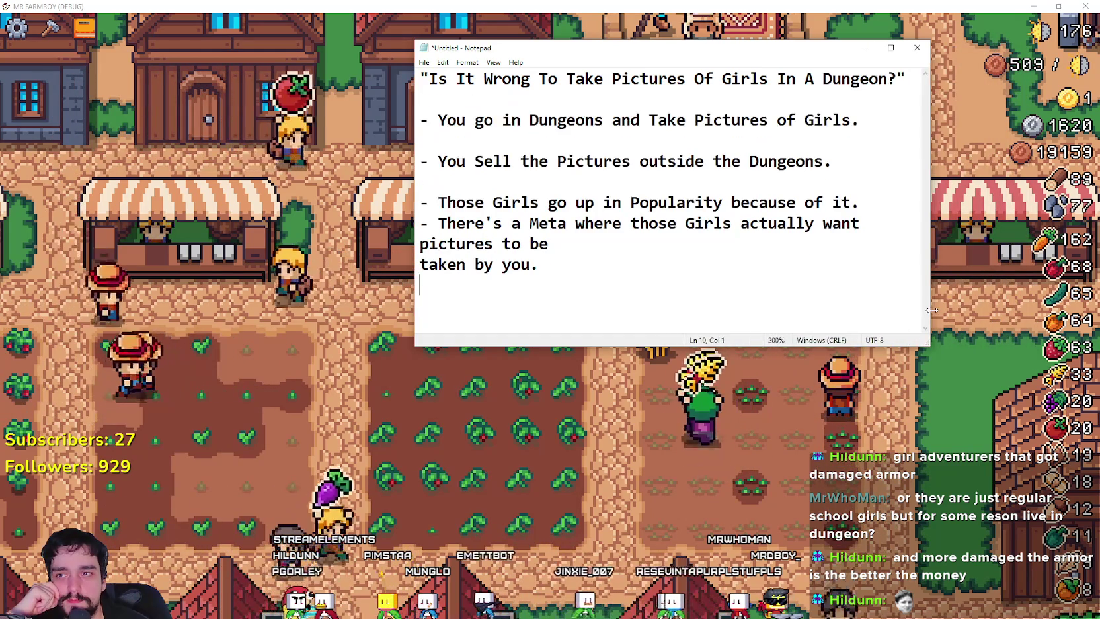
{"action": "left_click_drag", "start_coordinate": [615, 287], "coordinate": [420, 74]}
{"action": "left_click", "coordinate": [618, 279]}
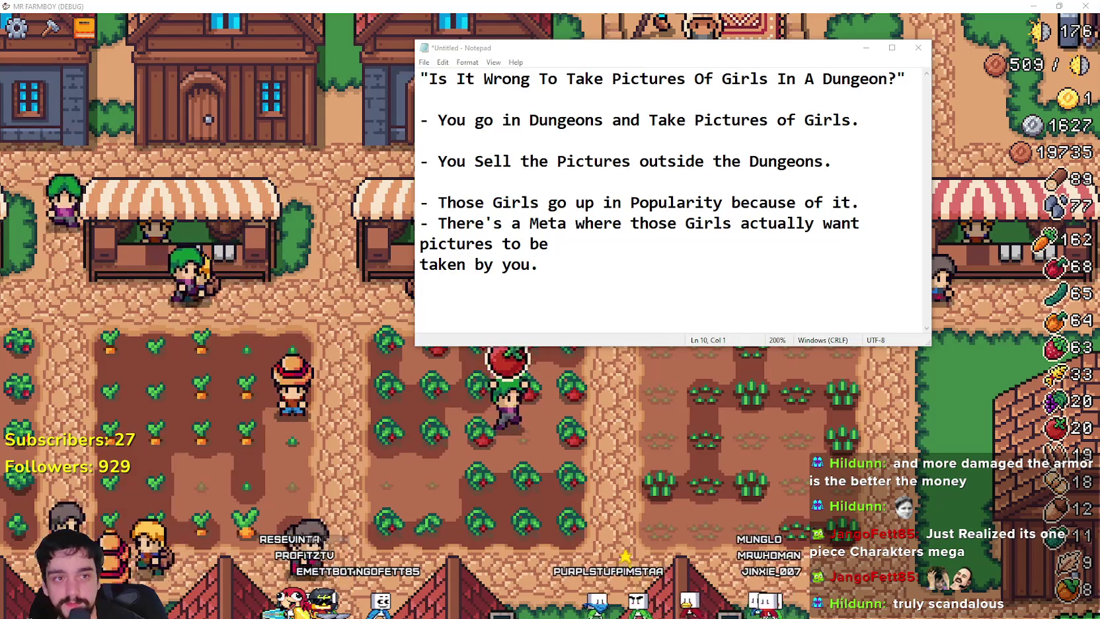
{"action": "key", "text": "alt+Tab"}
Step: Open the Combat RPG pack's character showcase image in a new browser tab
{"action": "scroll", "coordinate": [492, 291], "scroll_direction": "down", "scroll_amount": 5}
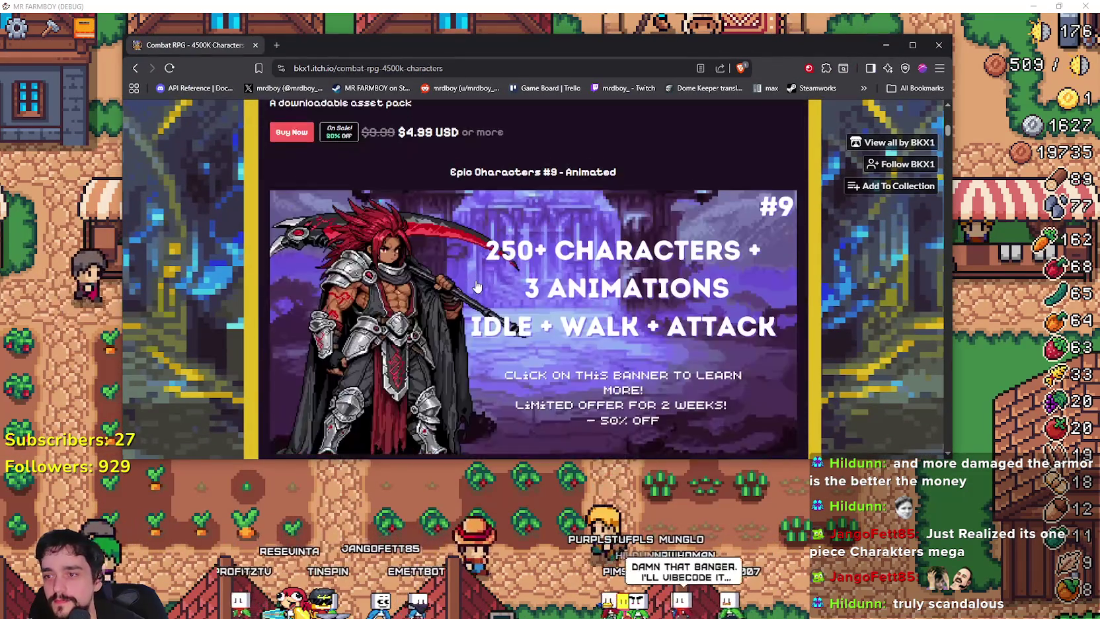
{"action": "scroll", "coordinate": [476, 286], "scroll_direction": "down", "scroll_amount": 10}
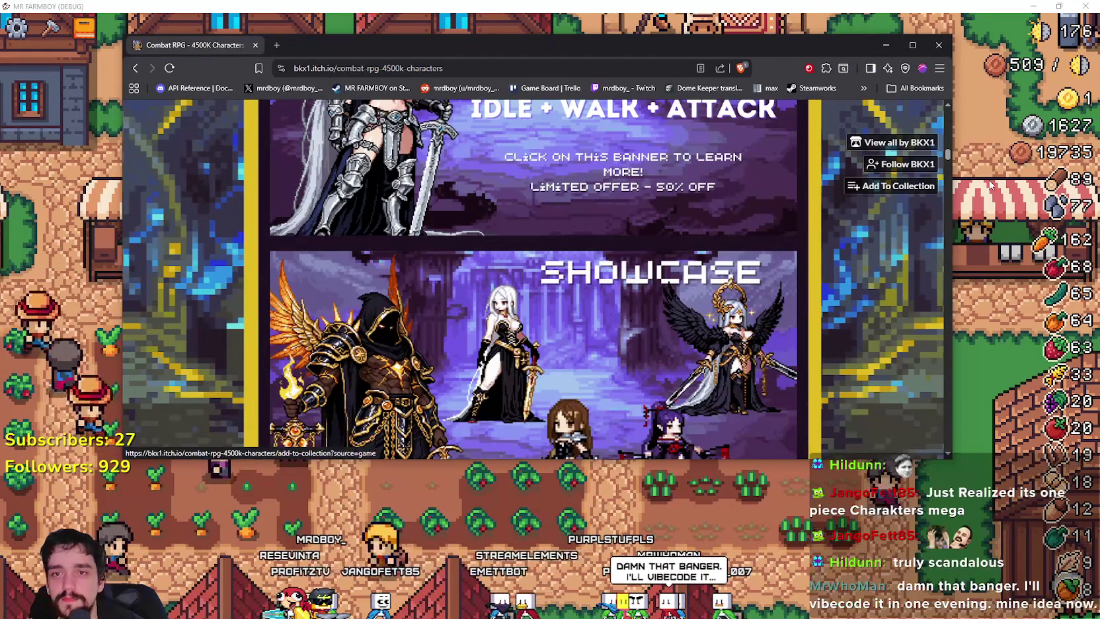
{"action": "mouse_move", "coordinate": [949, 159]}
{"action": "left_mouse_down"}
{"action": "mouse_move", "coordinate": [960, 253]}
{"action": "mouse_move", "coordinate": [955, 243]}
{"action": "left_mouse_up"}
{"action": "right_click", "coordinate": [589, 290]}
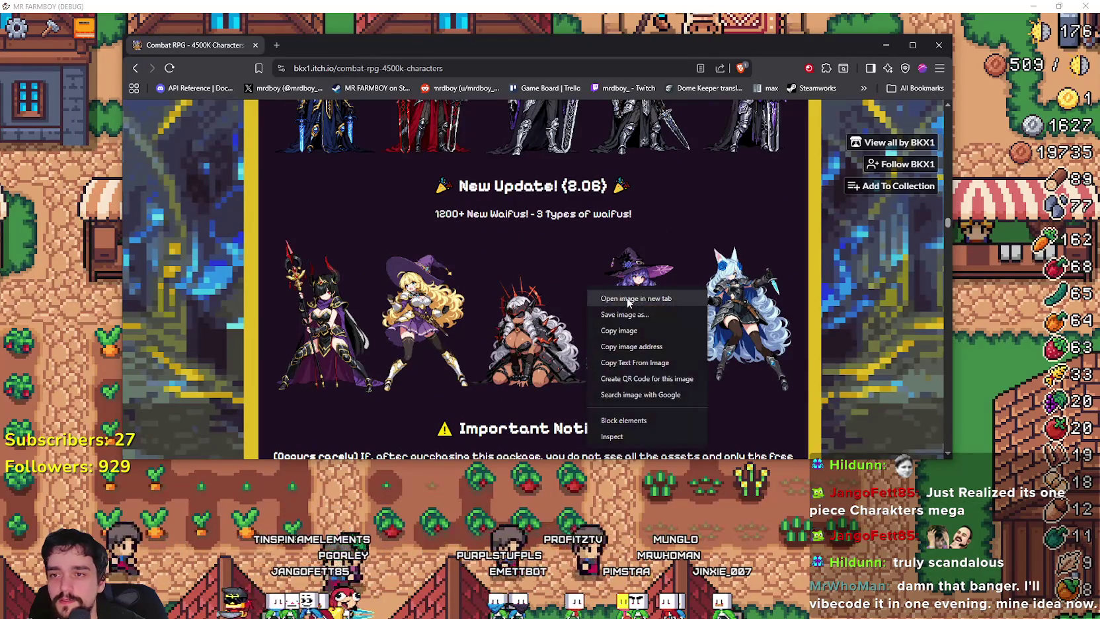
{"action": "left_click", "coordinate": [615, 298]}
{"action": "left_click", "coordinate": [316, 46]}
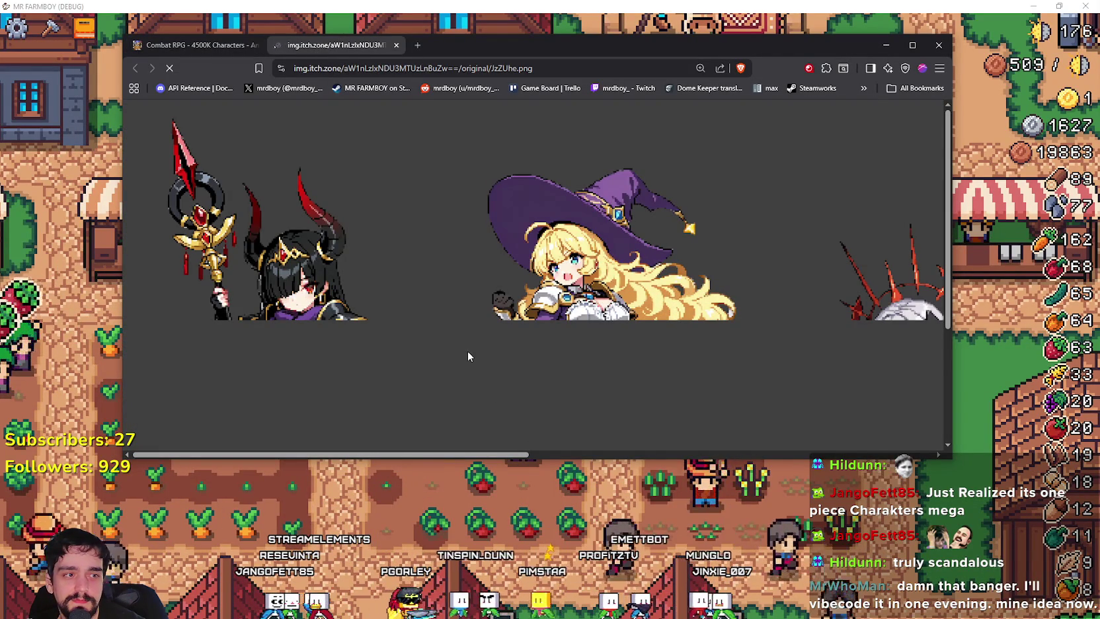
Step: Pan around the full-size JzZUhe.png showcase image (6816x2172)
{"action": "mouse_move", "coordinate": [402, 457]}
{"action": "left_mouse_down"}
{"action": "mouse_move", "coordinate": [688, 456]}
{"action": "mouse_move", "coordinate": [777, 441]}
{"action": "mouse_move", "coordinate": [807, 461]}
{"action": "mouse_move", "coordinate": [931, 463]}
{"action": "mouse_move", "coordinate": [375, 433]}
{"action": "left_mouse_up"}
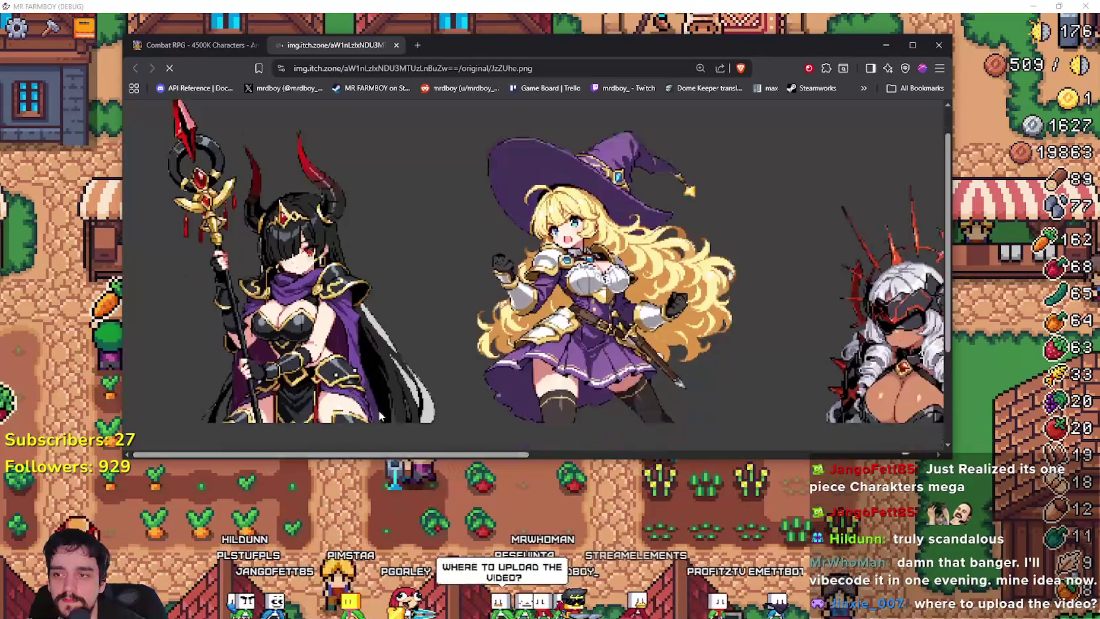
{"action": "left_click_drag", "start_coordinate": [331, 456], "coordinate": [651, 454]}
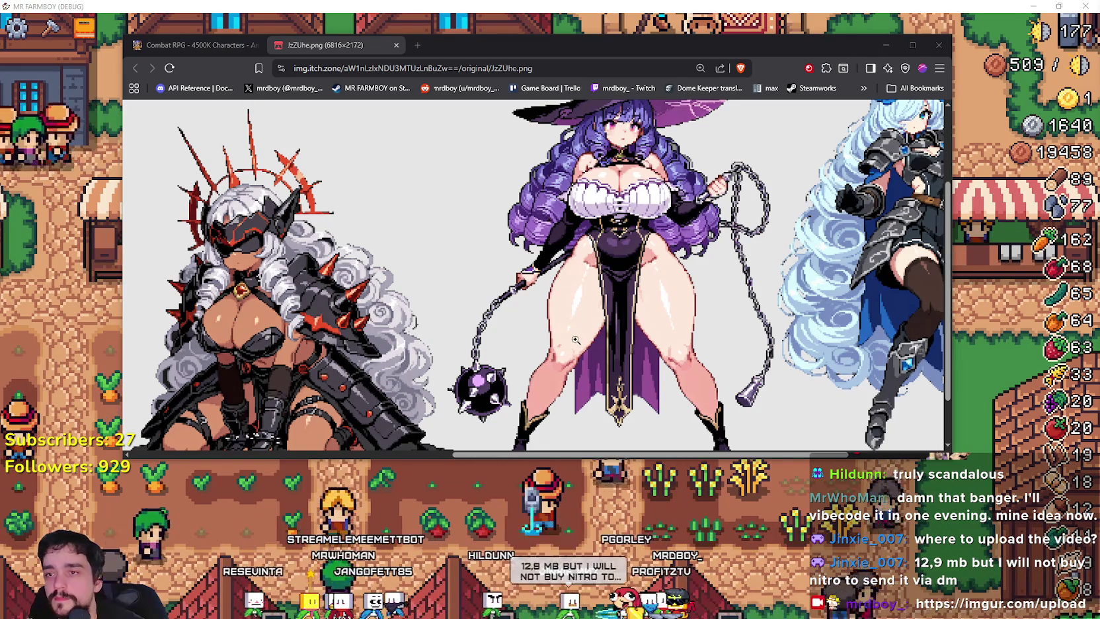
{"action": "scroll", "coordinate": [575, 339], "scroll_direction": "up", "scroll_amount": 4}
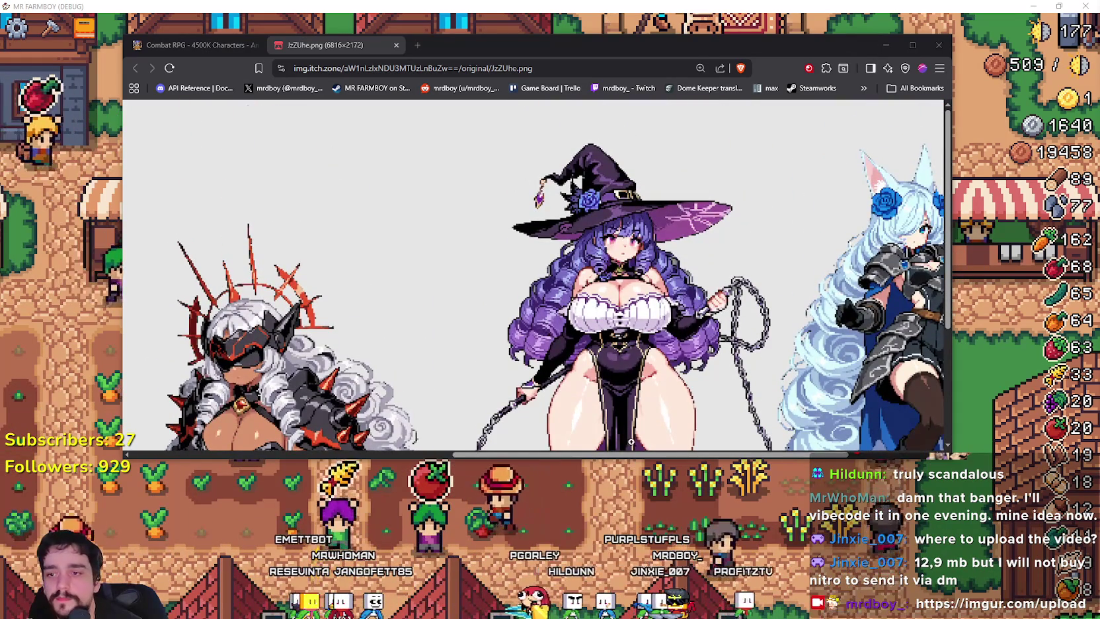
{"action": "scroll", "coordinate": [631, 442], "scroll_direction": "down", "scroll_amount": 5}
{"action": "scroll", "coordinate": [242, 429], "scroll_direction": "left", "scroll_amount": 8}
{"action": "scroll", "coordinate": [241, 429], "scroll_direction": "up", "scroll_amount": 5}
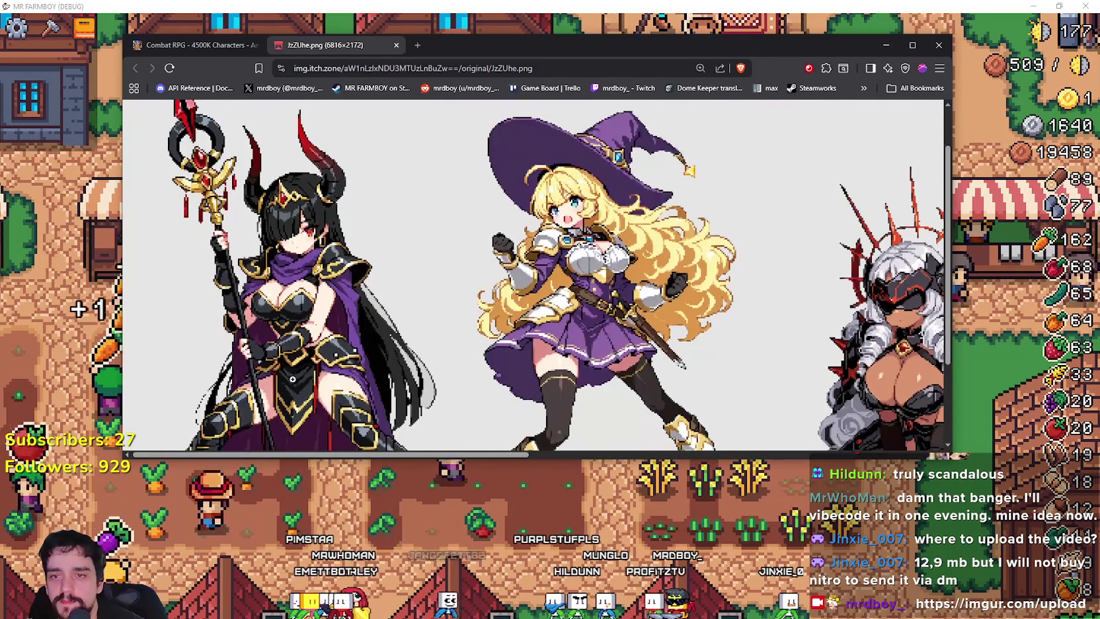
{"action": "scroll", "coordinate": [292, 379], "scroll_direction": "down", "scroll_amount": 3}
{"action": "left_click_drag", "start_coordinate": [471, 456], "coordinate": [877, 456]}
{"action": "scroll", "coordinate": [797, 348], "scroll_direction": "left", "scroll_amount": 5}
{"action": "scroll", "coordinate": [797, 348], "scroll_direction": "right", "scroll_amount": 5}
{"action": "scroll", "coordinate": [797, 348], "scroll_direction": "left", "scroll_amount": 10}
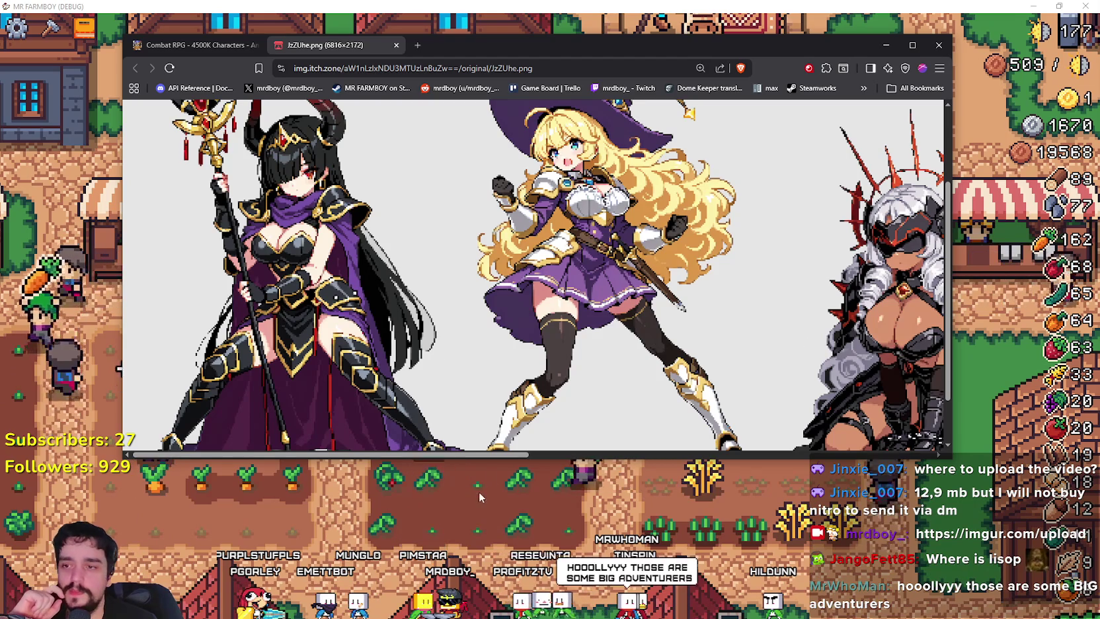
{"action": "scroll", "coordinate": [509, 457], "scroll_direction": "down", "scroll_amount": 2}
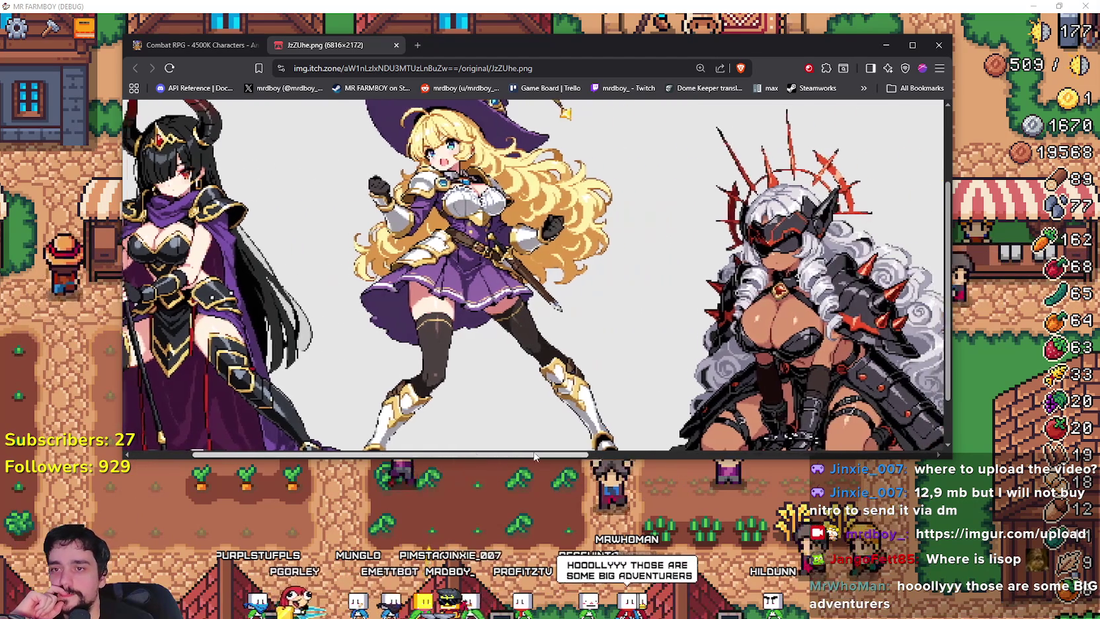
{"action": "scroll", "coordinate": [534, 275], "scroll_direction": "up", "scroll_amount": 2}
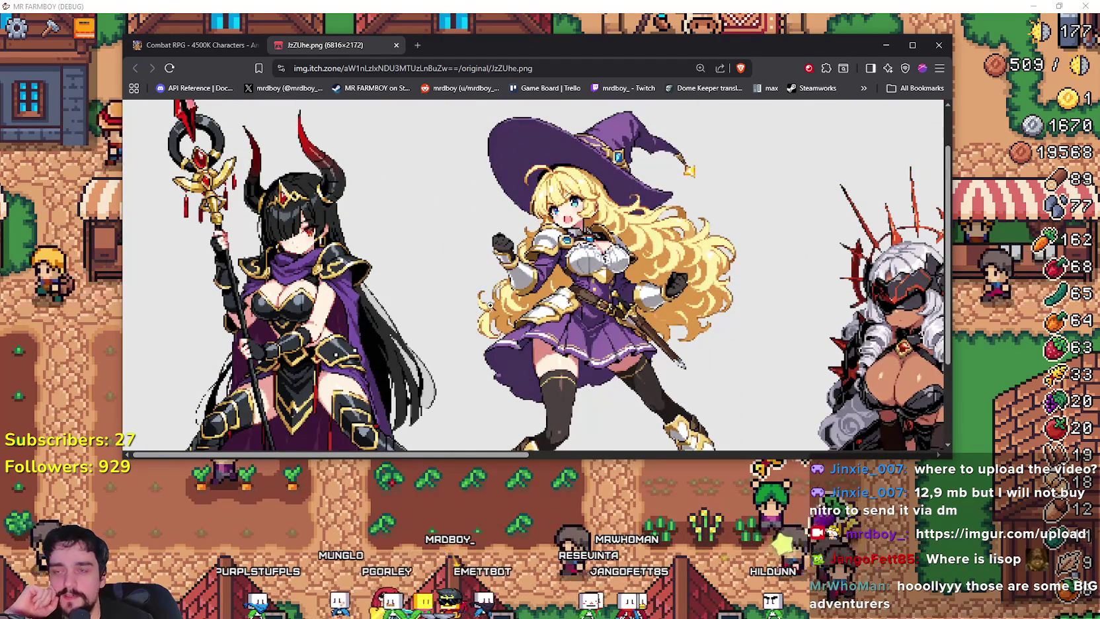
{"action": "scroll", "coordinate": [677, 250], "scroll_direction": "down", "scroll_amount": 2}
{"action": "mouse_move", "coordinate": [403, 449]}
{"action": "left_mouse_down"}
{"action": "mouse_move", "coordinate": [490, 471]}
{"action": "mouse_move", "coordinate": [695, 442]}
{"action": "left_mouse_up"}
{"action": "scroll", "coordinate": [793, 401], "scroll_direction": "right", "scroll_amount": 3}
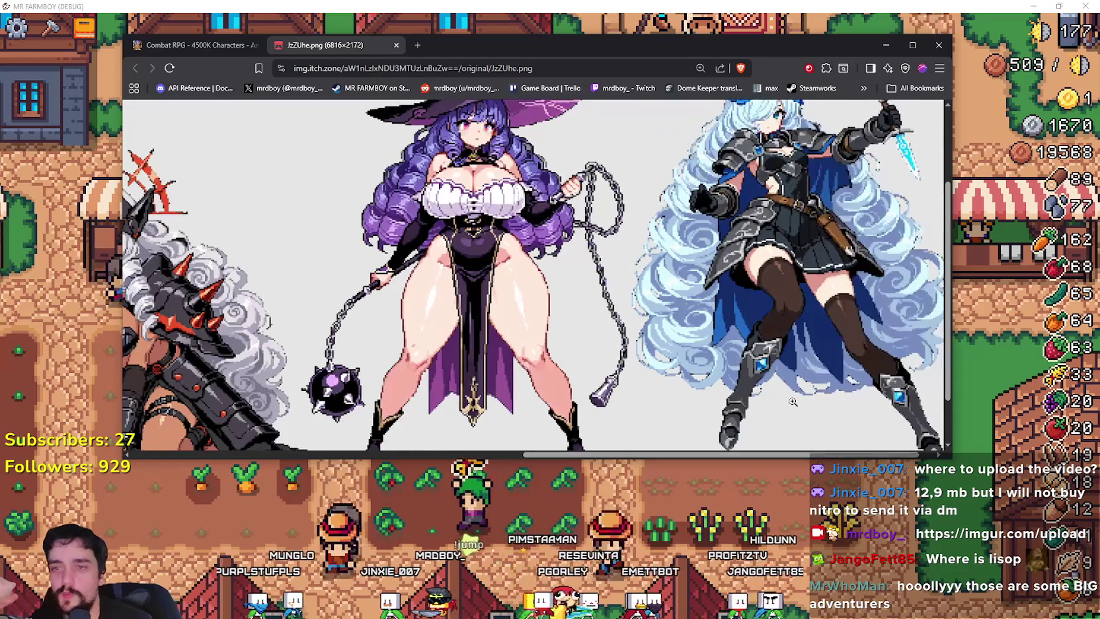
{"action": "scroll", "coordinate": [848, 461], "scroll_direction": "right", "scroll_amount": 1}
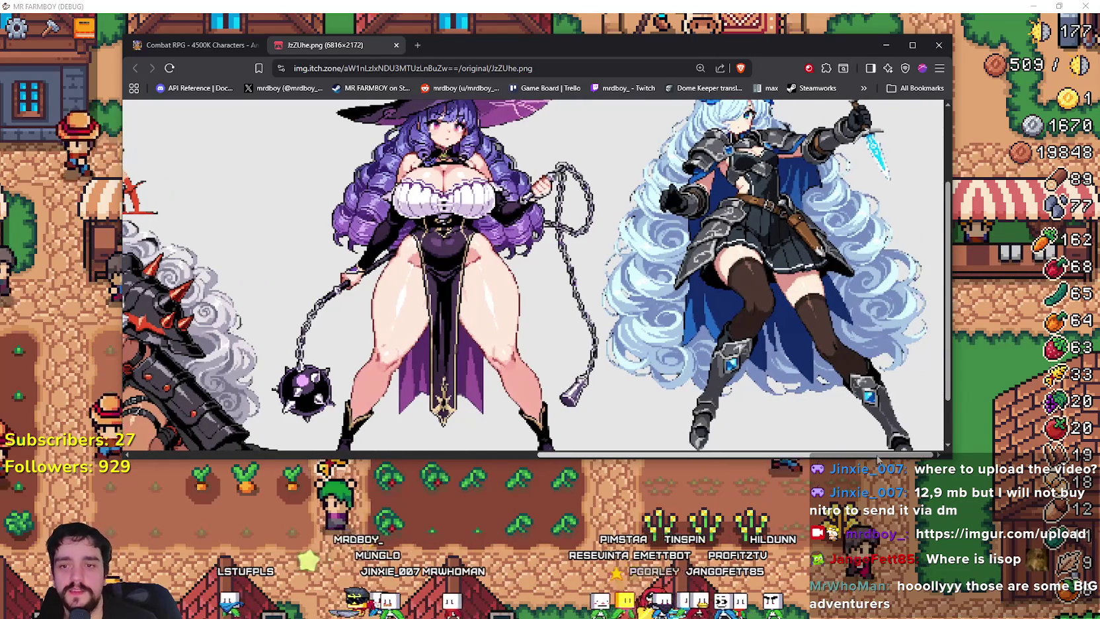
{"action": "scroll", "coordinate": [603, 203], "scroll_direction": "up", "scroll_amount": 2}
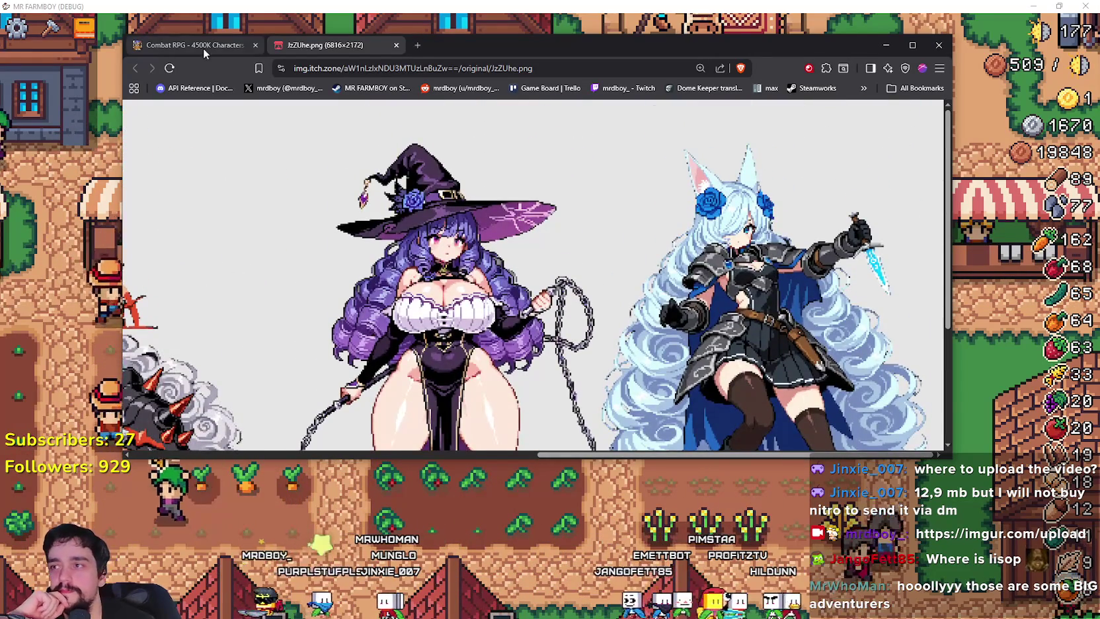
Step: Scroll back through the Combat RPG asset page on itch.io
{"action": "left_click", "coordinate": [203, 47]}
{"action": "scroll", "coordinate": [407, 216], "scroll_direction": "down", "scroll_amount": 5}
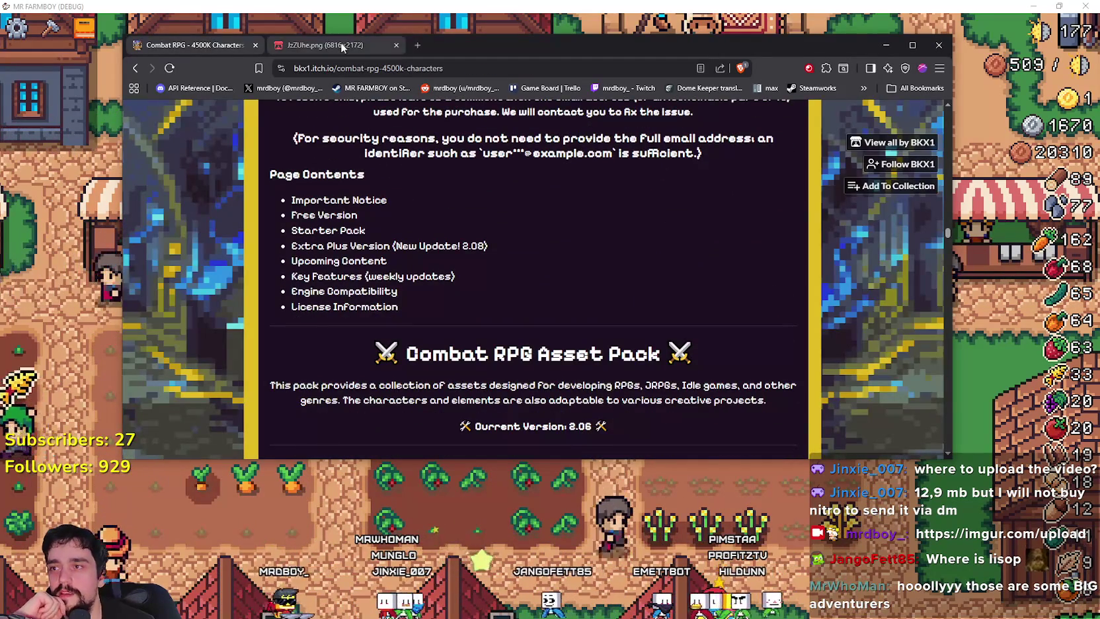
{"action": "scroll", "coordinate": [519, 210], "scroll_direction": "down", "scroll_amount": 5}
{"action": "scroll", "coordinate": [517, 192], "scroll_direction": "down", "scroll_amount": 20}
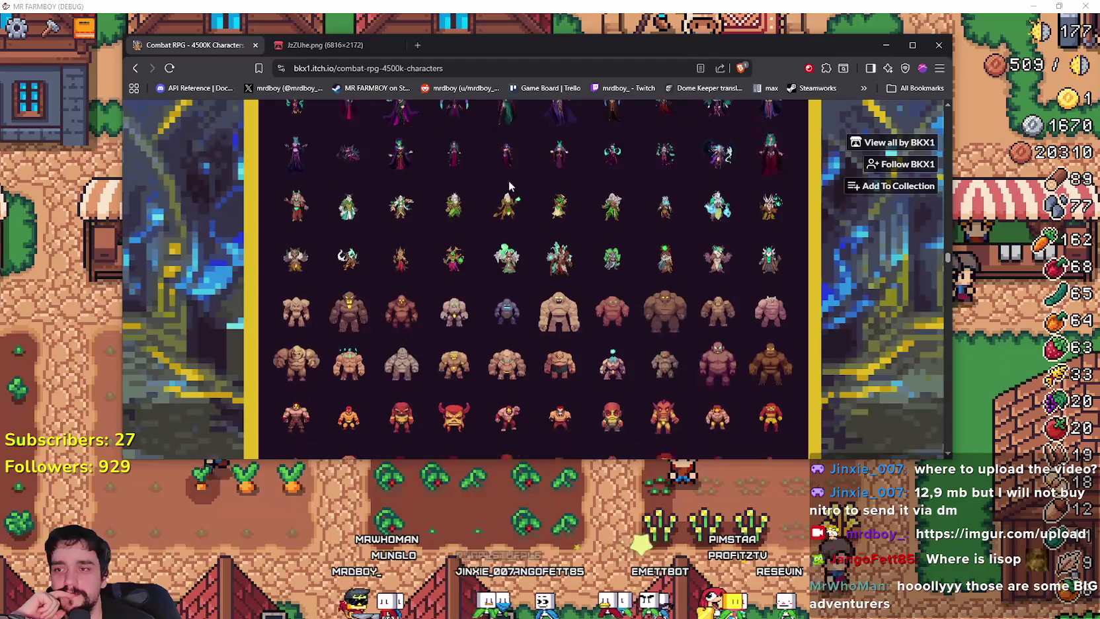
{"action": "left_click_drag", "start_coordinate": [952, 290], "coordinate": [950, 340]}
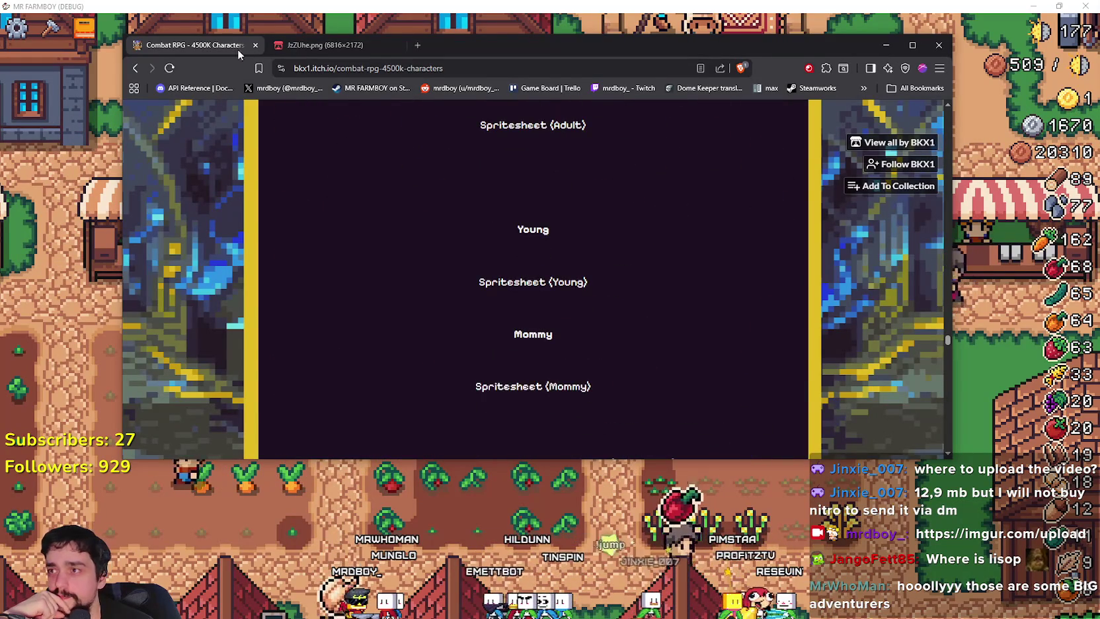
Step: Close the browser window along with both its itch.io tabs
{"action": "left_click", "coordinate": [324, 45]}
{"action": "left_click", "coordinate": [935, 51]}
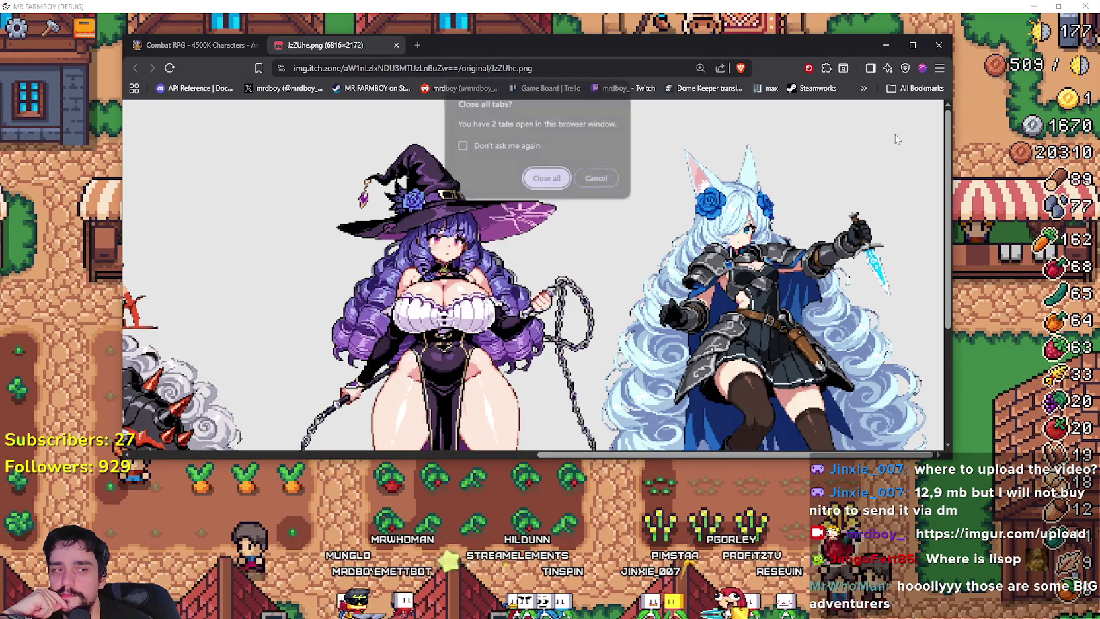
{"action": "left_click", "coordinate": [551, 187]}
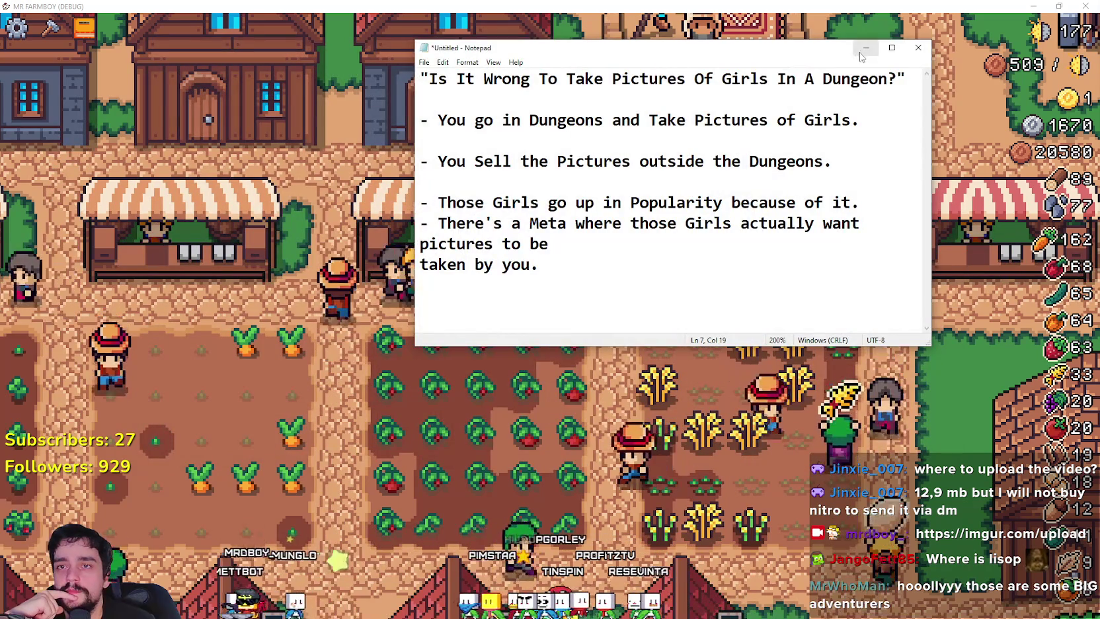
Step: Minimize Notepad and open the market stall and the House hiring window in MR FARMBOY
{"action": "left_click", "coordinate": [916, 5]}
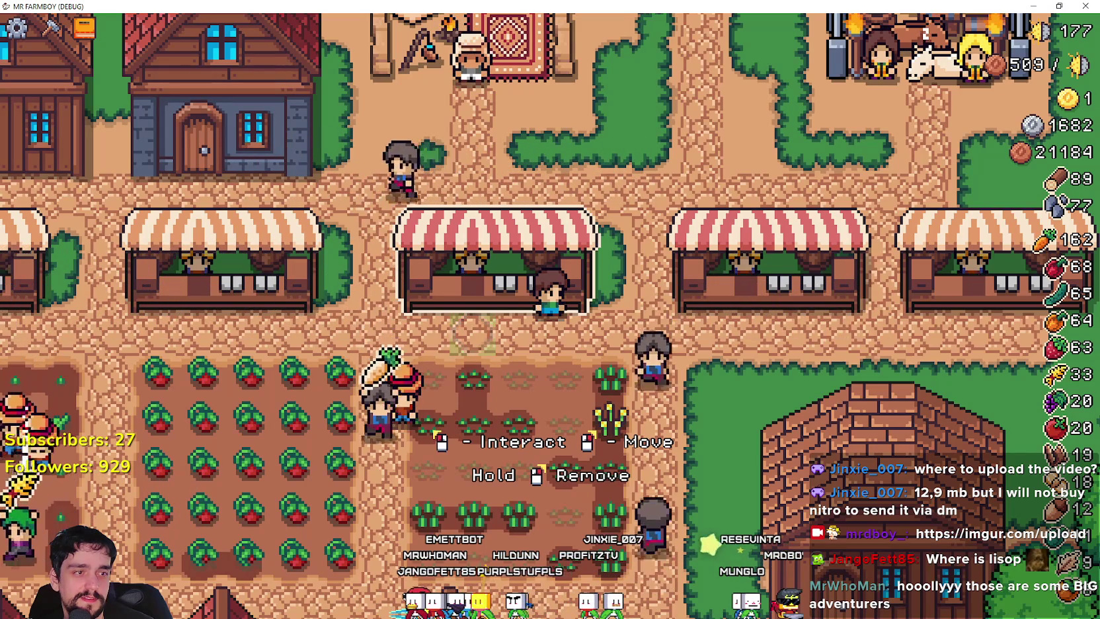
{"action": "left_click", "coordinate": [607, 268]}
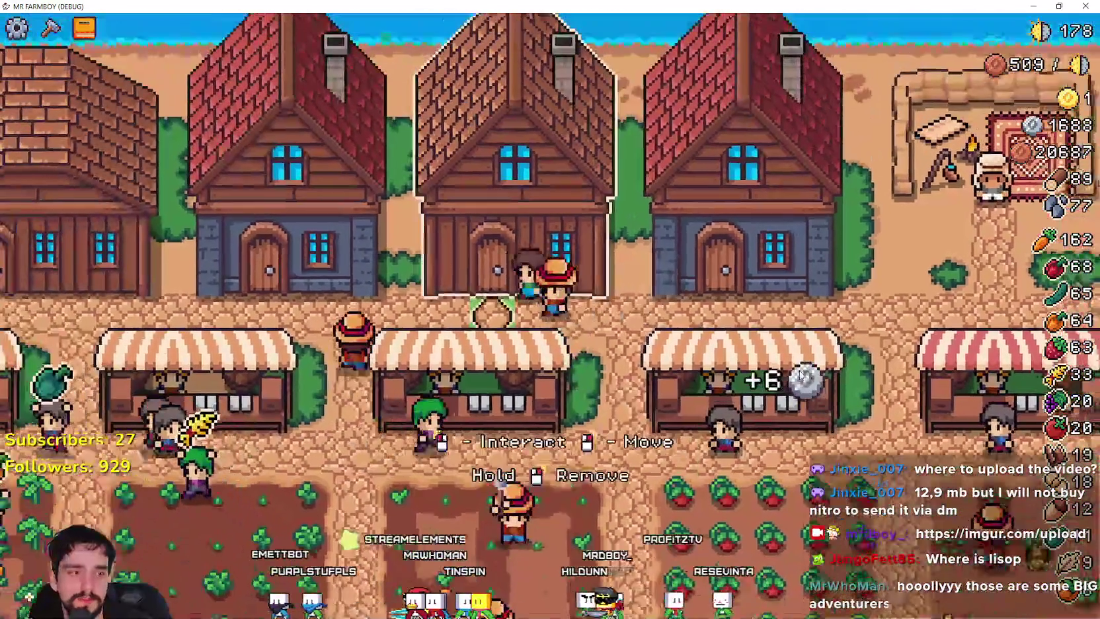
{"action": "left_click", "coordinate": [823, 389]}
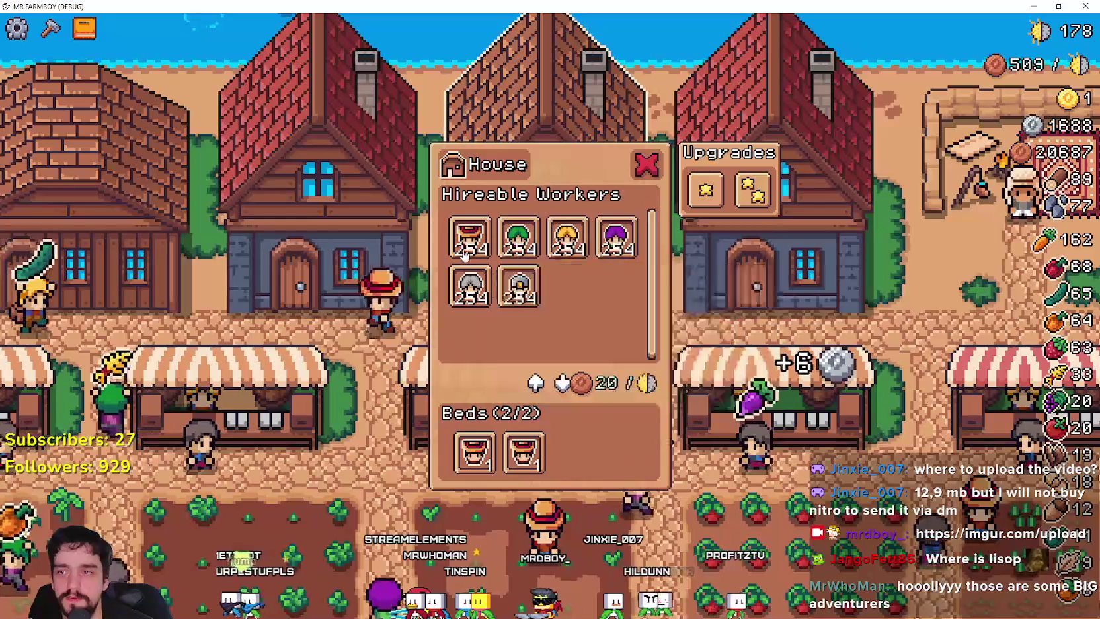
Step: Close the House panel without hiring a worker and pull the Discord image preview over the game
{"action": "mouse_move", "coordinate": [466, 246]}
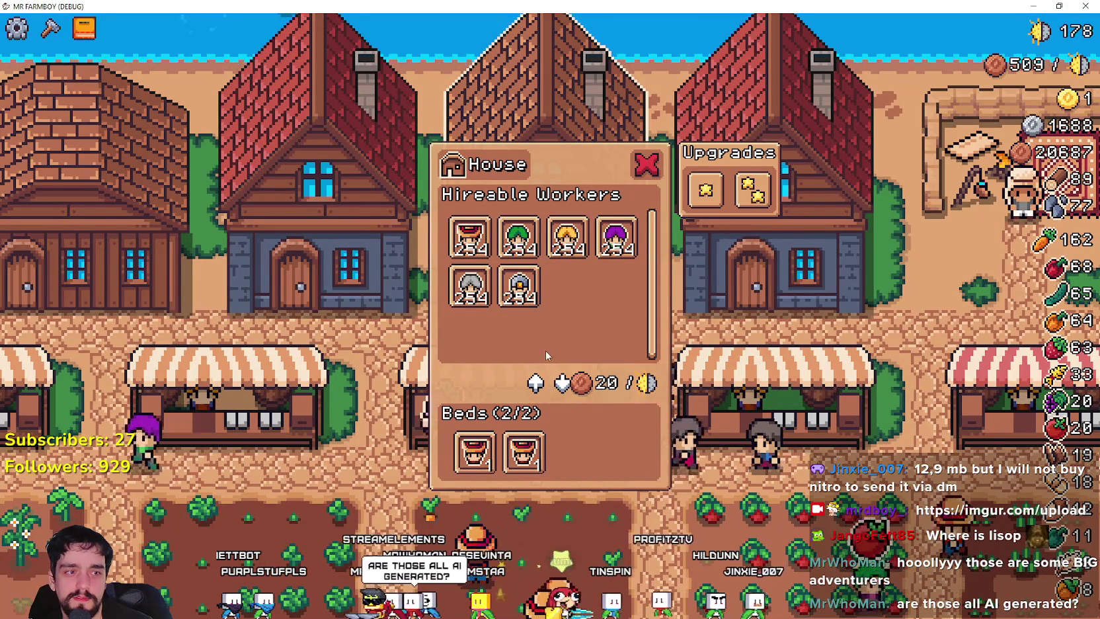
{"action": "mouse_move", "coordinate": [467, 284]}
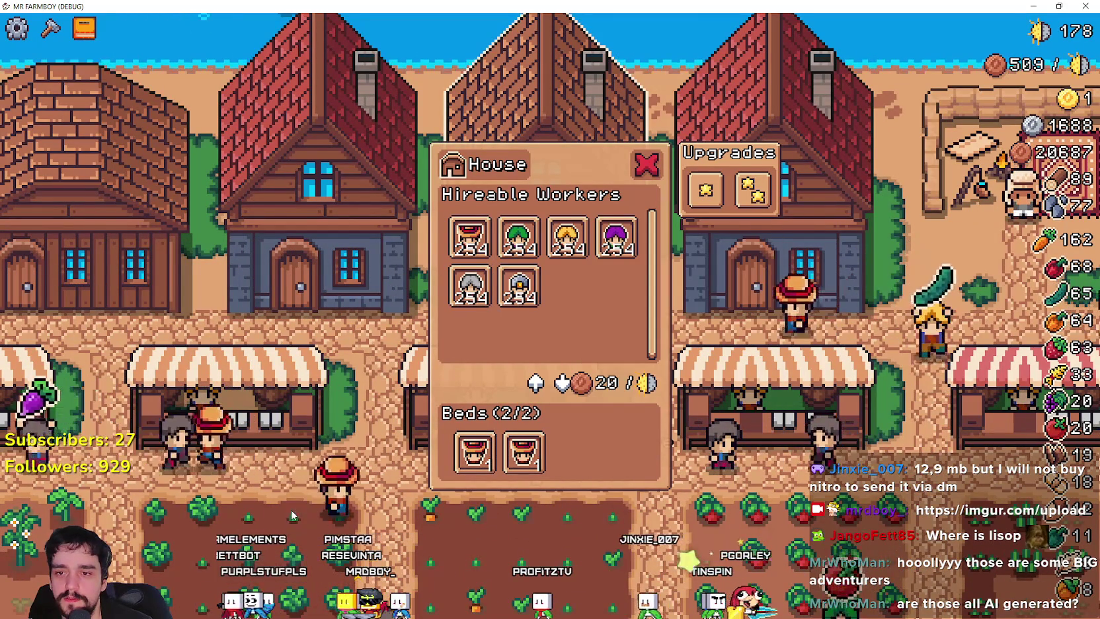
{"action": "mouse_move", "coordinate": [521, 243]}
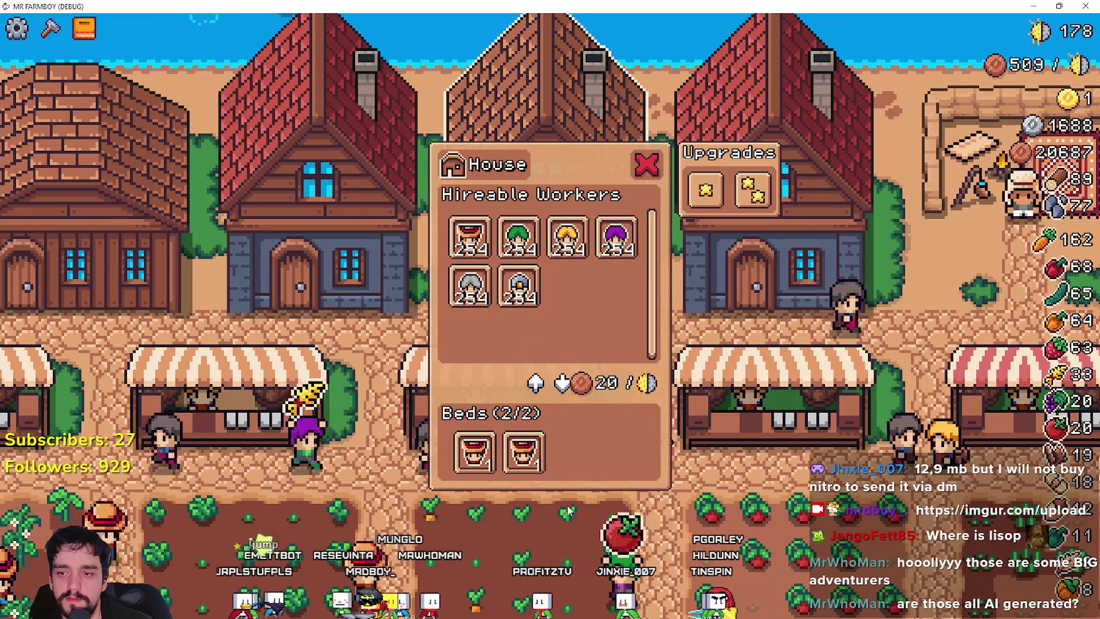
{"action": "mouse_move", "coordinate": [566, 241]}
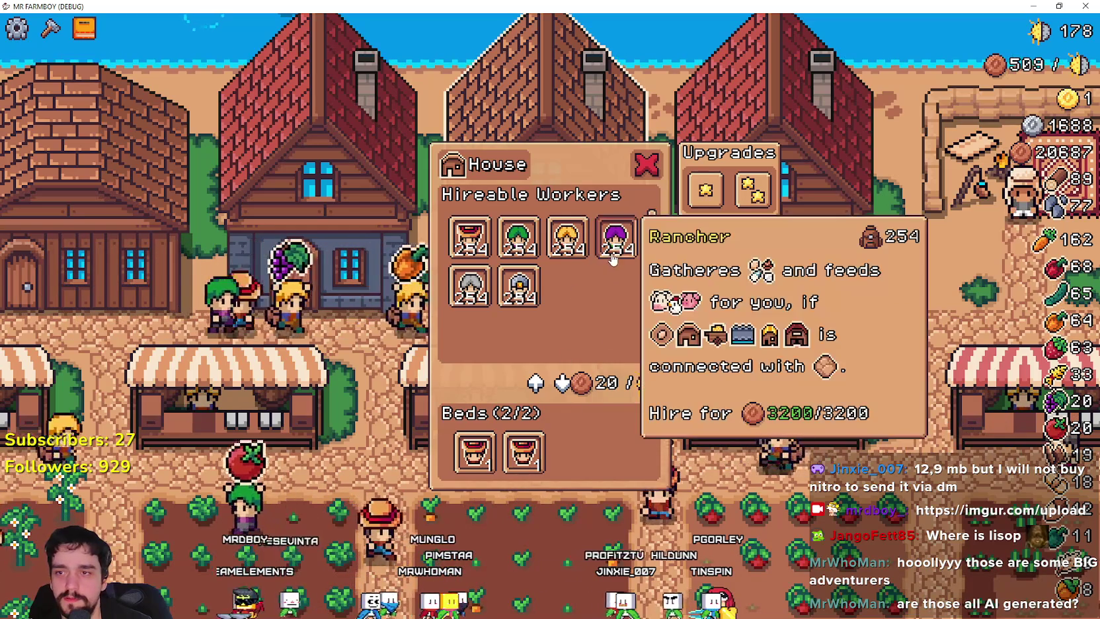
{"action": "mouse_move", "coordinate": [607, 255]}
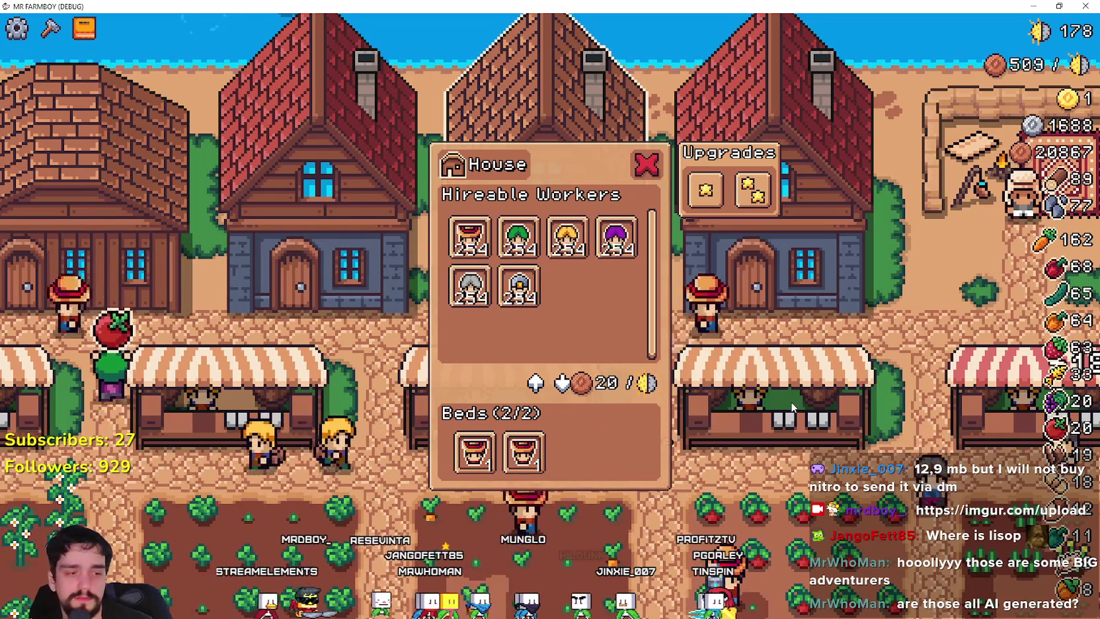
{"action": "left_click", "coordinate": [790, 400]}
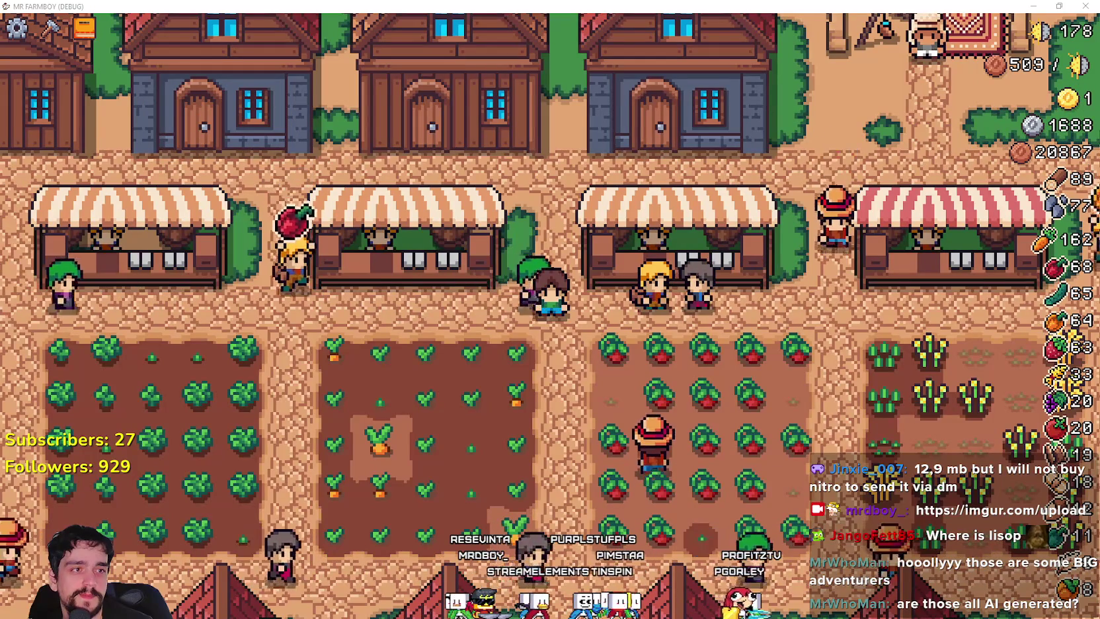
{"action": "left_click_drag", "start_coordinate": [1099, 96], "coordinate": [721, 97]}
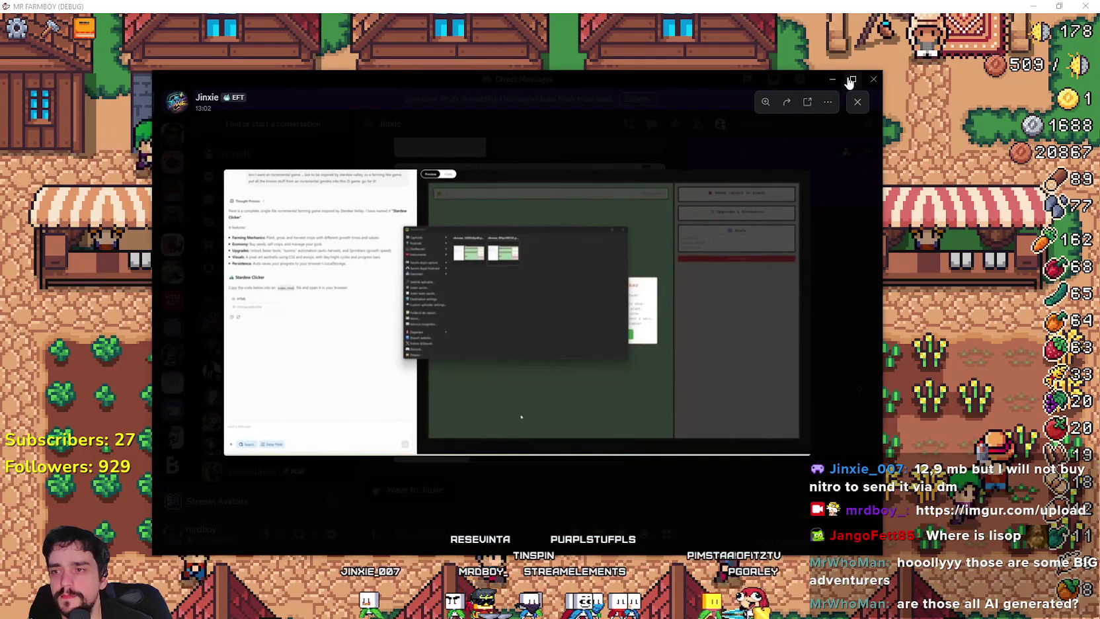
Step: Maximize and zoom the shared Discord screenshot, close it, and bring up the Imgur browser window
{"action": "left_click", "coordinate": [850, 82]}
{"action": "left_click", "coordinate": [566, 261]}
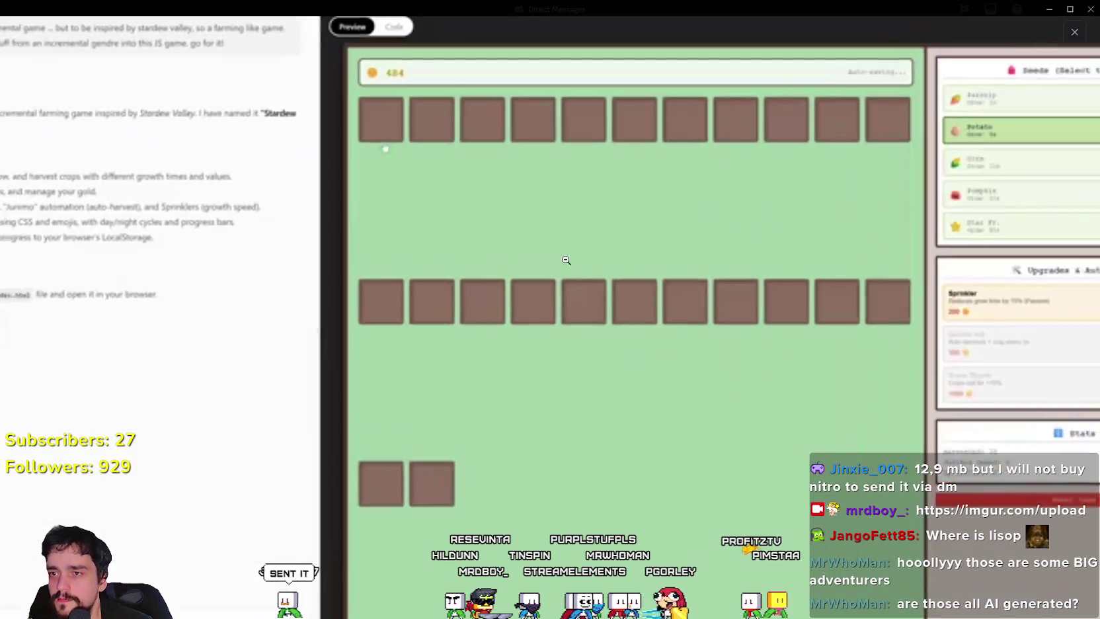
{"action": "left_click", "coordinate": [573, 300]}
{"action": "left_click", "coordinate": [654, 263]}
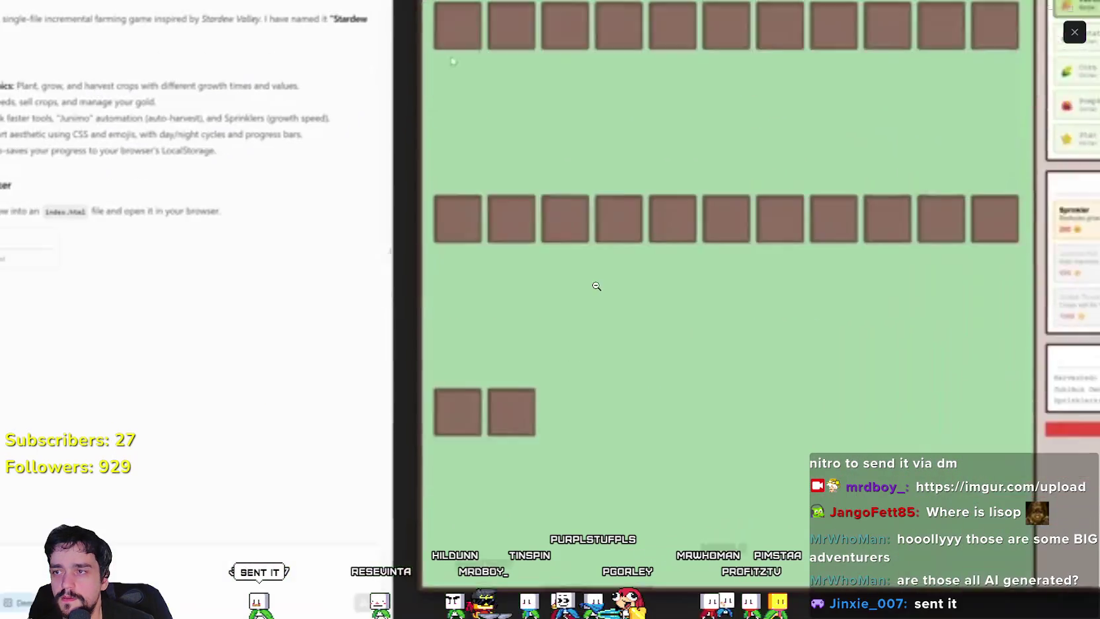
{"action": "left_click", "coordinate": [596, 285]}
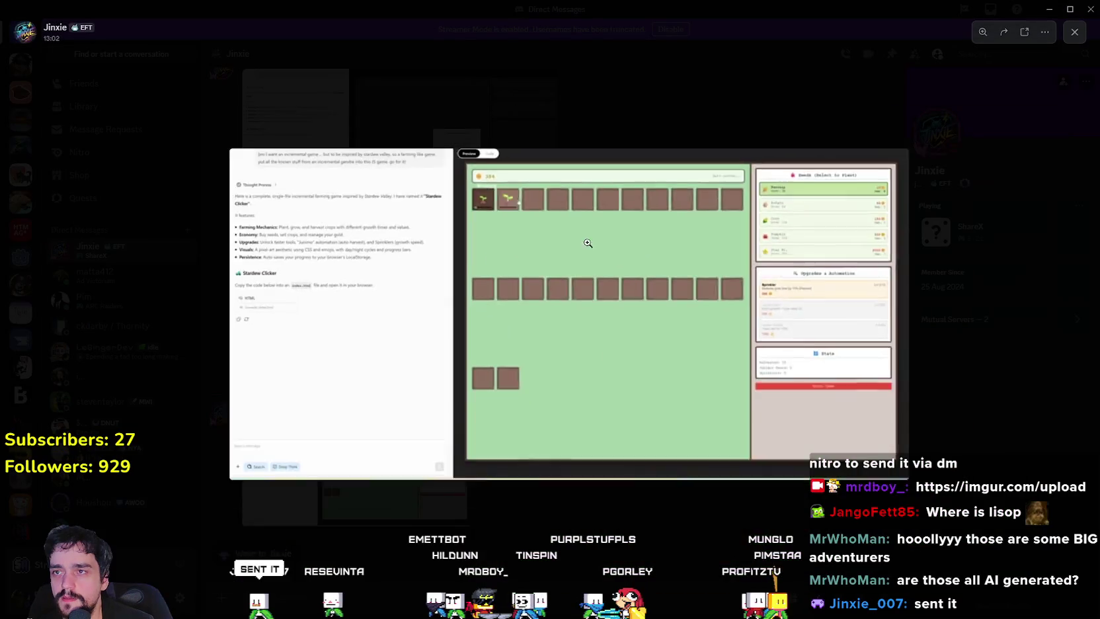
{"action": "key", "text": "alt+Tab"}
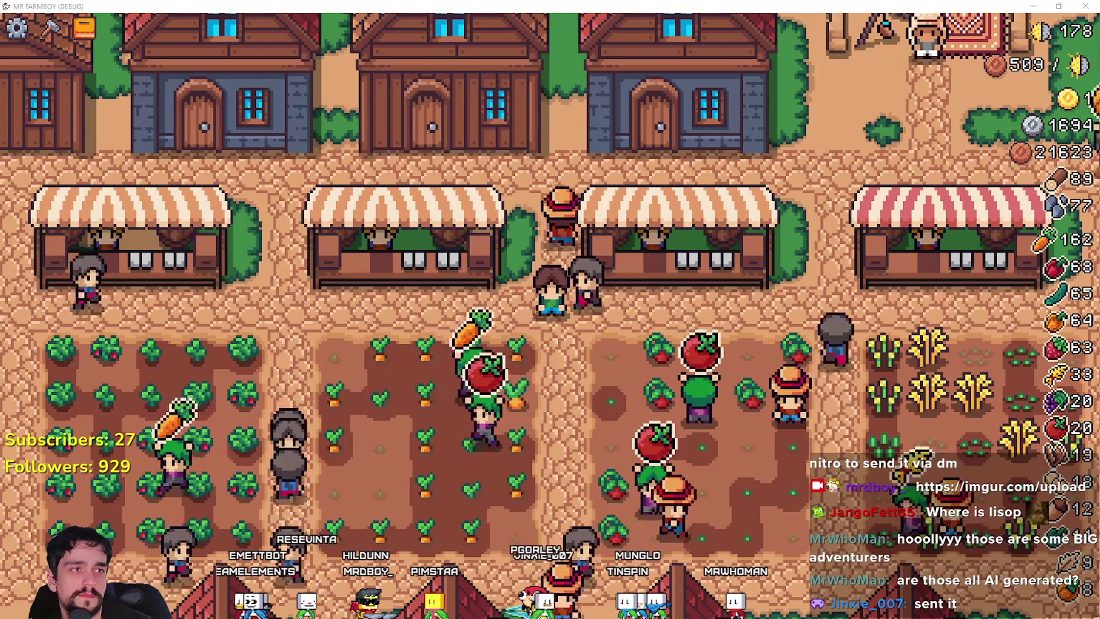
{"action": "key", "text": "alt+Tab"}
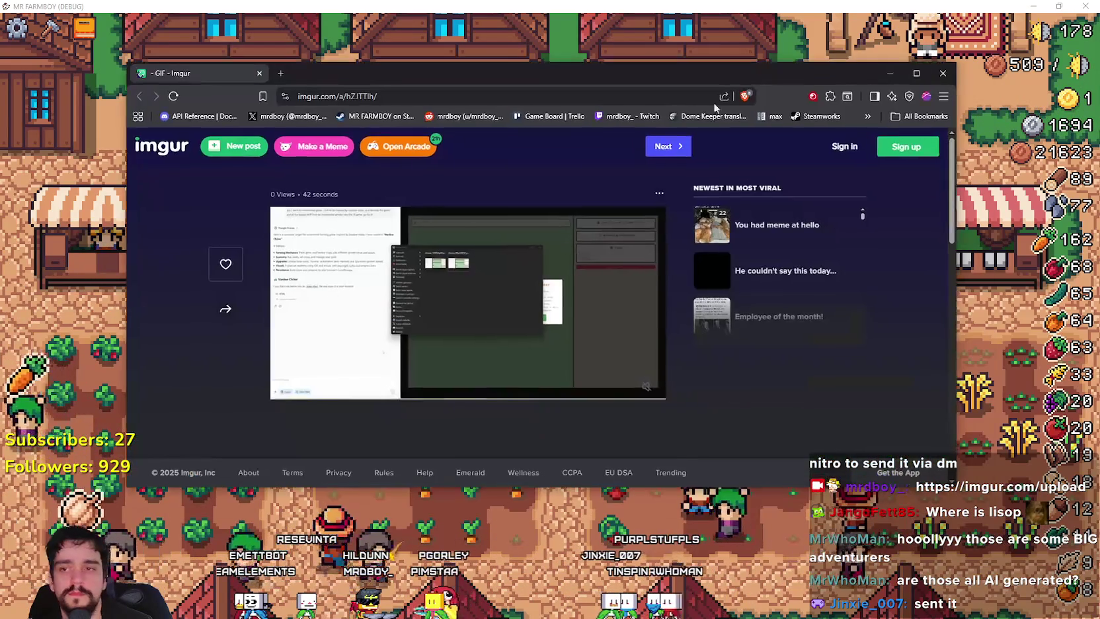
{"action": "left_click", "coordinate": [628, 388]}
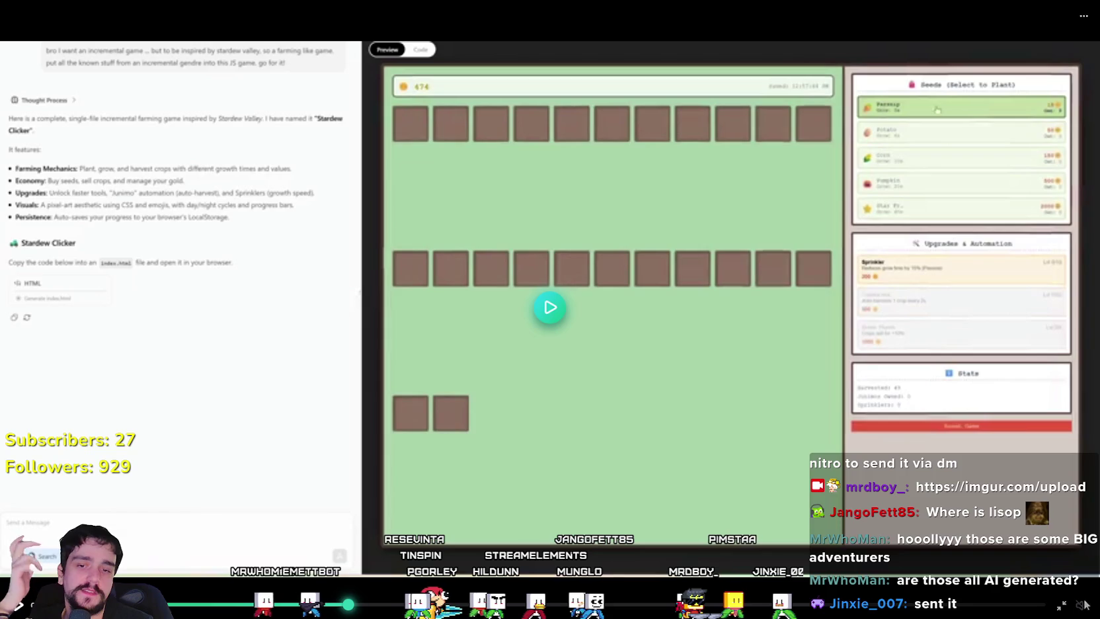
{"action": "left_click", "coordinate": [1062, 606]}
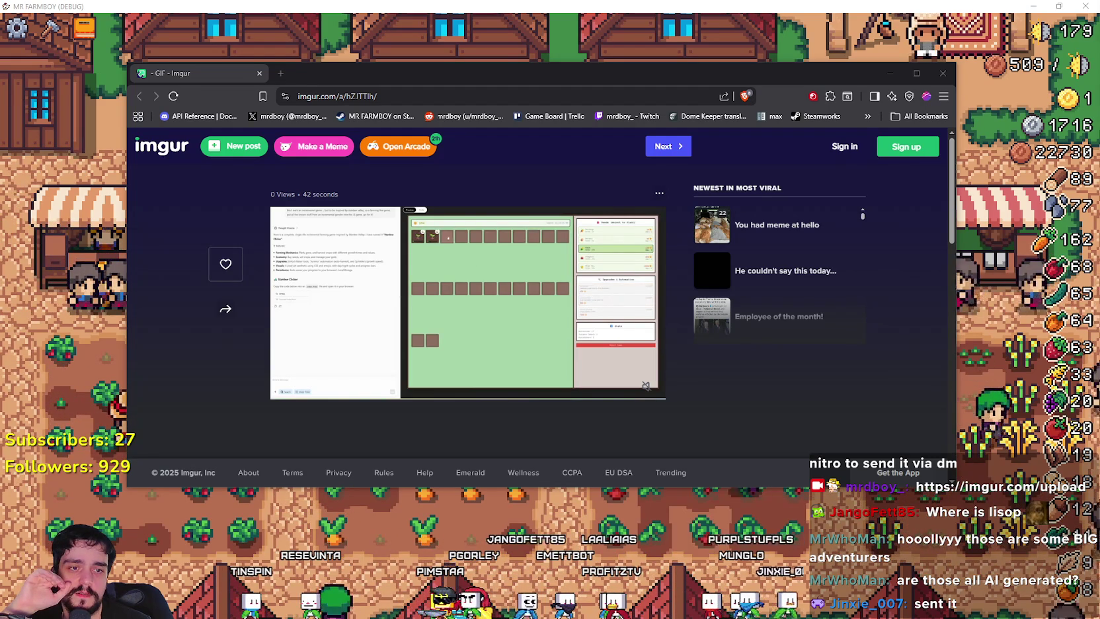
{"action": "mouse_move", "coordinate": [1099, 108]}
{"action": "left_mouse_down"}
{"action": "mouse_move", "coordinate": [778, 109]}
{"action": "mouse_move", "coordinate": [434, 40]}
{"action": "mouse_move", "coordinate": [463, 63]}
{"action": "left_mouse_up"}
Step: Maximize the browser and scroll down the Combat RPG itch.io asset page
{"action": "left_click", "coordinate": [951, 62]}
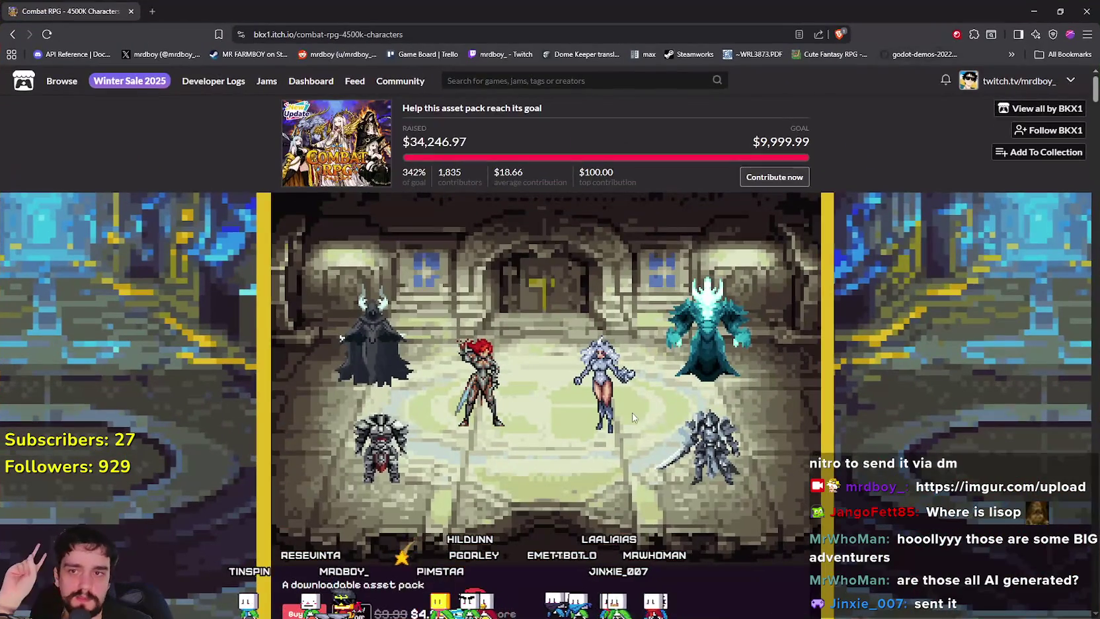
{"action": "scroll", "coordinate": [608, 387], "scroll_direction": "down", "scroll_amount": 5}
{"action": "scroll", "coordinate": [607, 392], "scroll_direction": "down", "scroll_amount": 8}
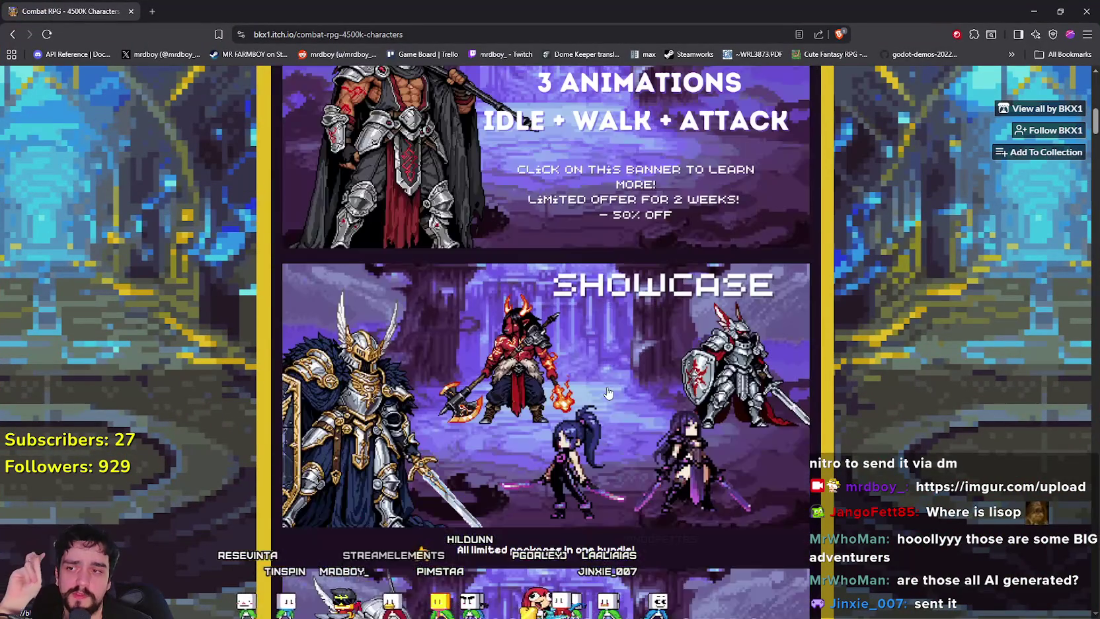
{"action": "scroll", "coordinate": [607, 385], "scroll_direction": "down", "scroll_amount": 4}
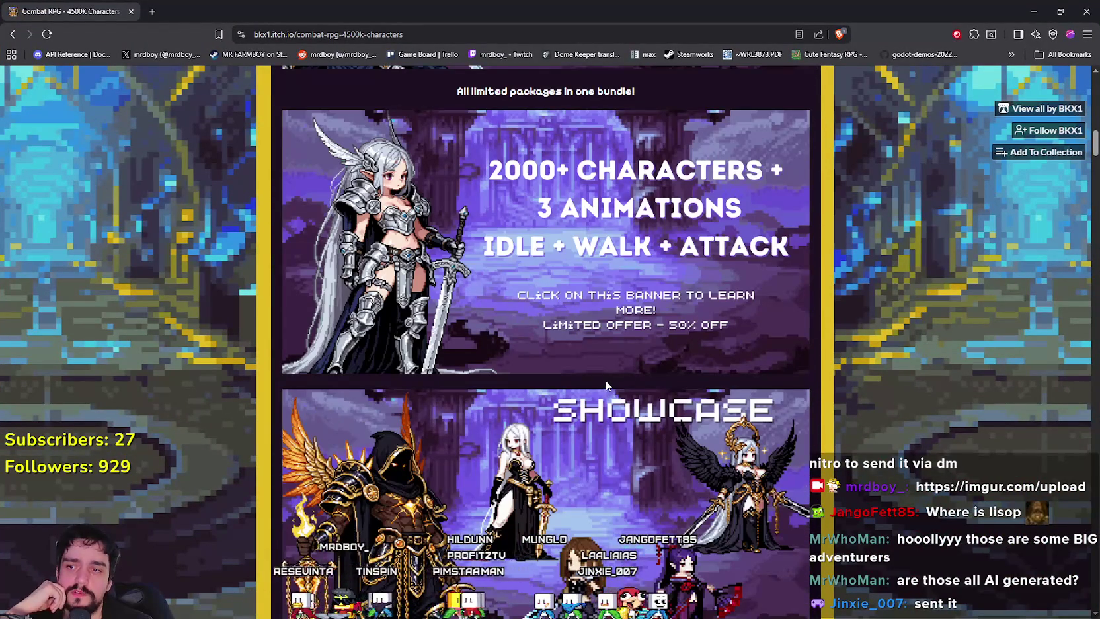
{"action": "scroll", "coordinate": [605, 380], "scroll_direction": "down", "scroll_amount": 10}
{"action": "scroll", "coordinate": [591, 388], "scroll_direction": "down", "scroll_amount": 15}
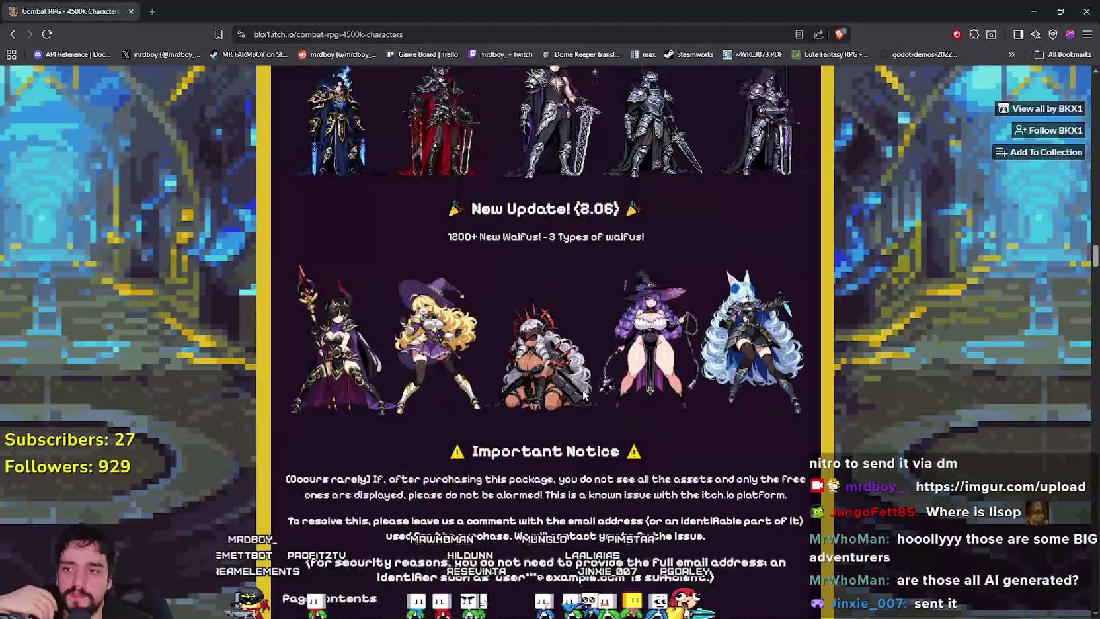
{"action": "scroll", "coordinate": [585, 396], "scroll_direction": "down", "scroll_amount": 8}
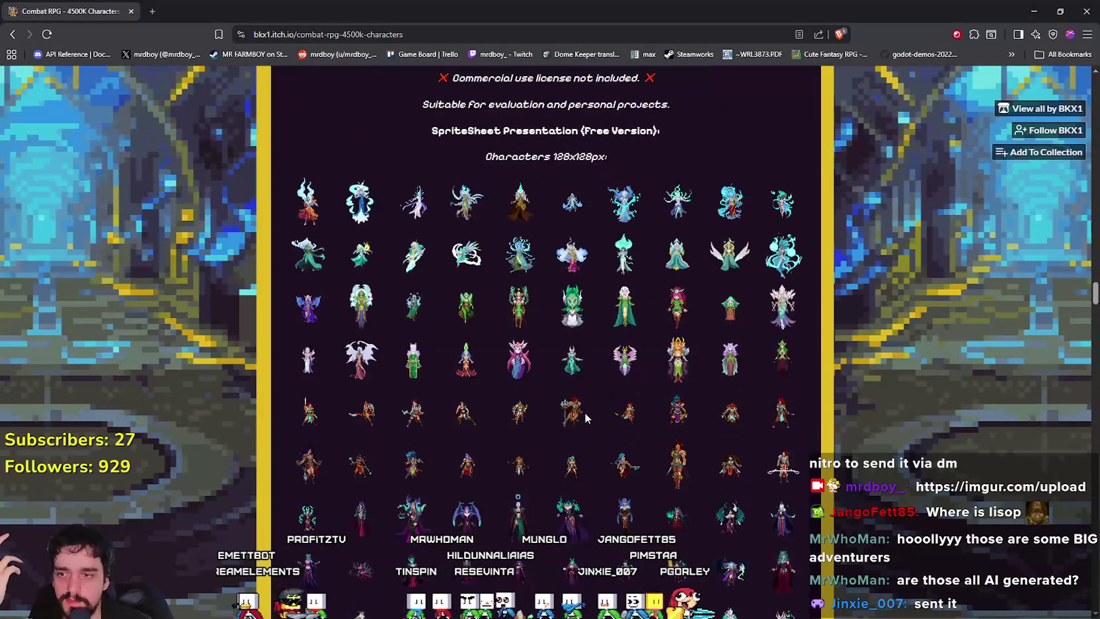
{"action": "scroll", "coordinate": [537, 252], "scroll_direction": "down", "scroll_amount": 3}
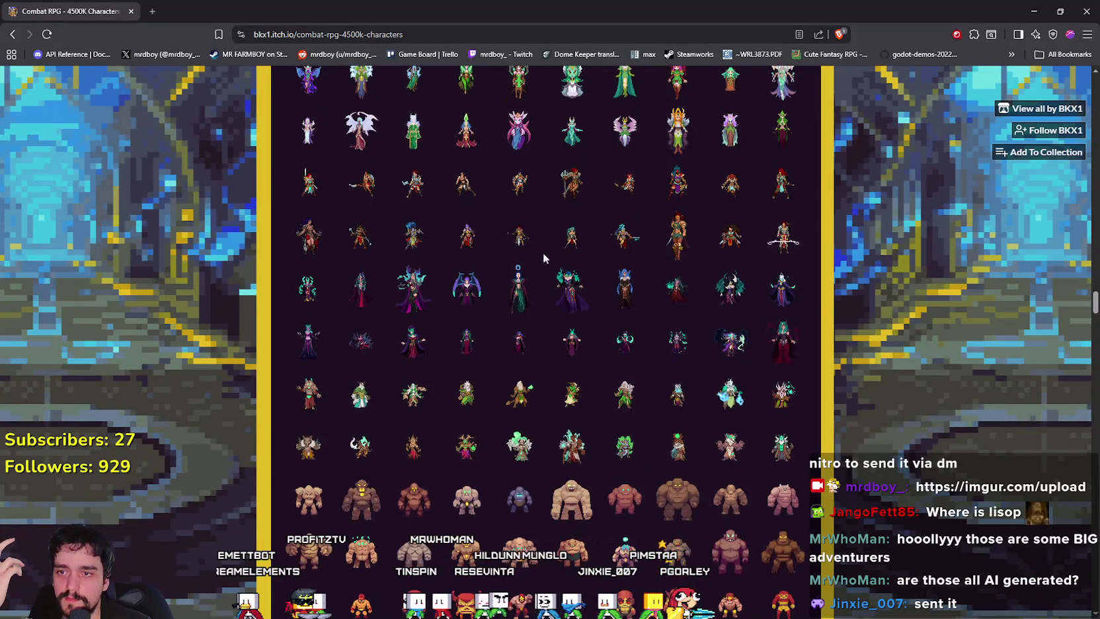
{"action": "scroll", "coordinate": [554, 360], "scroll_direction": "down", "scroll_amount": 1}
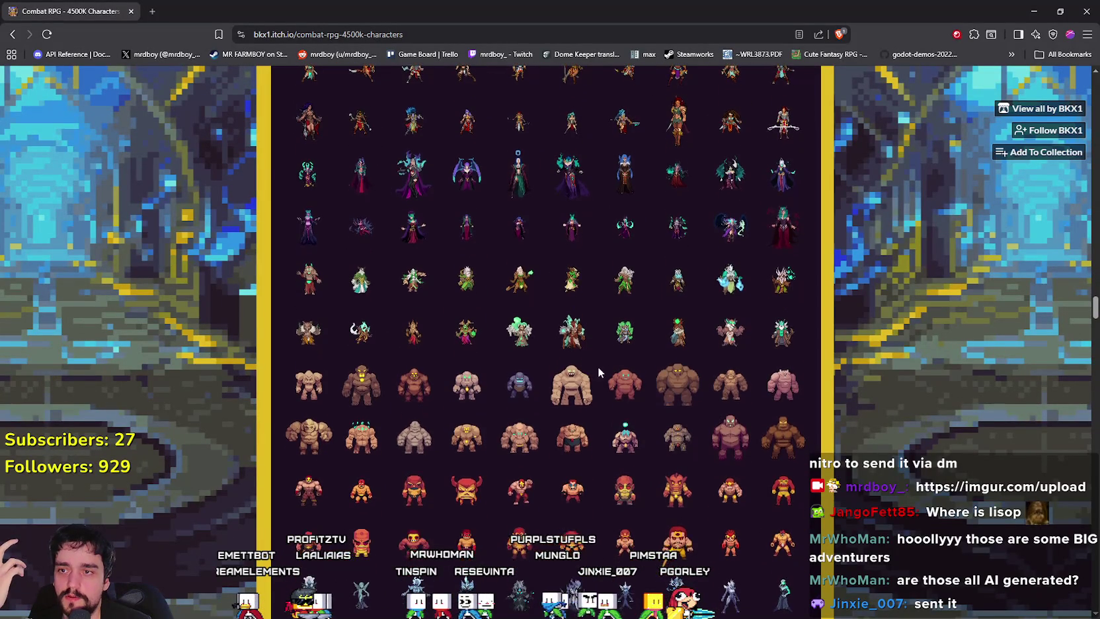
{"action": "scroll", "coordinate": [425, 357], "scroll_direction": "up", "scroll_amount": 3}
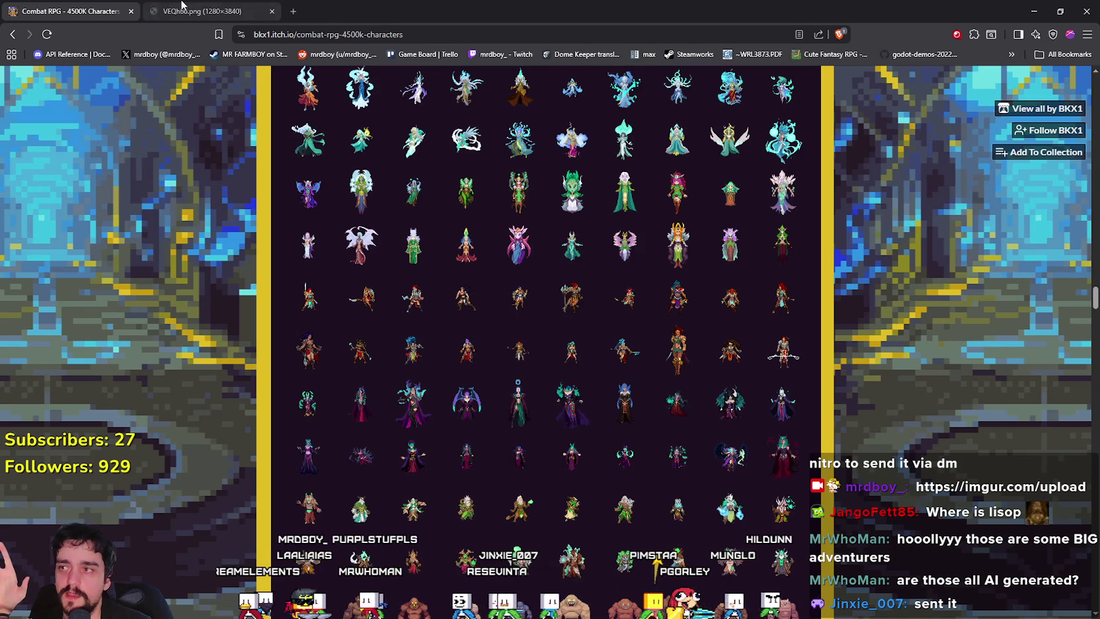
Step: View the full-size VEQh66.png character sprite sheet (1280x3840) zoomed in its tab
{"action": "left_click", "coordinate": [183, 6]}
{"action": "left_click", "coordinate": [495, 289]}
{"action": "scroll", "coordinate": [535, 329], "scroll_direction": "up", "scroll_amount": 4}
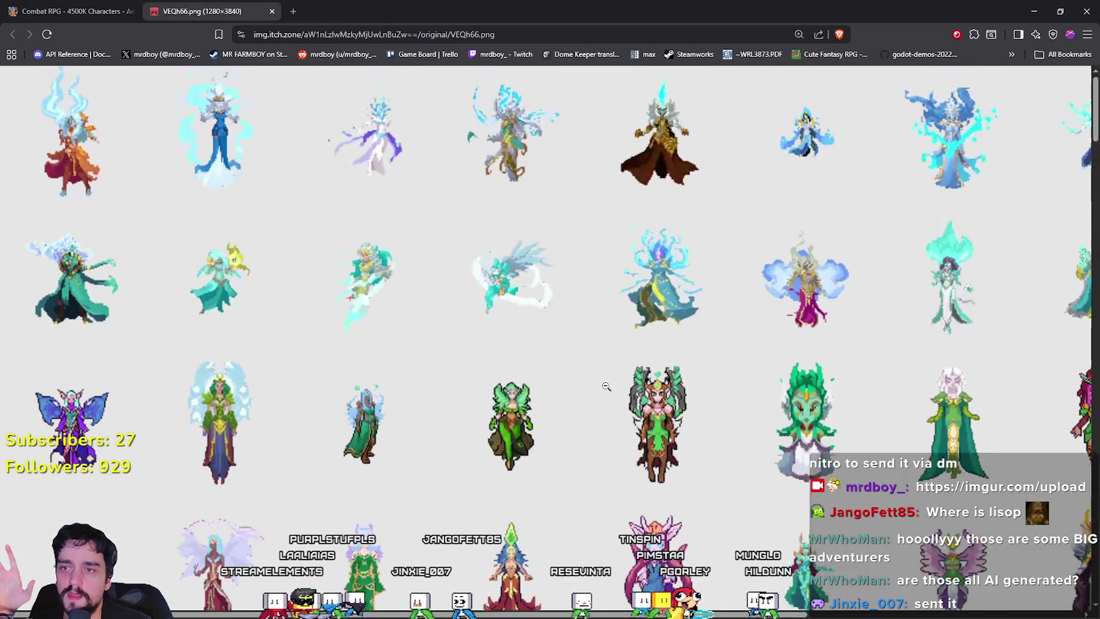
{"action": "scroll", "coordinate": [613, 378], "scroll_direction": "down", "scroll_amount": 9}
{"action": "scroll", "coordinate": [613, 379], "scroll_direction": "up", "scroll_amount": 1}
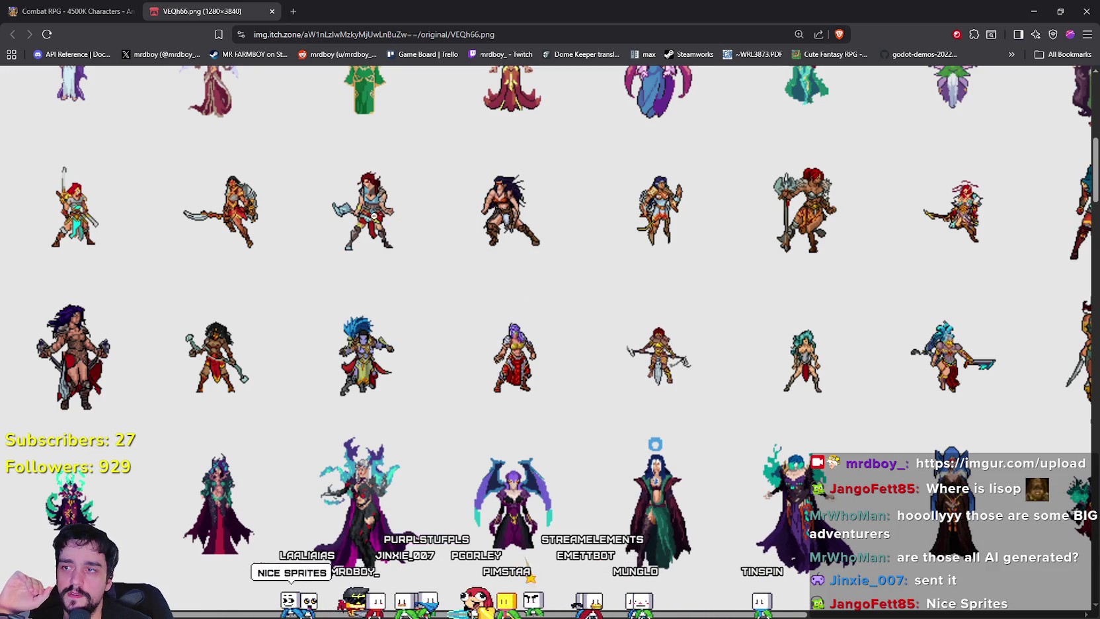
{"action": "scroll", "coordinate": [413, 301], "scroll_direction": "up", "scroll_amount": 2}
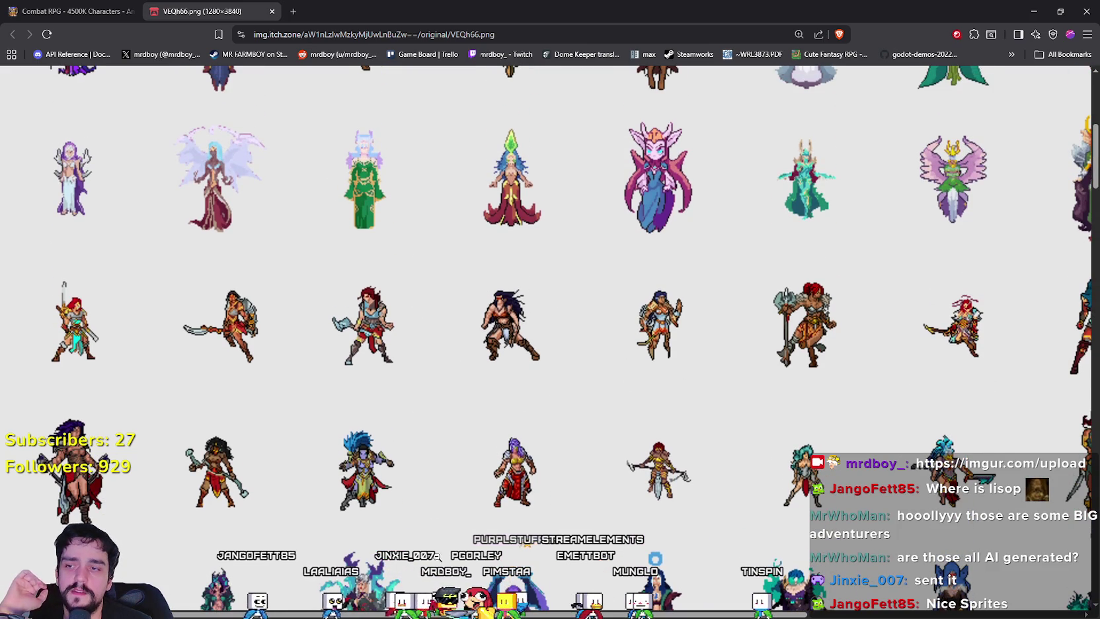
{"action": "scroll", "coordinate": [365, 324], "scroll_direction": "down", "scroll_amount": 1}
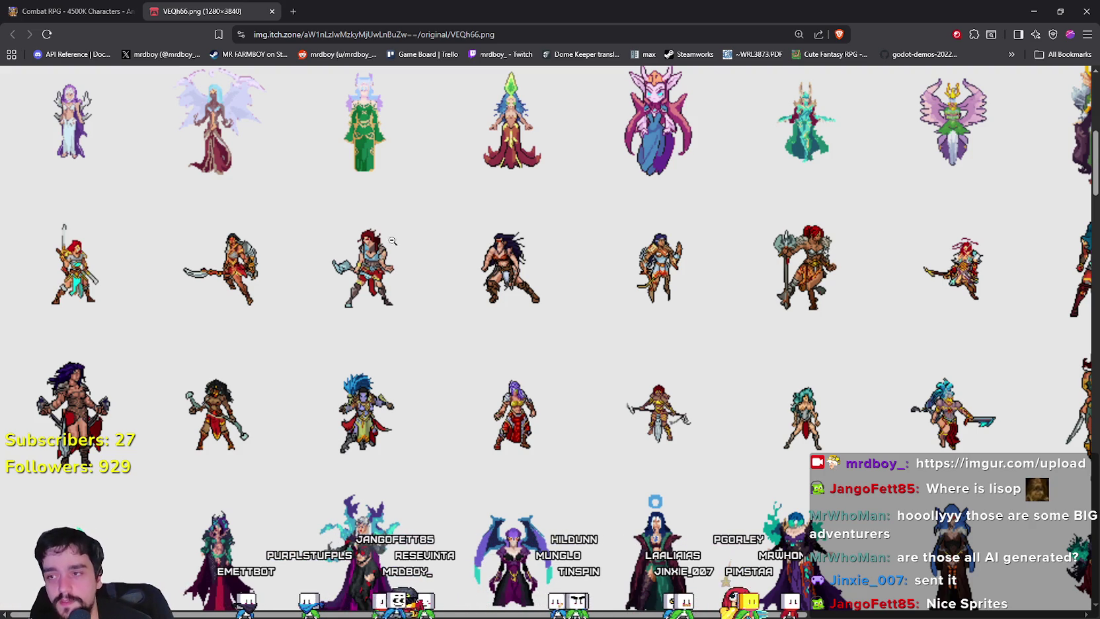
Step: In a new tab, search Google Images for 'One Punch Man manga creator'
{"action": "left_click", "coordinate": [293, 12]}
{"action": "type", "text": "One Pun"}
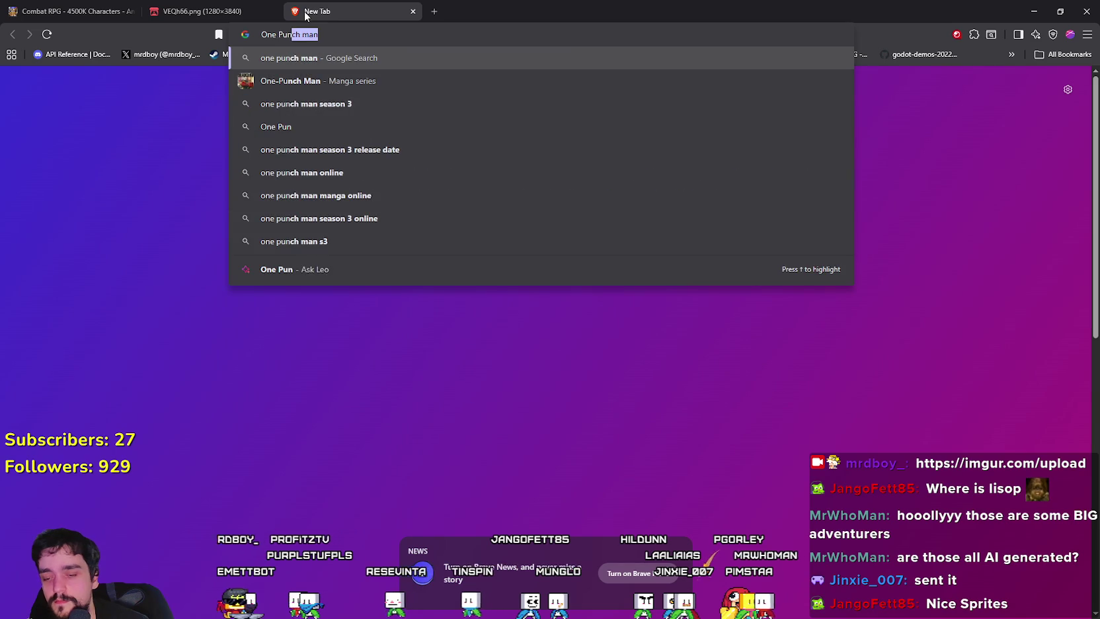
{"action": "type", "text": "ch Man ma"}
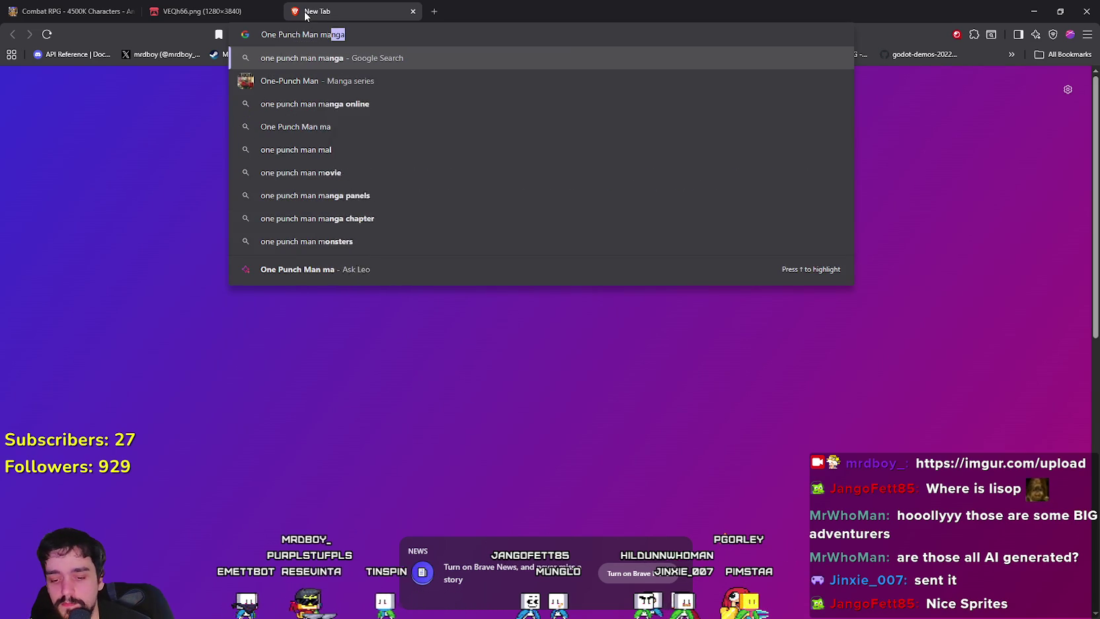
{"action": "type", "text": "ngaartist"}
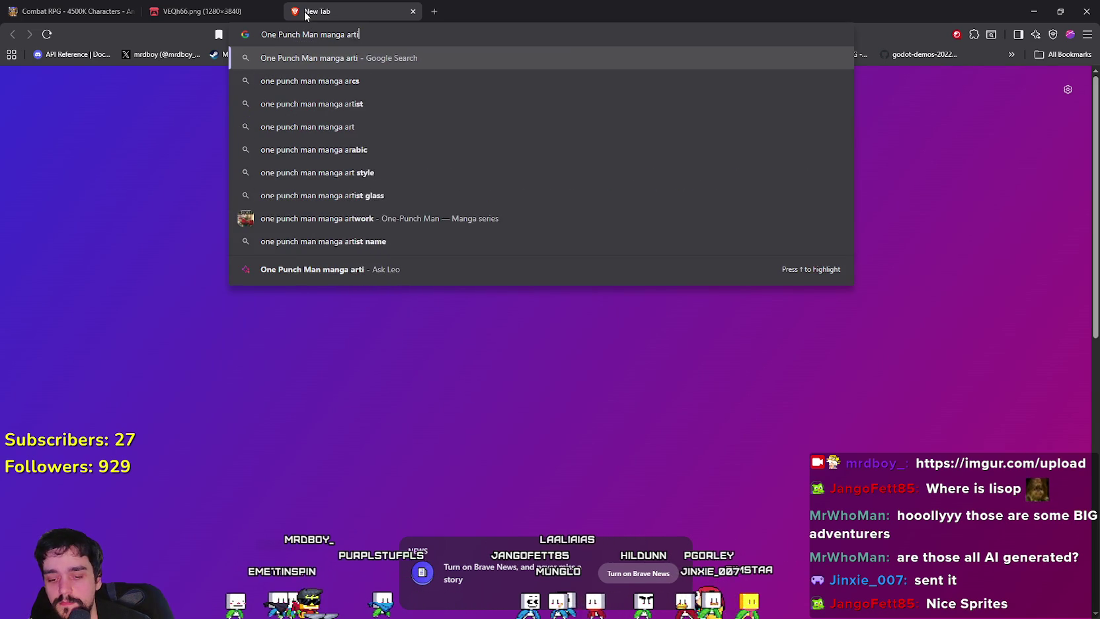
{"action": "key", "text": "BackSpace"}
{"action": "key", "text": "BackSpace"}
{"action": "key", "text": "BackSpace"}
{"action": "type", "text": "creator"}
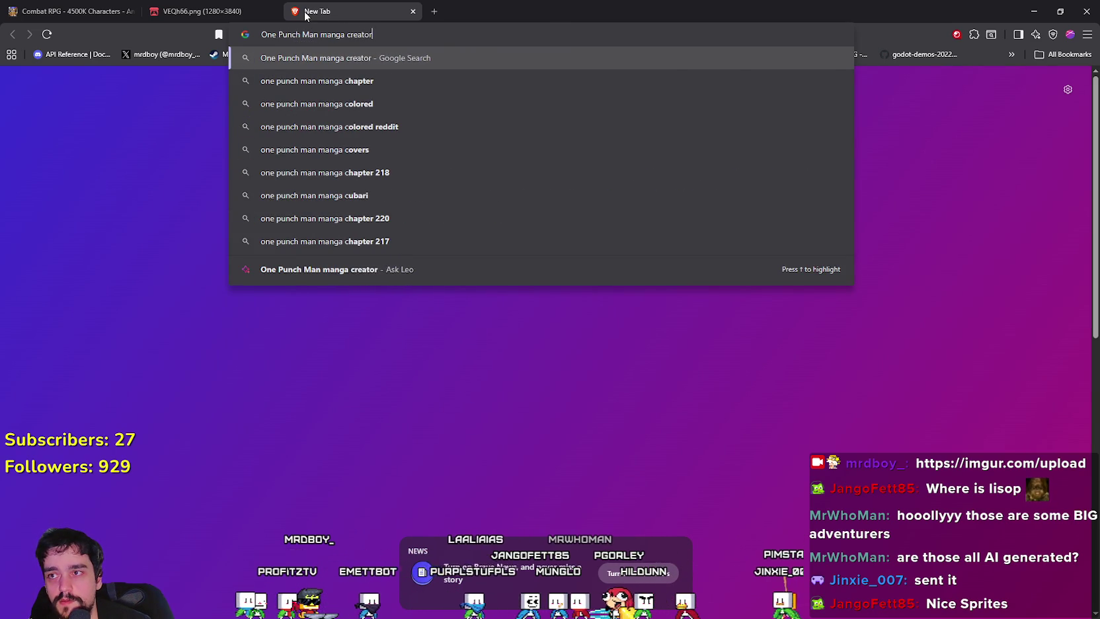
{"action": "key", "text": "Return"}
{"action": "left_click", "coordinate": [201, 132]}
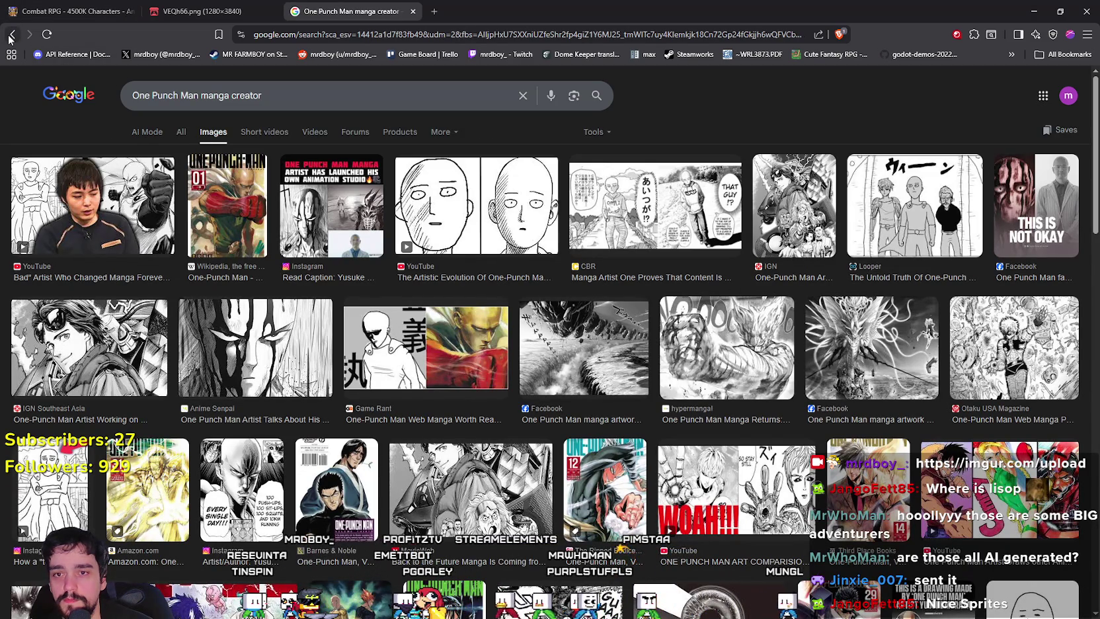
Step: Open the Looper webcomic image full-size in a new tab, then return to the results
{"action": "left_click", "coordinate": [880, 177]}
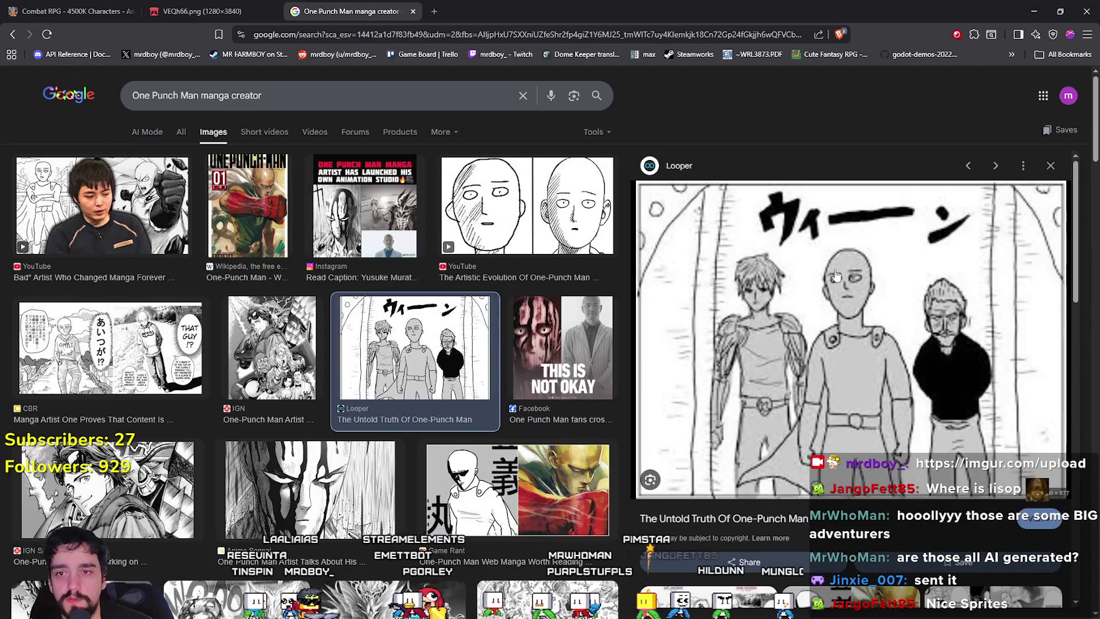
{"action": "right_click", "coordinate": [780, 241]}
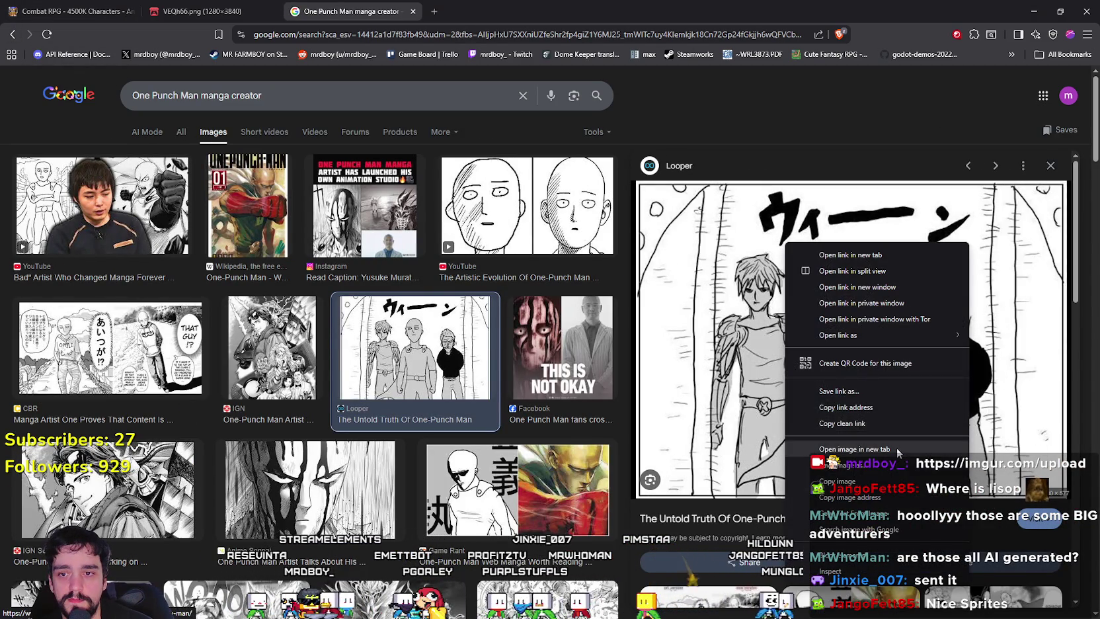
{"action": "left_click", "coordinate": [820, 449]}
{"action": "left_click", "coordinate": [519, 13]}
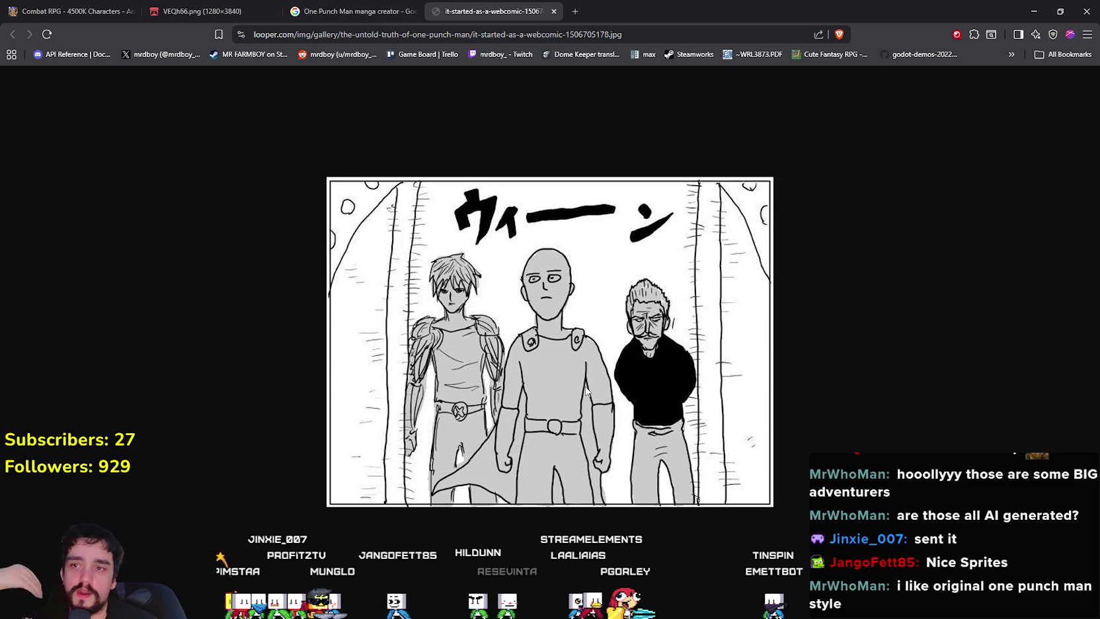
{"action": "left_click", "coordinate": [378, 5]}
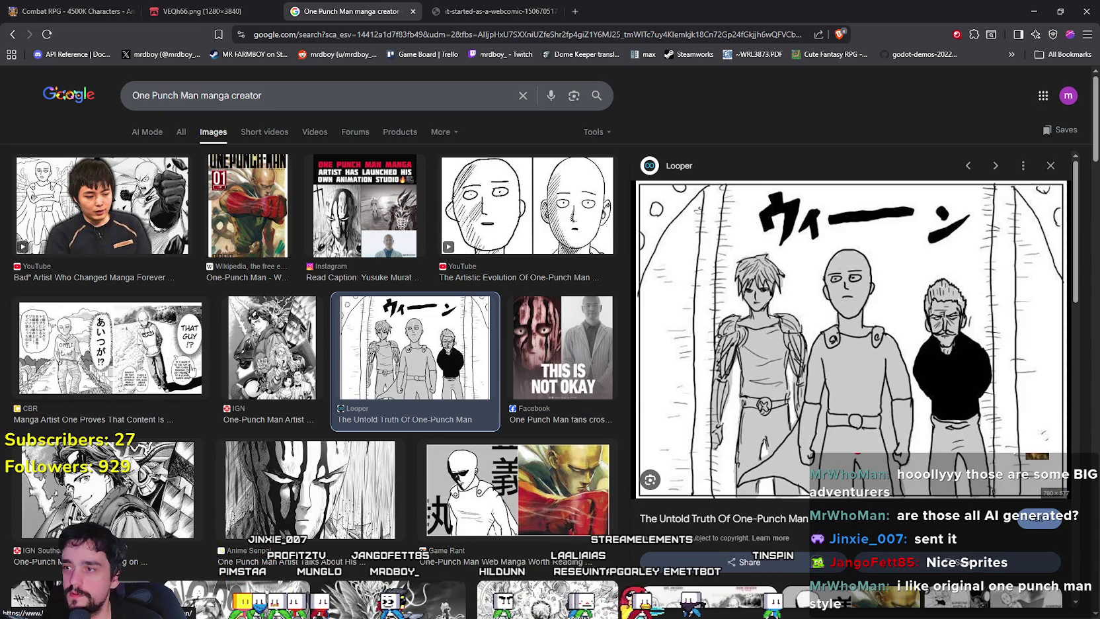
Step: Open CBR's One Punch Man comparison image in its own tab, inspect it, and return to the search
{"action": "left_click", "coordinate": [152, 349]}
{"action": "right_click", "coordinate": [852, 263]}
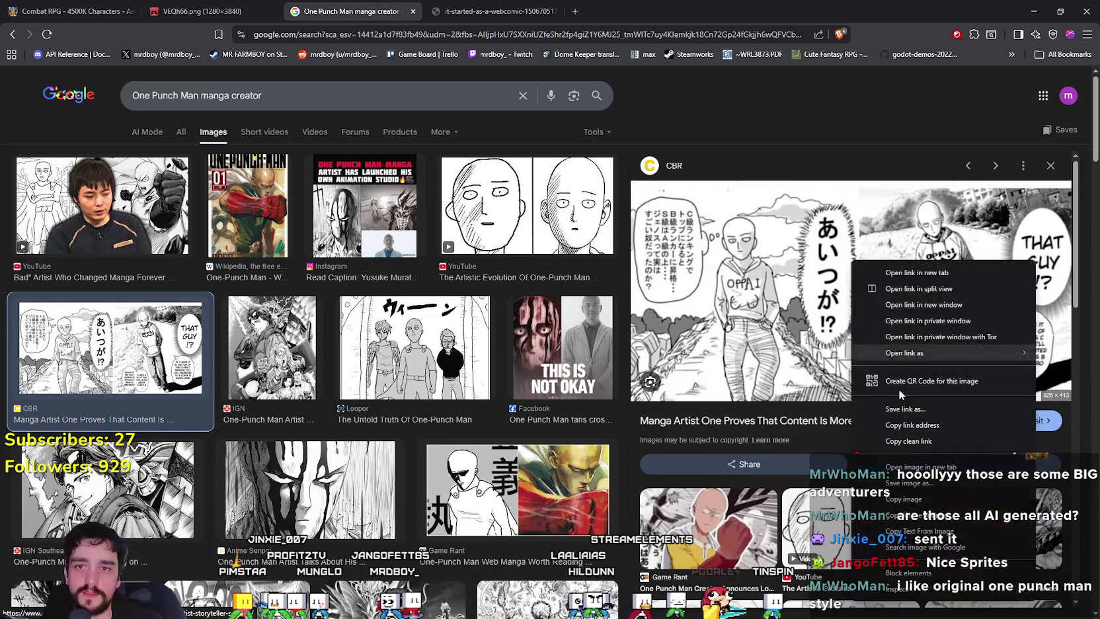
{"action": "left_click", "coordinate": [920, 467]}
{"action": "left_click", "coordinate": [631, 12]}
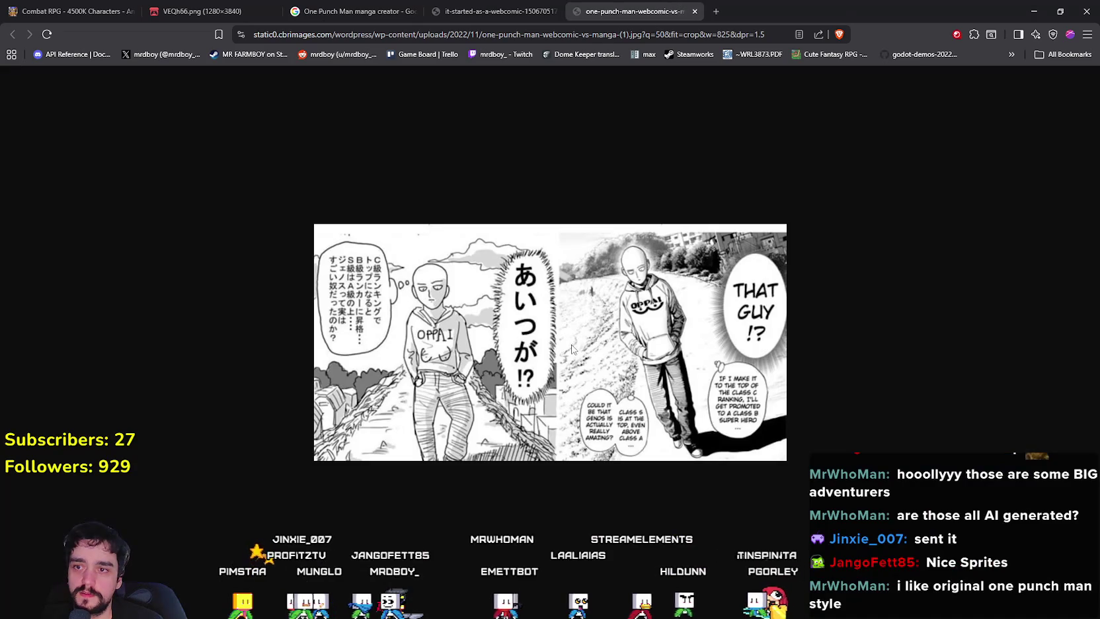
{"action": "scroll", "coordinate": [603, 342], "scroll_direction": "up", "scroll_amount": 3}
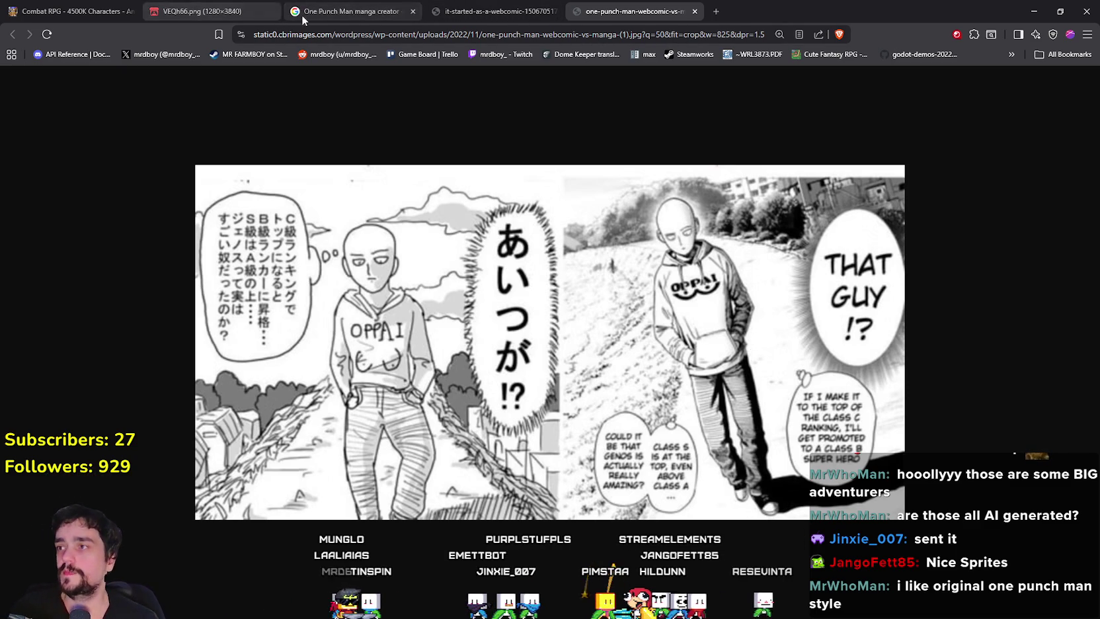
{"action": "left_click", "coordinate": [501, 8]}
{"action": "left_click", "coordinate": [404, 7]}
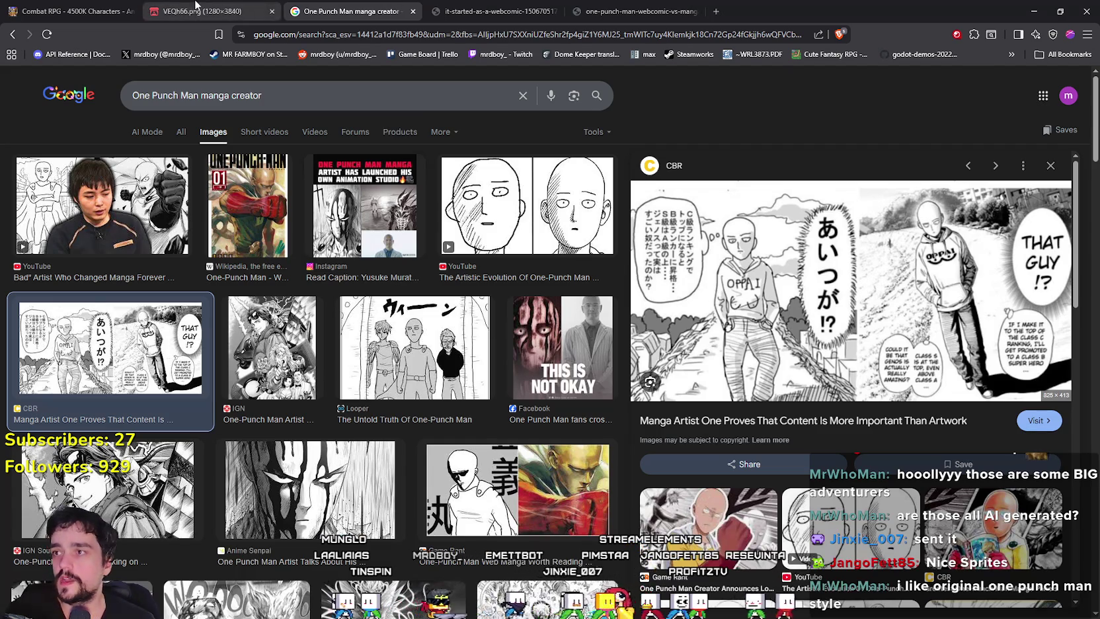
Step: Browse the ogre, wrestler, sorceress and warrior rows of the VEQh66.png sprite sheet
{"action": "left_click", "coordinate": [198, 11]}
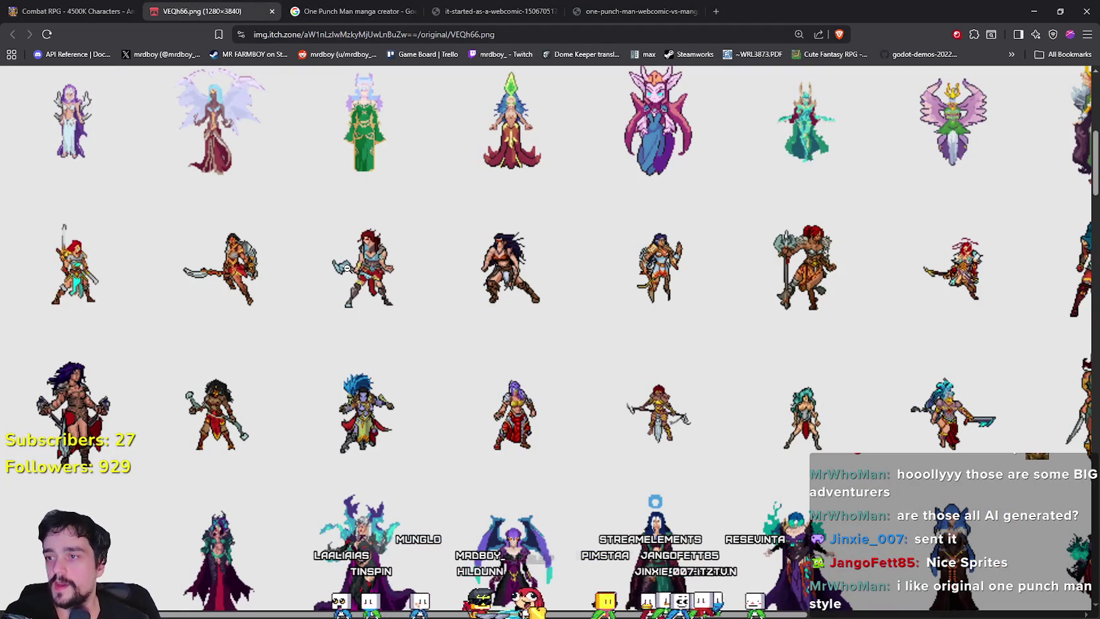
{"action": "scroll", "coordinate": [317, 225], "scroll_direction": "down", "scroll_amount": 3}
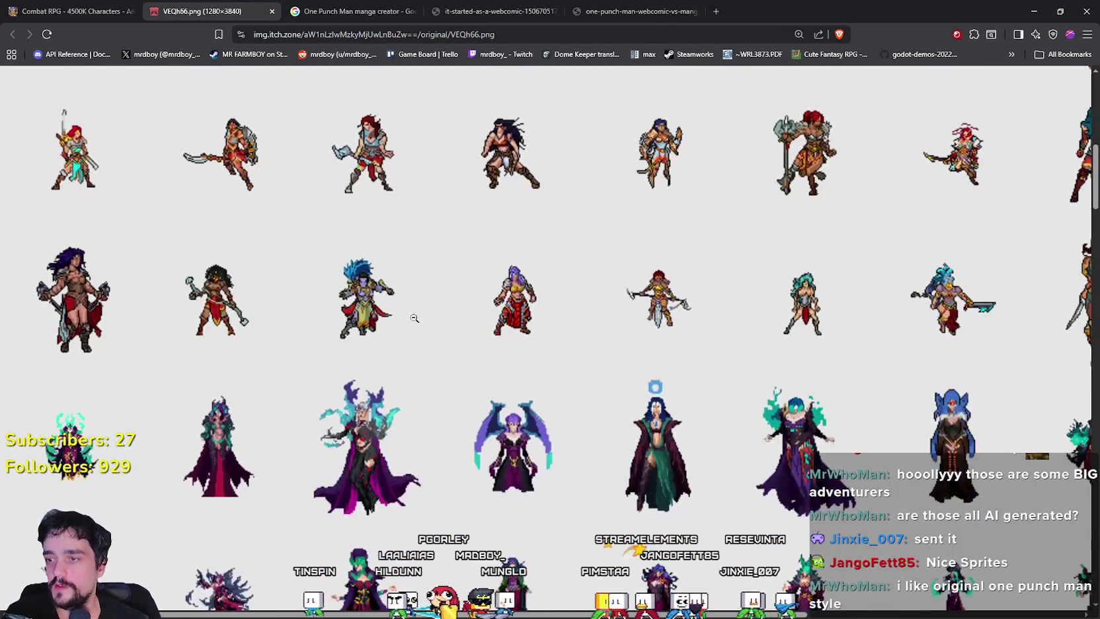
{"action": "scroll", "coordinate": [370, 238], "scroll_direction": "up", "scroll_amount": 2}
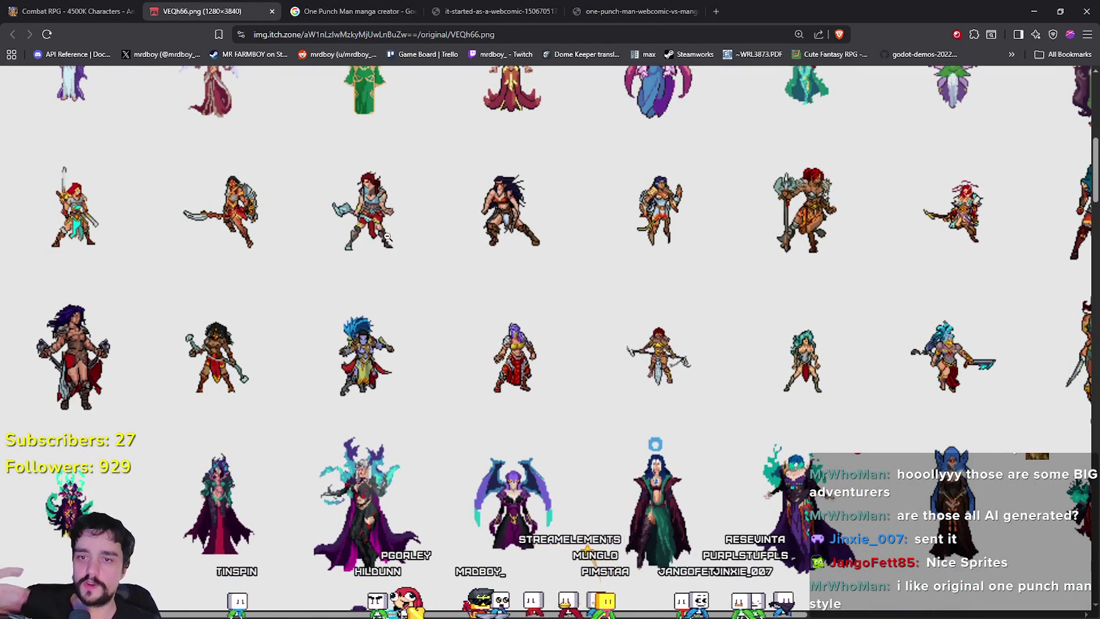
{"action": "scroll", "coordinate": [387, 243], "scroll_direction": "down", "scroll_amount": 8}
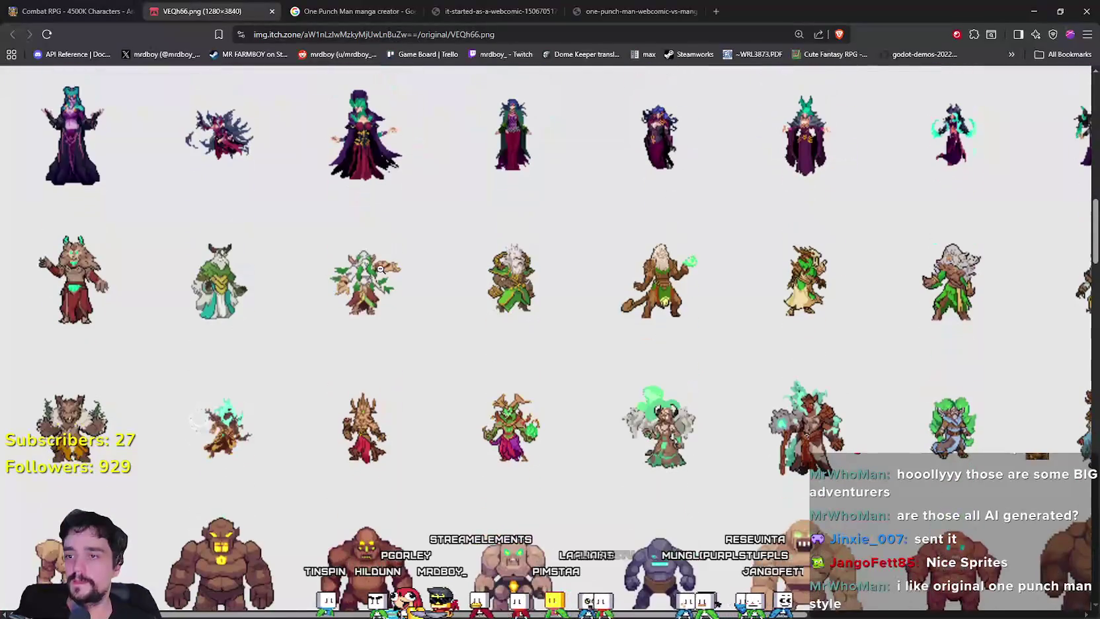
{"action": "scroll", "coordinate": [356, 357], "scroll_direction": "down", "scroll_amount": 14}
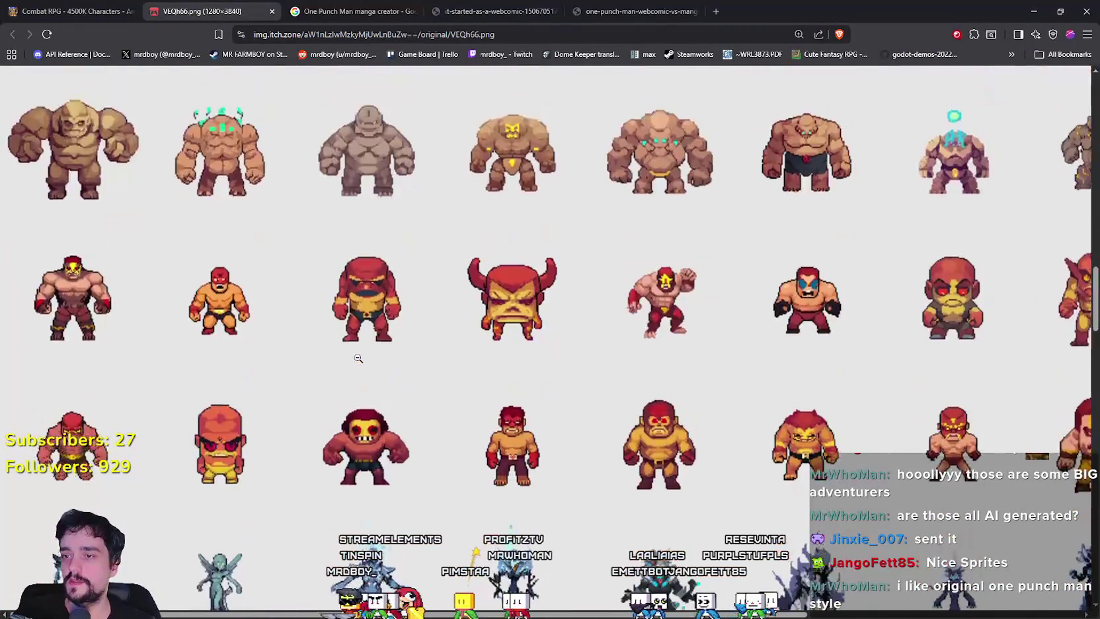
{"action": "scroll", "coordinate": [357, 357], "scroll_direction": "up", "scroll_amount": 15}
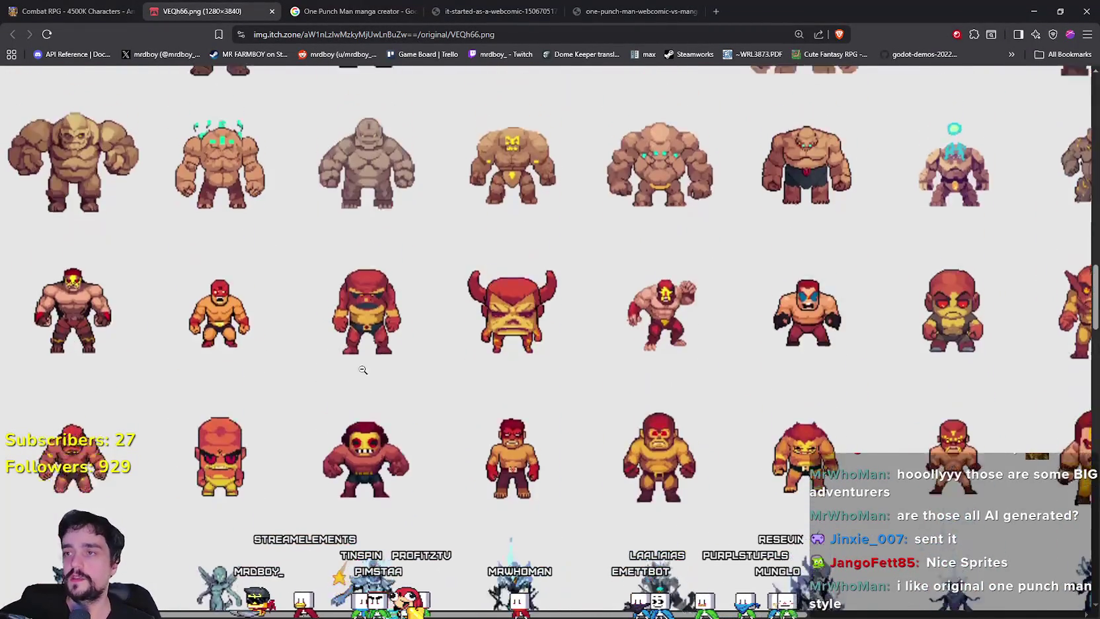
{"action": "scroll", "coordinate": [381, 382], "scroll_direction": "up", "scroll_amount": 6}
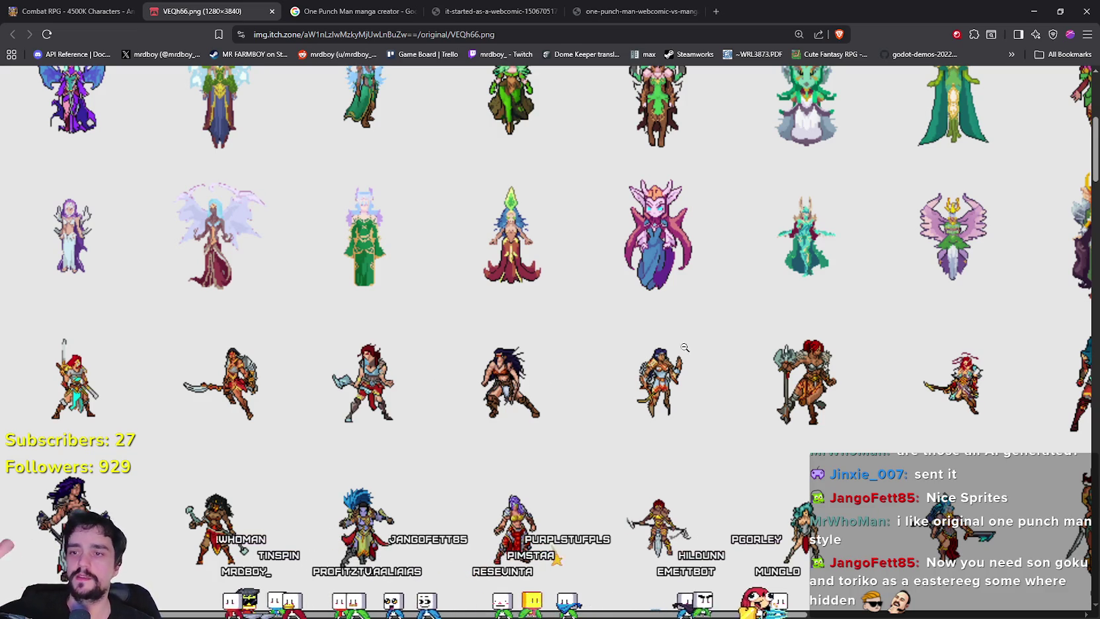
Step: Go back to the Combat RPG 4500K Characters page and scroll through its showcase
{"action": "left_click", "coordinate": [140, 9]}
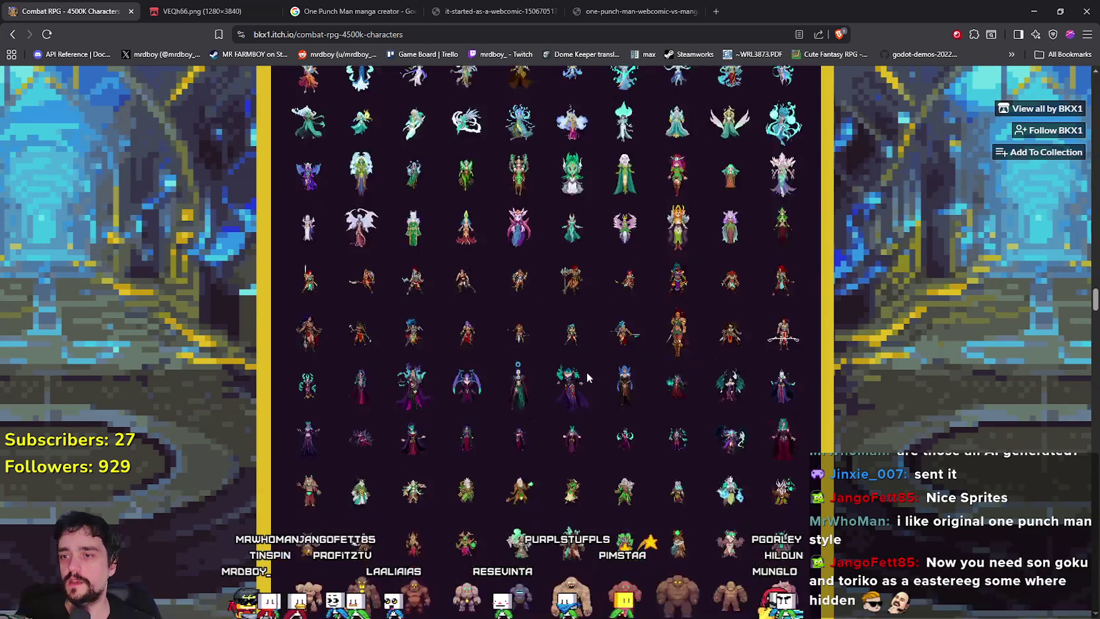
{"action": "scroll", "coordinate": [583, 361], "scroll_direction": "down", "scroll_amount": 20}
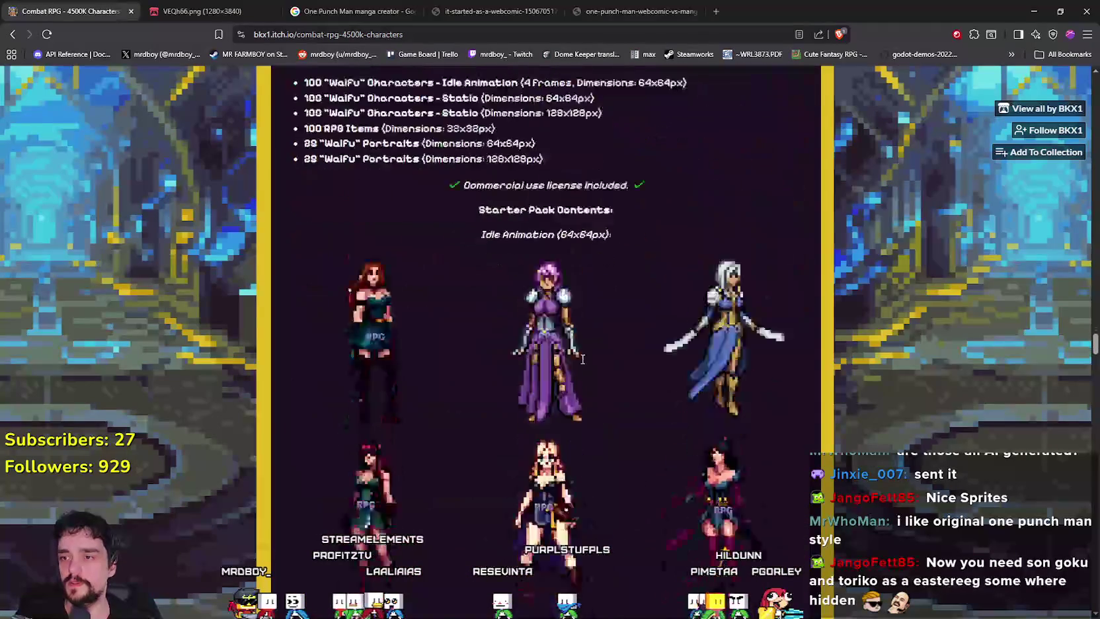
{"action": "scroll", "coordinate": [581, 357], "scroll_direction": "down", "scroll_amount": 15}
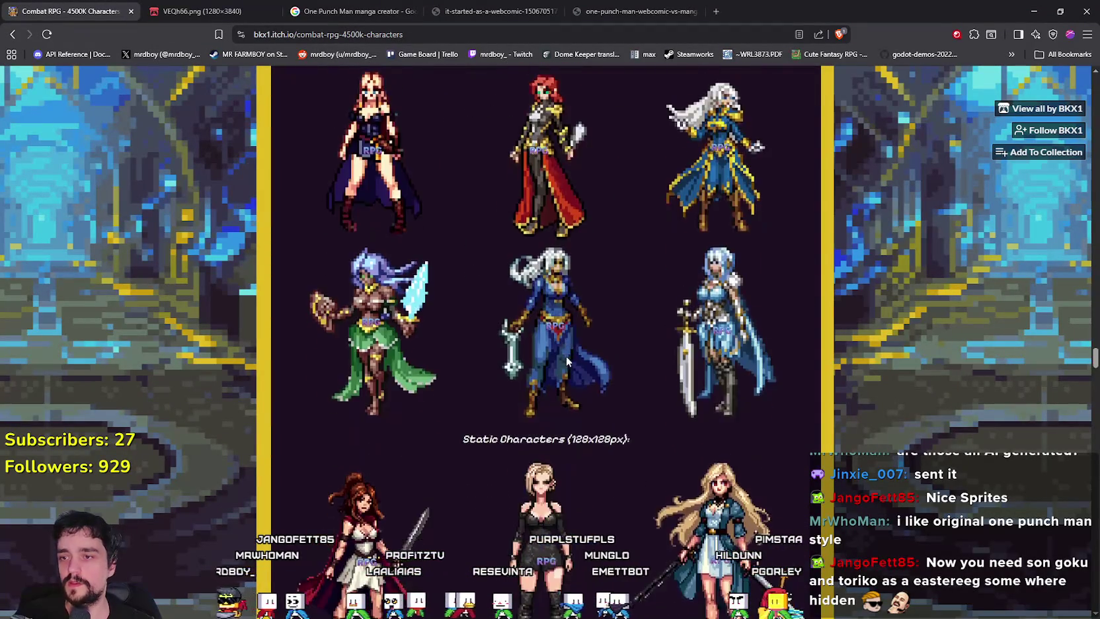
{"action": "scroll", "coordinate": [561, 372], "scroll_direction": "up", "scroll_amount": 1}
{"action": "scroll", "coordinate": [529, 361], "scroll_direction": "down", "scroll_amount": 8}
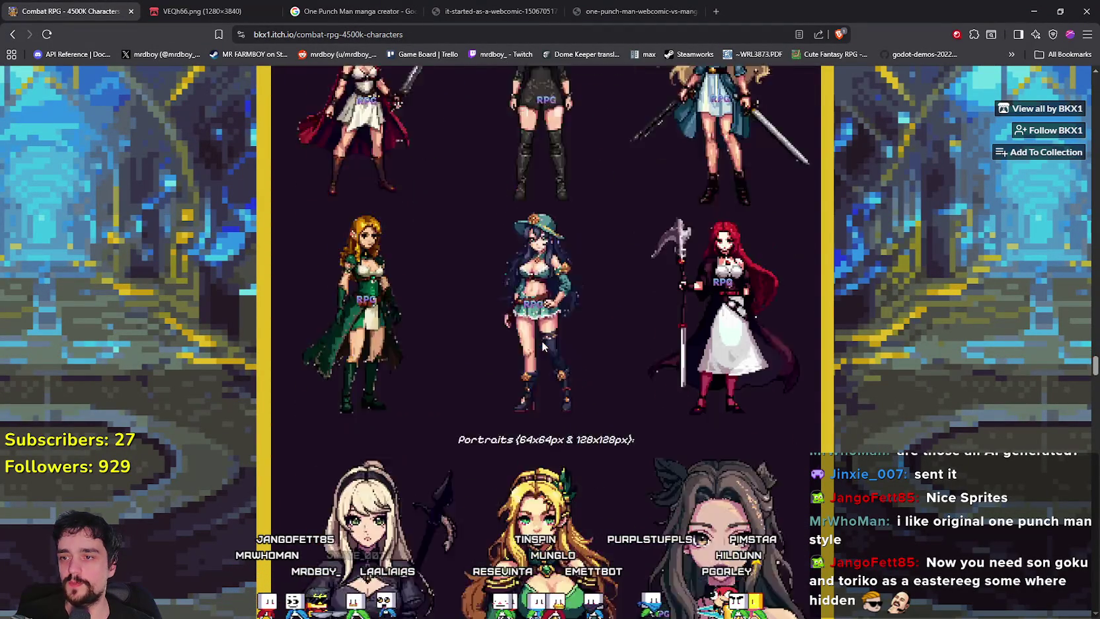
{"action": "scroll", "coordinate": [529, 360], "scroll_direction": "down", "scroll_amount": 15}
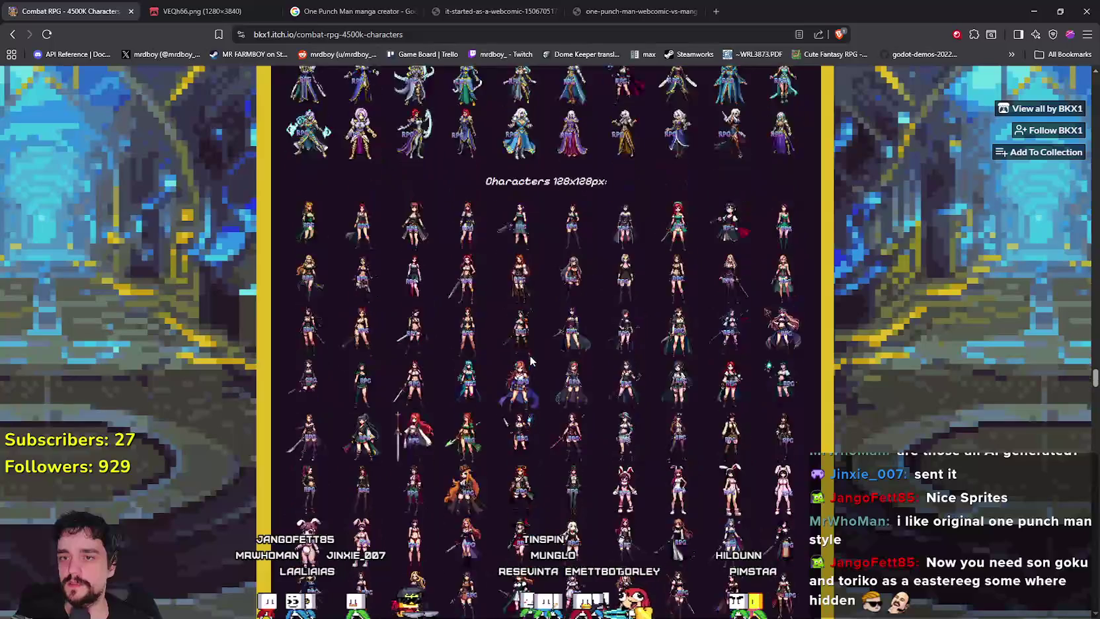
{"action": "scroll", "coordinate": [519, 340], "scroll_direction": "down", "scroll_amount": 15}
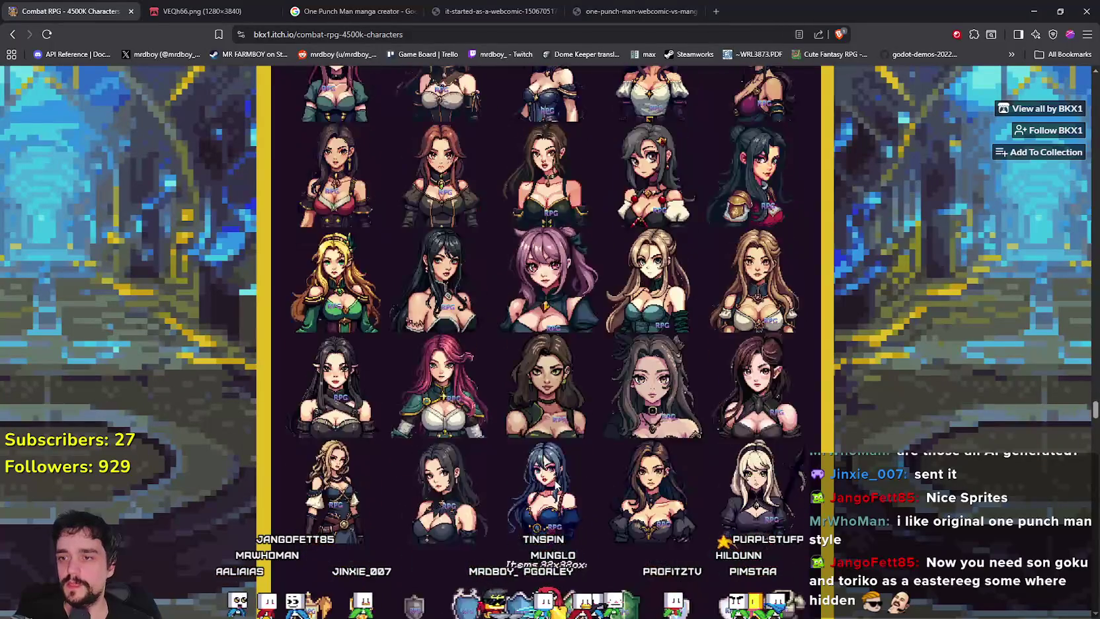
{"action": "scroll", "coordinate": [557, 475], "scroll_direction": "down", "scroll_amount": 15}
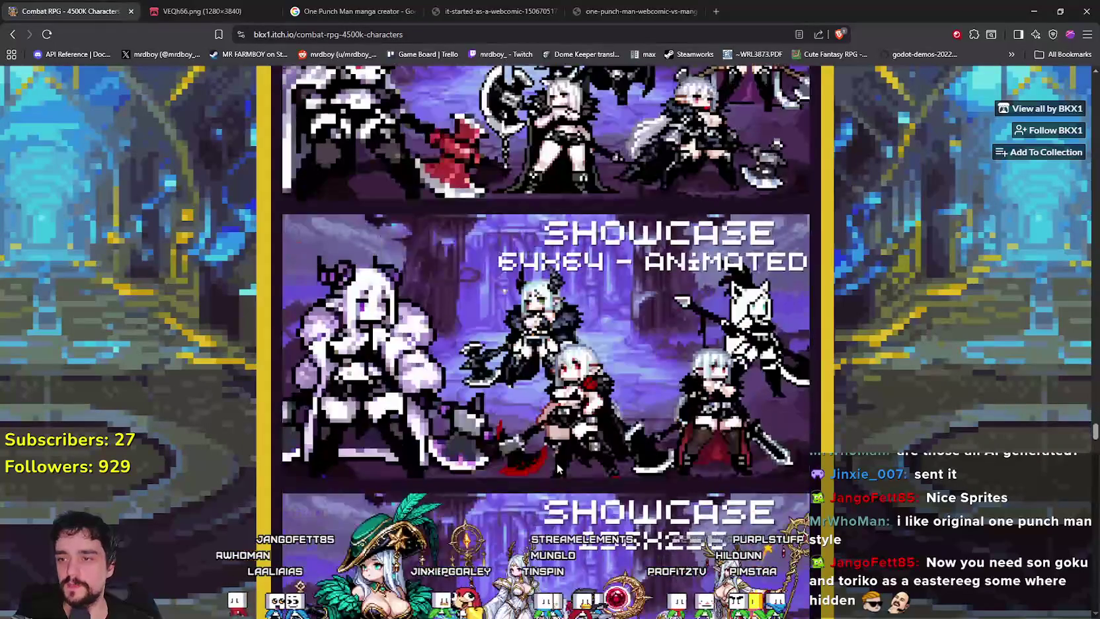
{"action": "scroll", "coordinate": [521, 322], "scroll_direction": "down", "scroll_amount": 15}
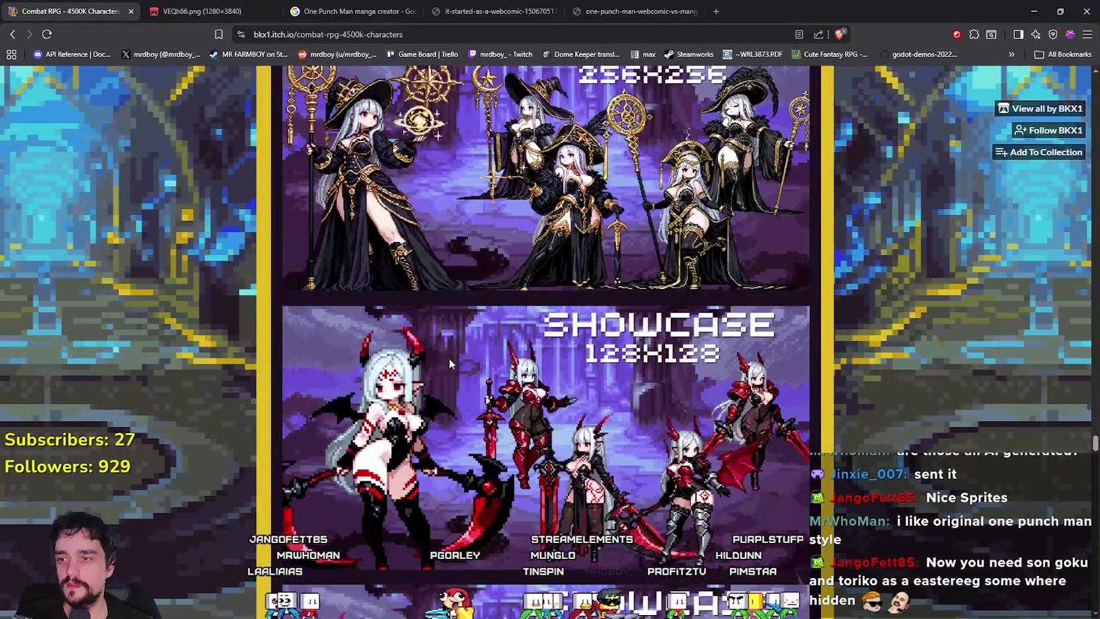
{"action": "scroll", "coordinate": [452, 385], "scroll_direction": "down", "scroll_amount": 10}
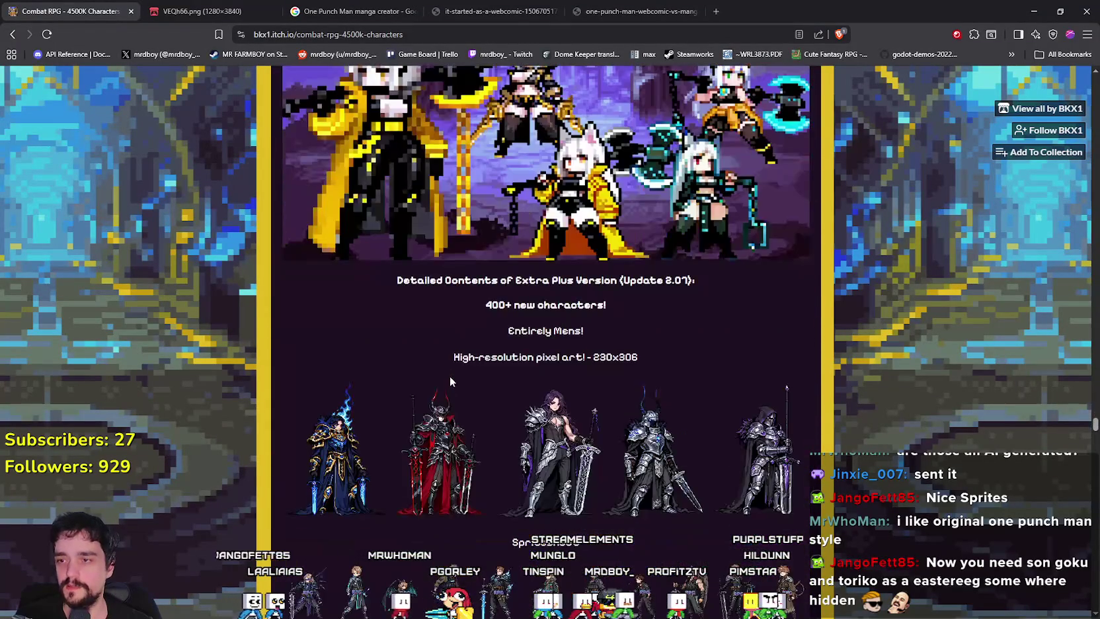
{"action": "scroll", "coordinate": [467, 390], "scroll_direction": "up", "scroll_amount": 5}
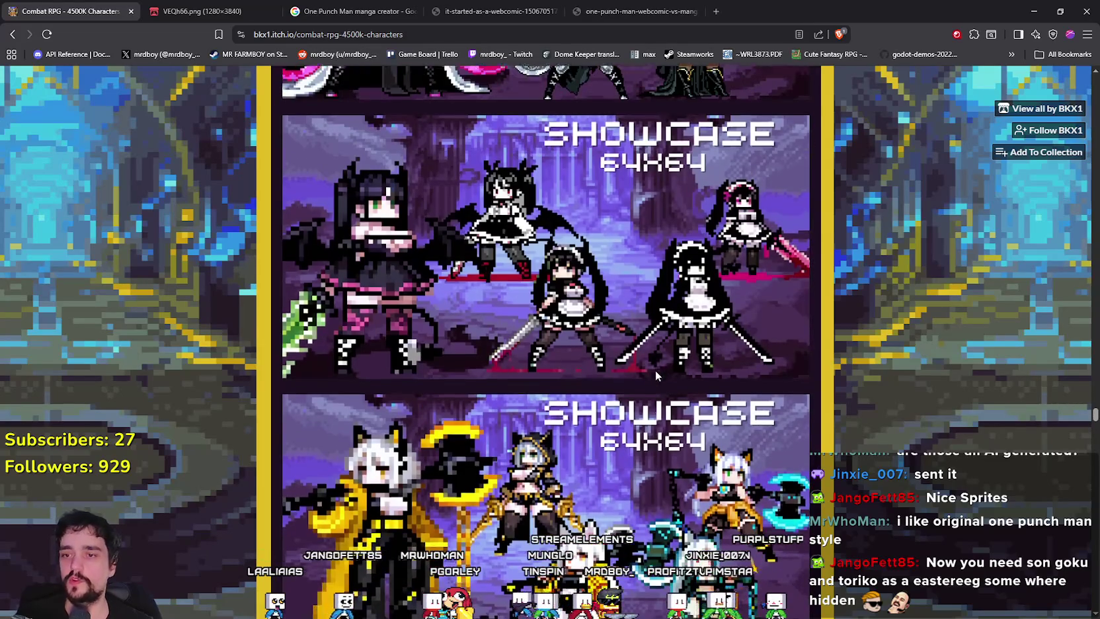
{"action": "scroll", "coordinate": [462, 296], "scroll_direction": "down", "scroll_amount": 7}
{"action": "scroll", "coordinate": [568, 382], "scroll_direction": "down", "scroll_amount": 12}
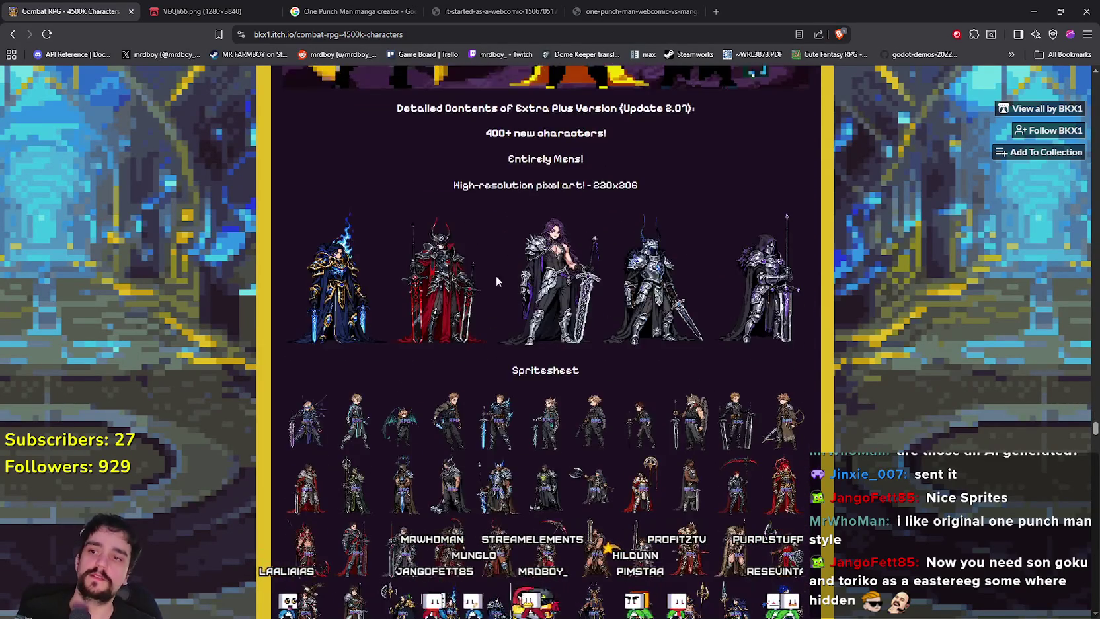
{"action": "scroll", "coordinate": [561, 392], "scroll_direction": "down", "scroll_amount": 10}
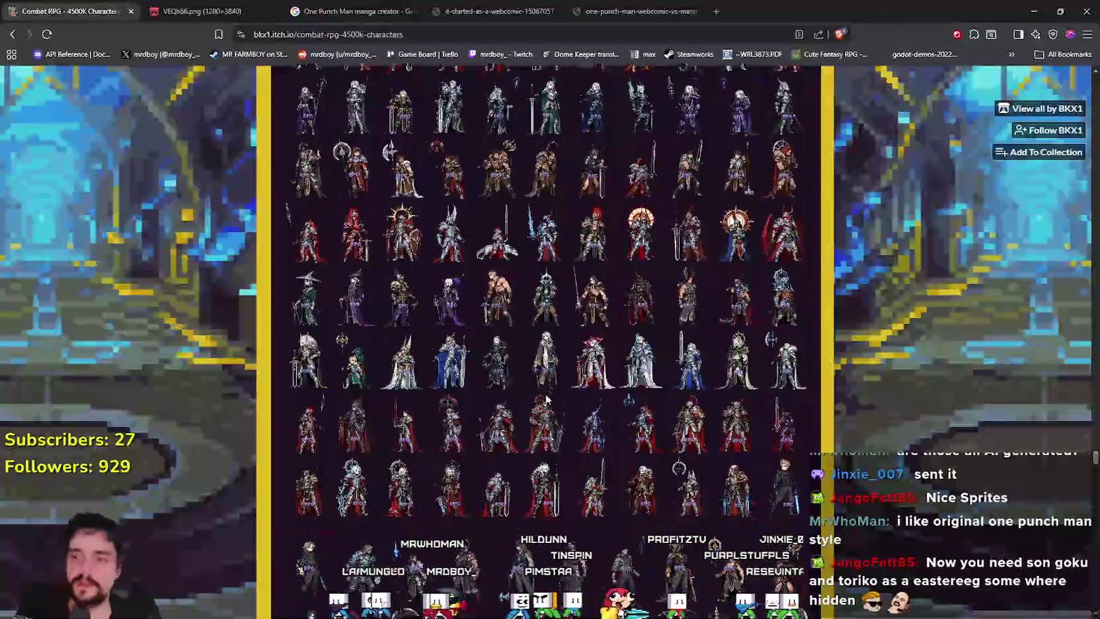
{"action": "scroll", "coordinate": [547, 402], "scroll_direction": "down", "scroll_amount": 10}
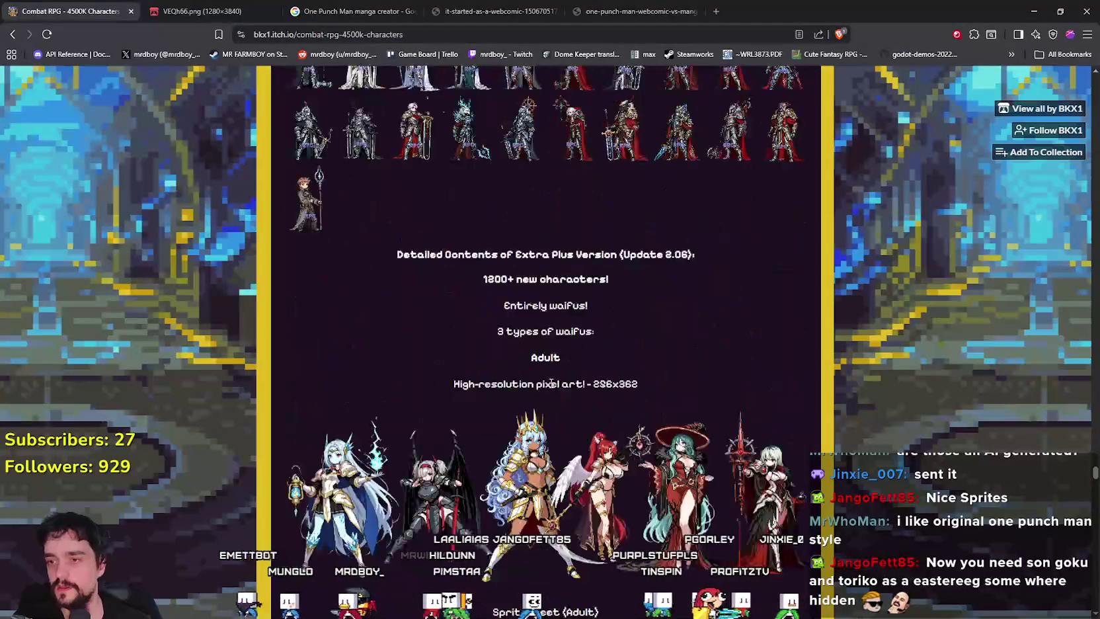
Step: Open the adult character showcase as BkxLwR.png at full size and pan across it
{"action": "left_click", "coordinate": [632, 147]}
{"action": "left_click", "coordinate": [318, 11]}
{"action": "left_click", "coordinate": [264, 11]}
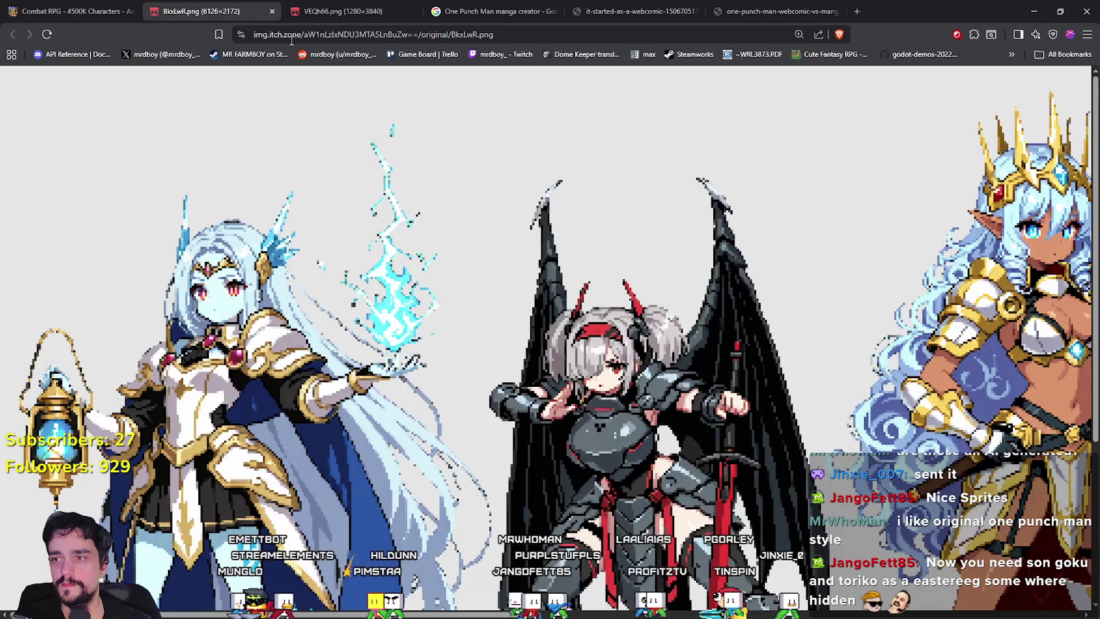
{"action": "scroll", "coordinate": [805, 593], "scroll_direction": "right", "scroll_amount": 10}
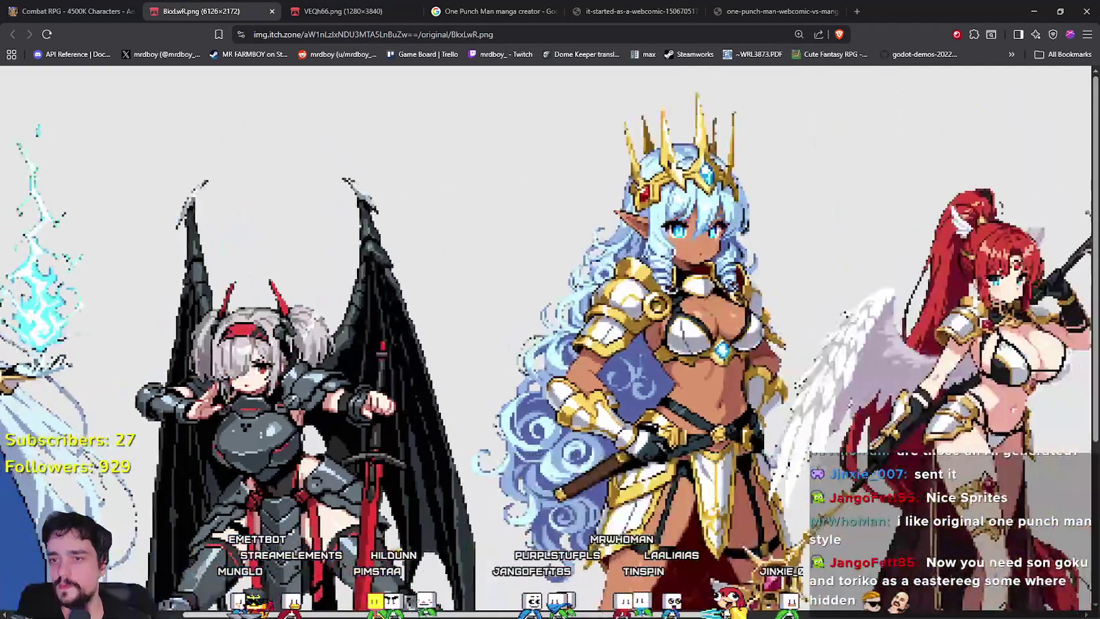
{"action": "scroll", "coordinate": [806, 594], "scroll_direction": "right", "scroll_amount": 4}
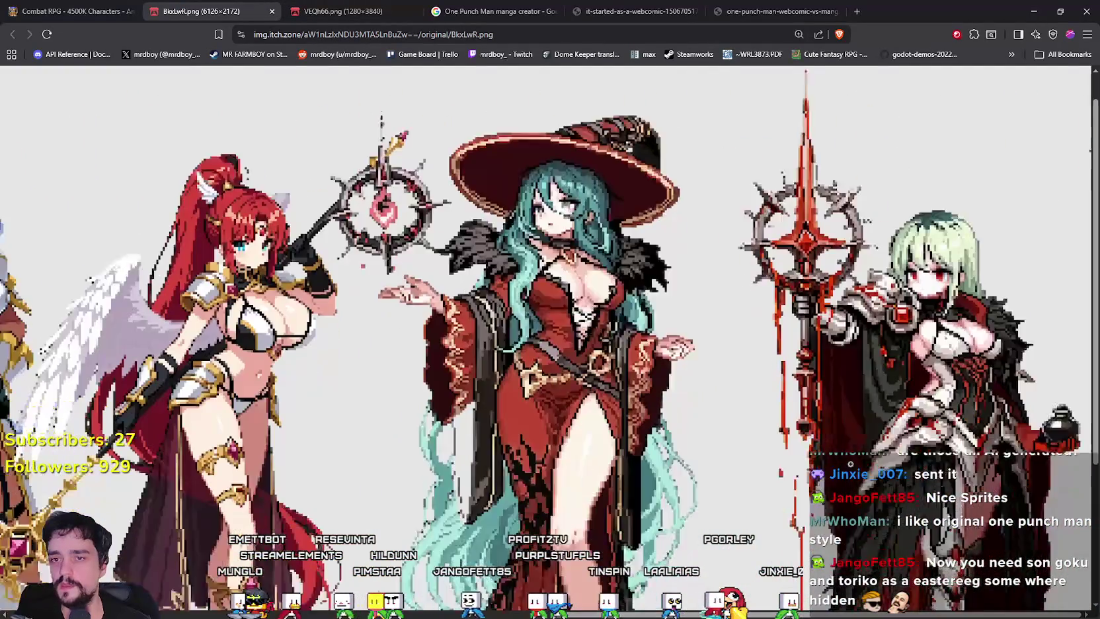
{"action": "scroll", "coordinate": [956, 449], "scroll_direction": "down", "scroll_amount": 3}
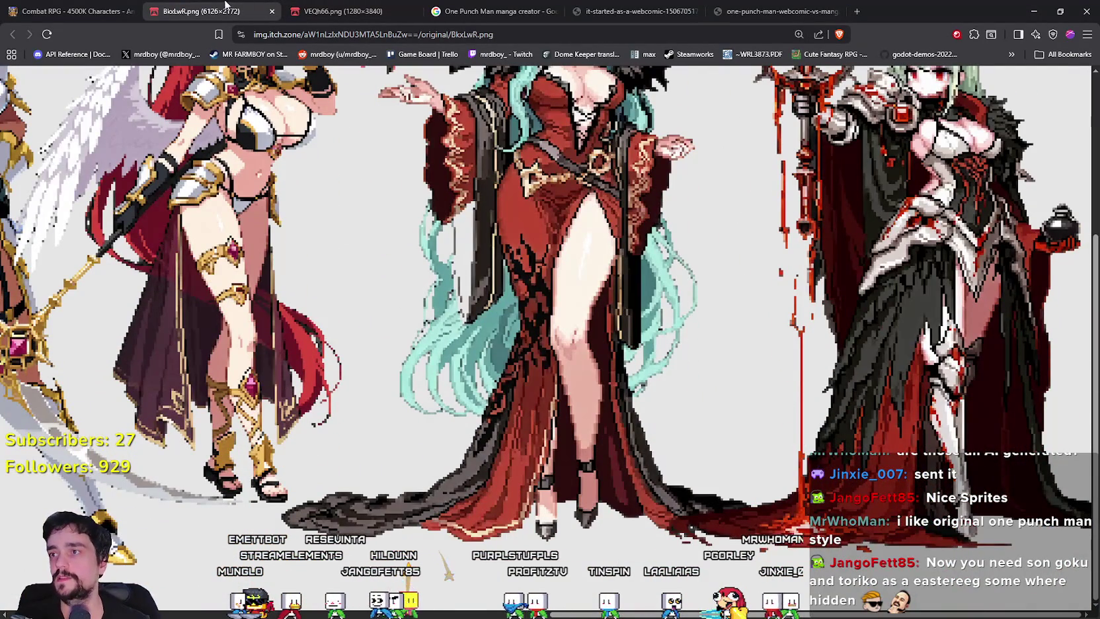
Step: Return to the Combat RPG page and scroll down to the character preview image
{"action": "left_click", "coordinate": [119, 11]}
{"action": "scroll", "coordinate": [649, 500], "scroll_direction": "down", "scroll_amount": 10}
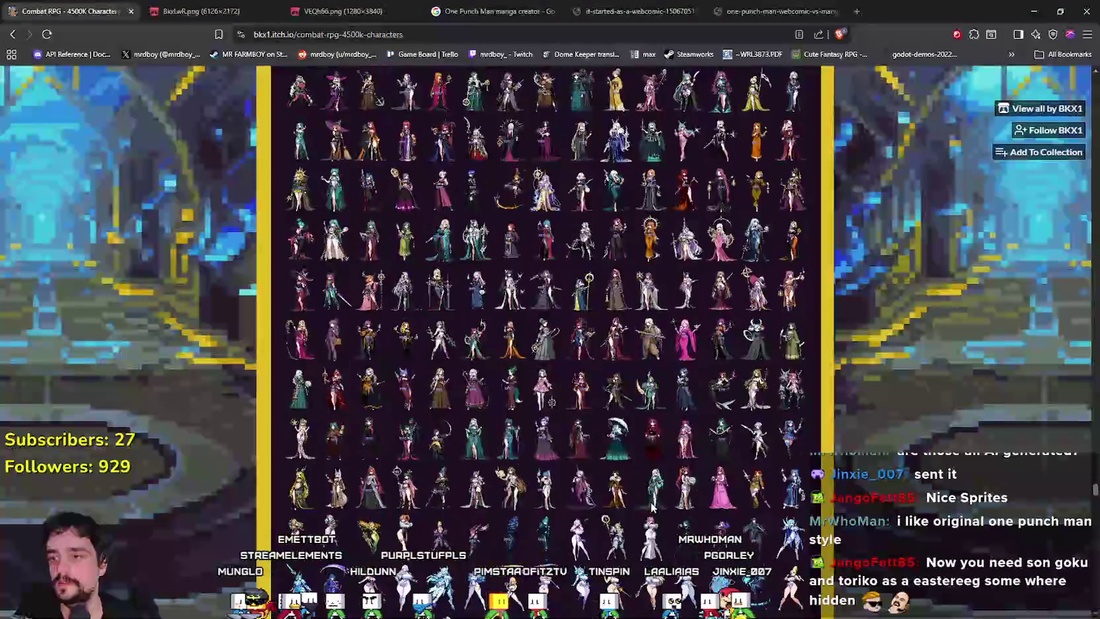
{"action": "scroll", "coordinate": [650, 500], "scroll_direction": "down", "scroll_amount": 15}
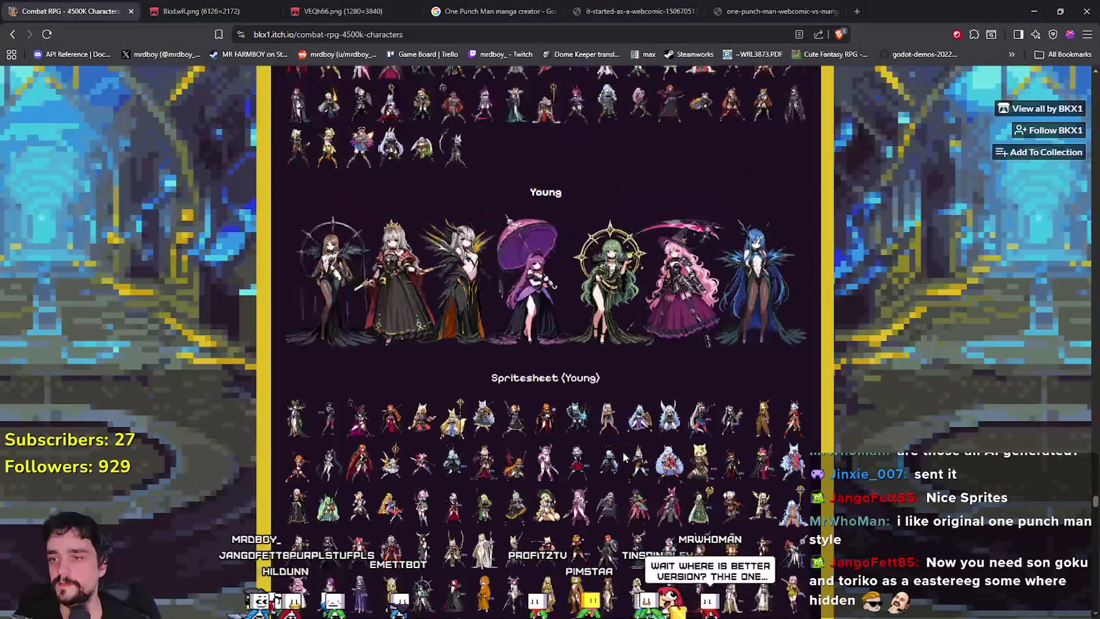
{"action": "scroll", "coordinate": [621, 451], "scroll_direction": "down", "scroll_amount": 20}
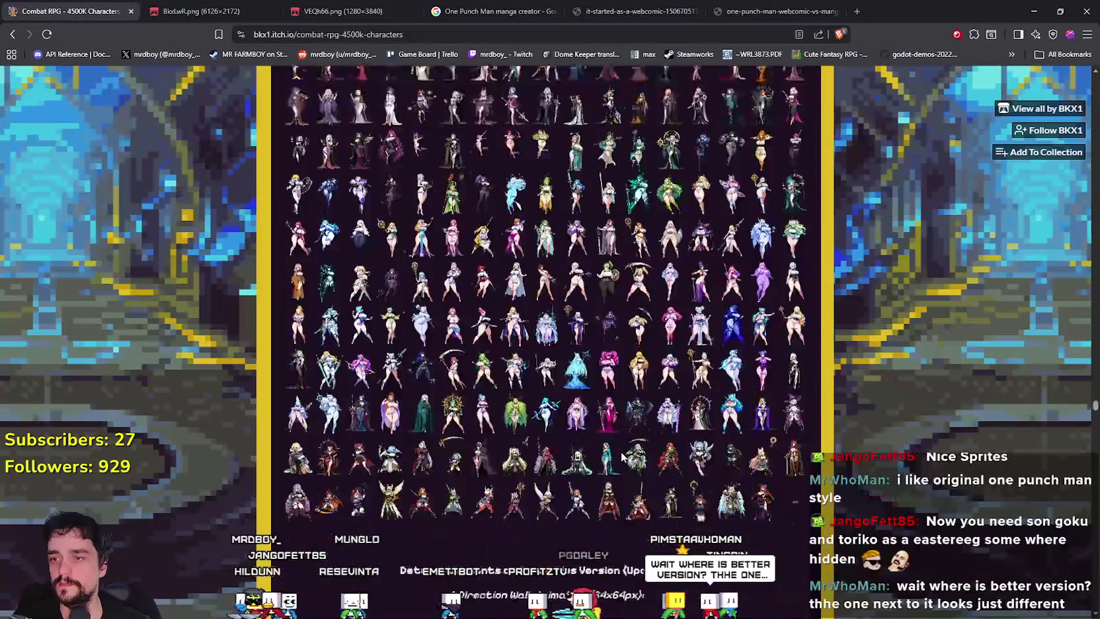
{"action": "scroll", "coordinate": [620, 451], "scroll_direction": "down", "scroll_amount": 12}
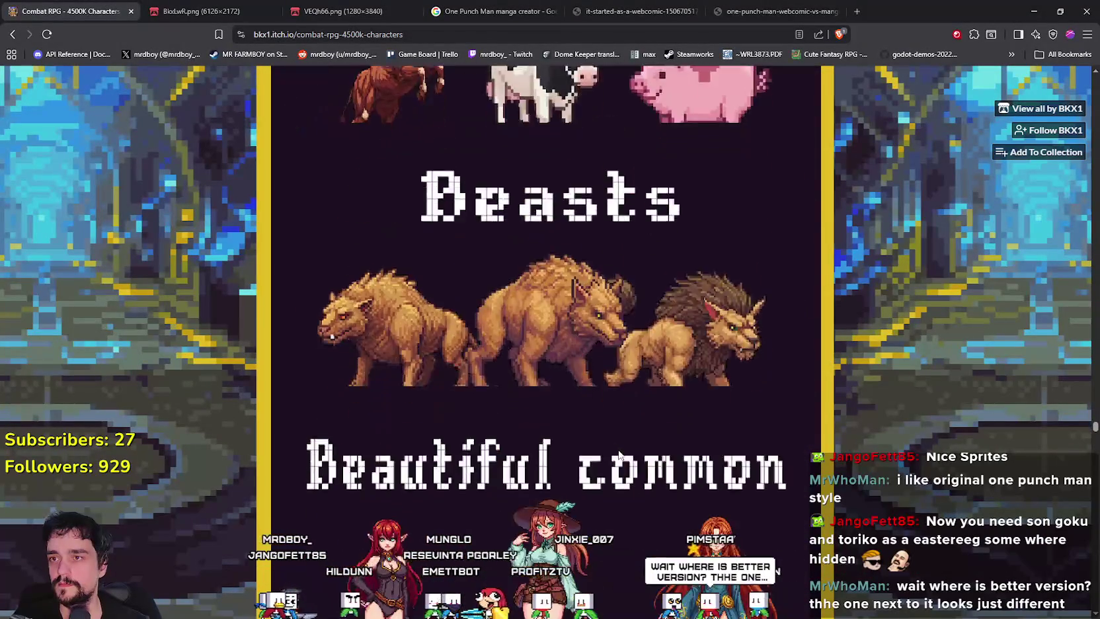
{"action": "scroll", "coordinate": [640, 415], "scroll_direction": "up", "scroll_amount": 7}
Step: Open the character preview as gNSyym.png in a new tab at full size, then return
{"action": "right_click", "coordinate": [543, 239]}
{"action": "left_click", "coordinate": [576, 246]}
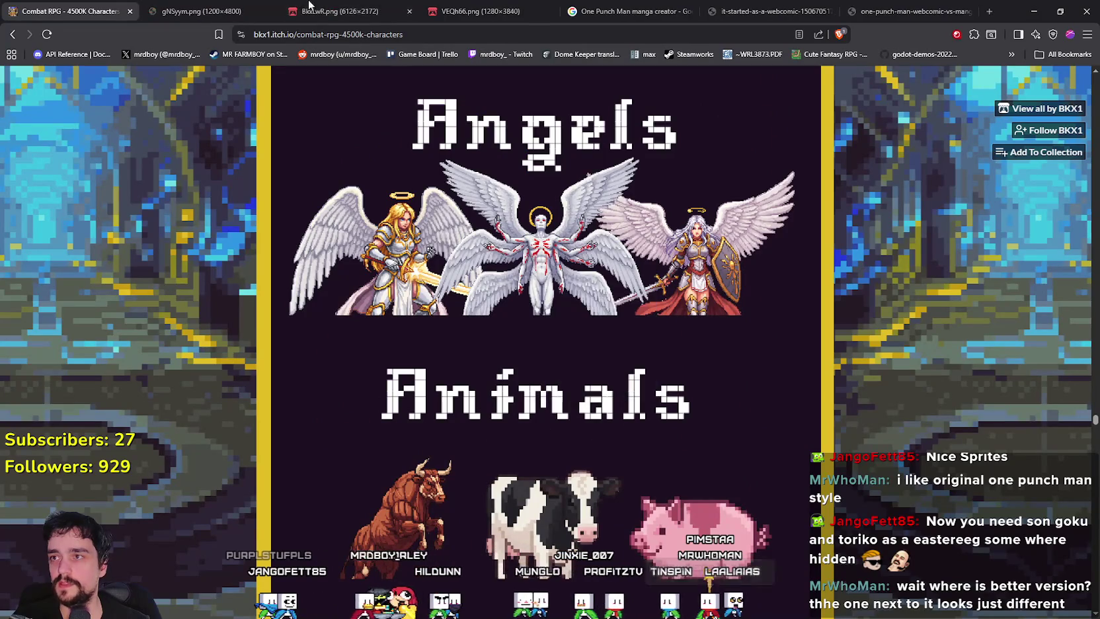
{"action": "left_click", "coordinate": [191, 6]}
{"action": "left_click", "coordinate": [576, 335]}
{"action": "scroll", "coordinate": [582, 476], "scroll_direction": "down", "scroll_amount": 12}
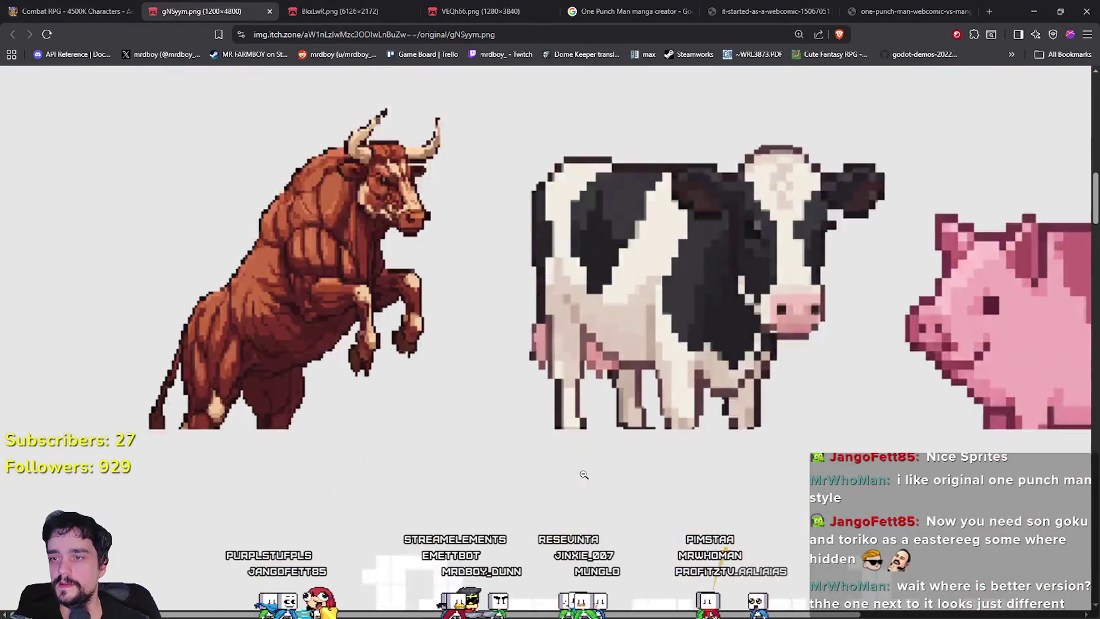
{"action": "scroll", "coordinate": [583, 466], "scroll_direction": "down", "scroll_amount": 12}
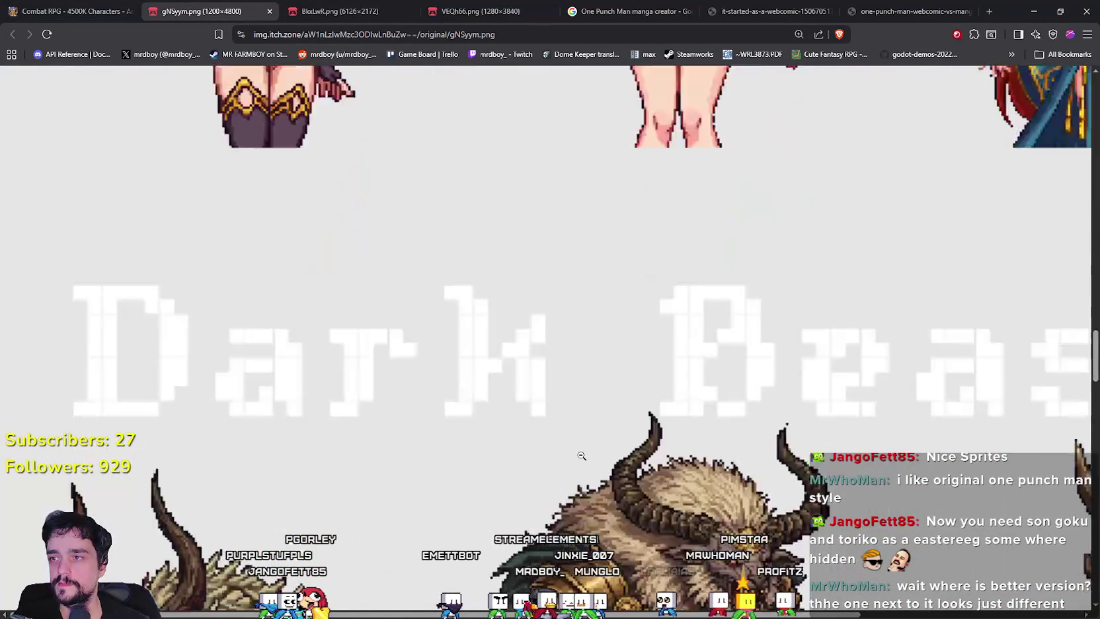
{"action": "scroll", "coordinate": [633, 445], "scroll_direction": "down", "scroll_amount": 2}
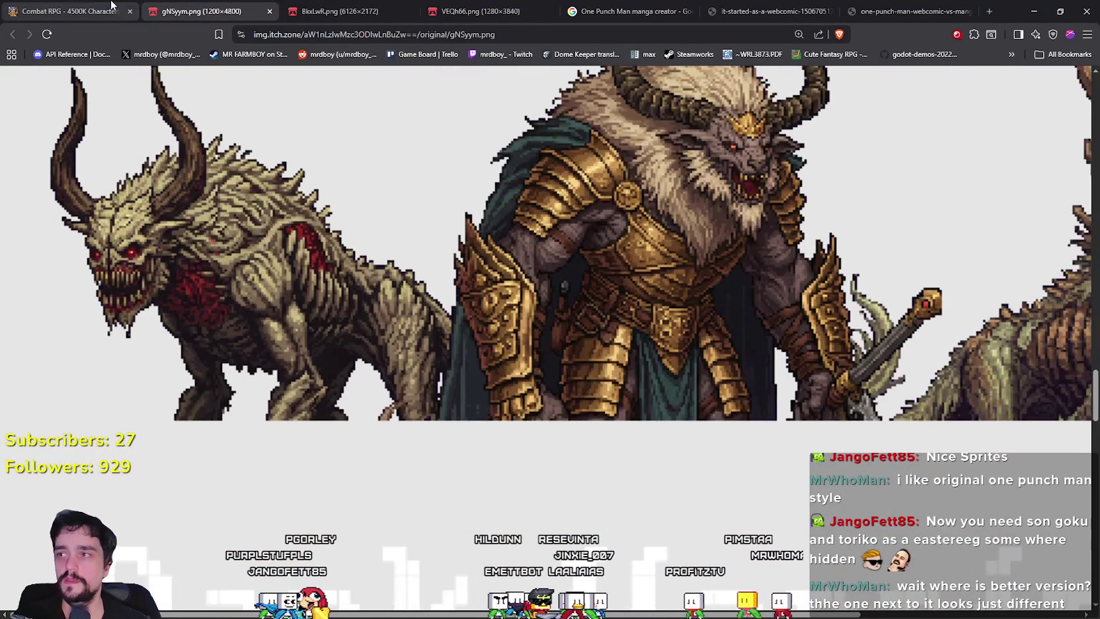
{"action": "left_click", "coordinate": [70, 11]}
{"action": "scroll", "coordinate": [598, 378], "scroll_direction": "down", "scroll_amount": 3}
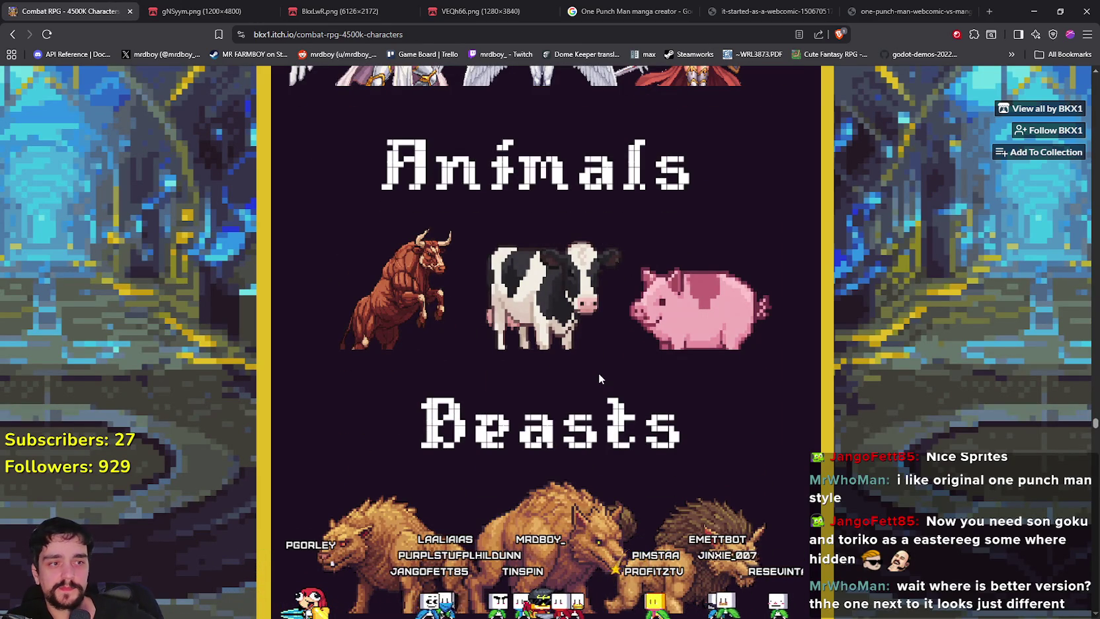
{"action": "scroll", "coordinate": [599, 378], "scroll_direction": "down", "scroll_amount": 10}
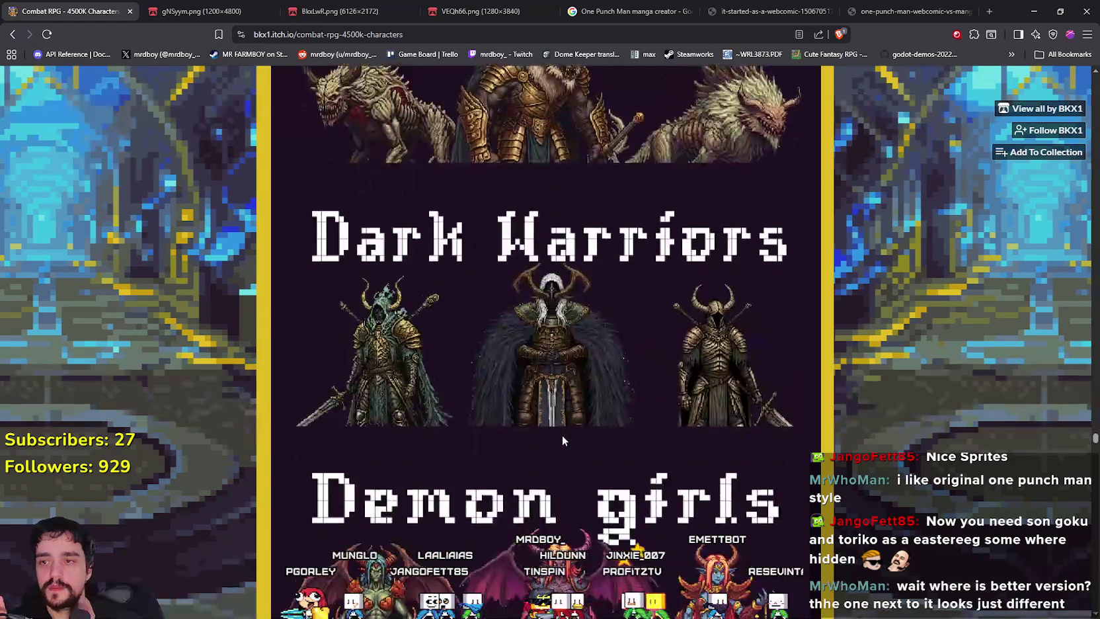
{"action": "scroll", "coordinate": [563, 441], "scroll_direction": "down", "scroll_amount": 8}
{"action": "scroll", "coordinate": [562, 433], "scroll_direction": "down", "scroll_amount": 6}
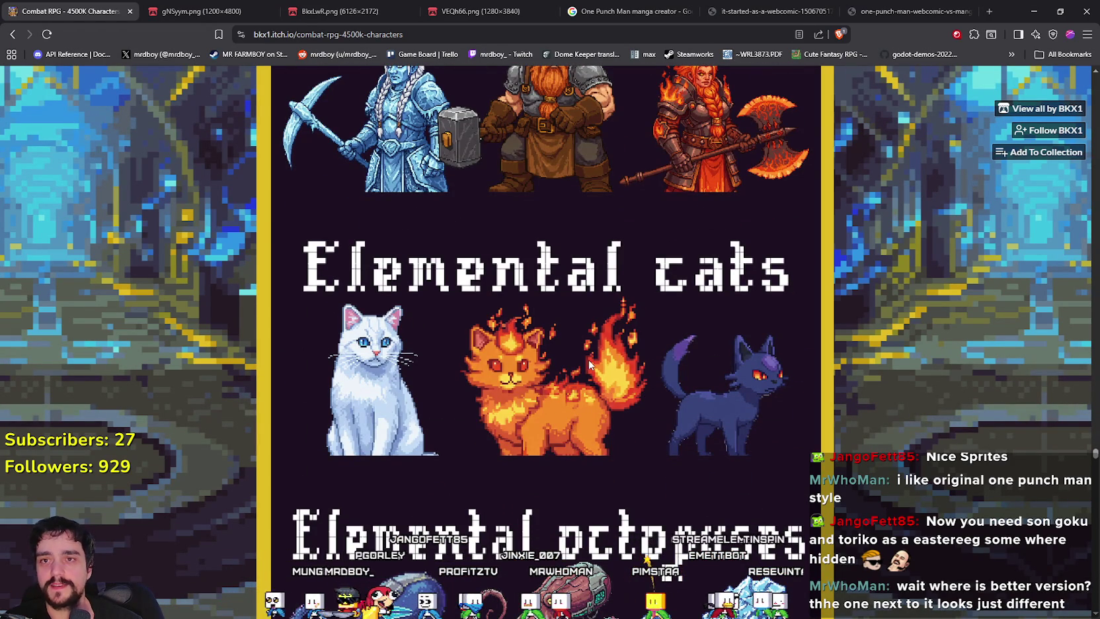
{"action": "scroll", "coordinate": [575, 392], "scroll_direction": "down", "scroll_amount": 4}
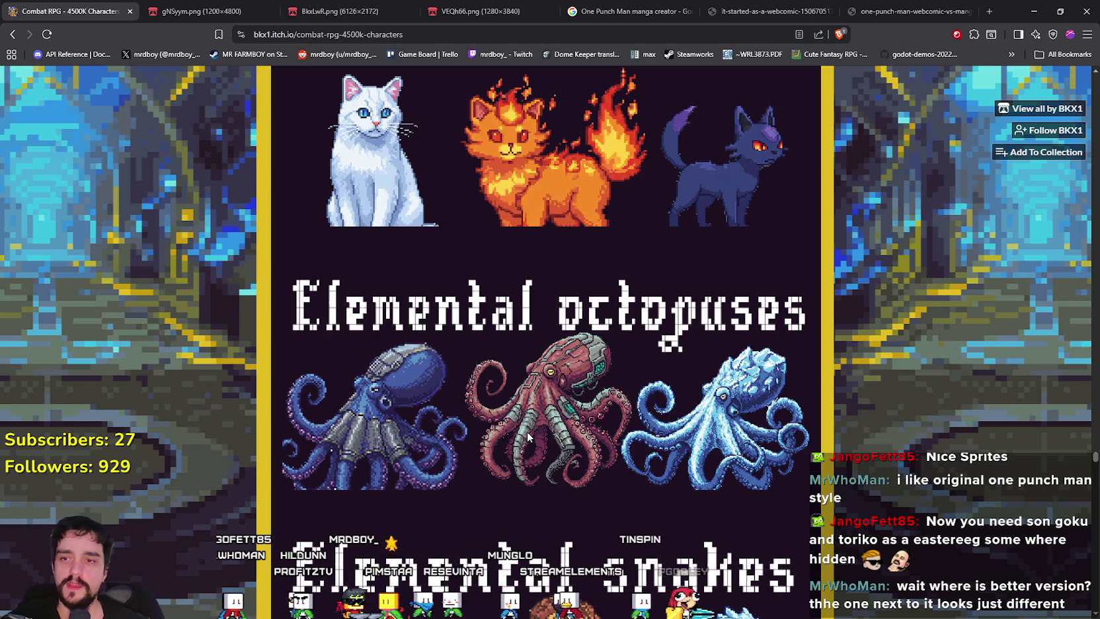
{"action": "scroll", "coordinate": [527, 432], "scroll_direction": "down", "scroll_amount": 5}
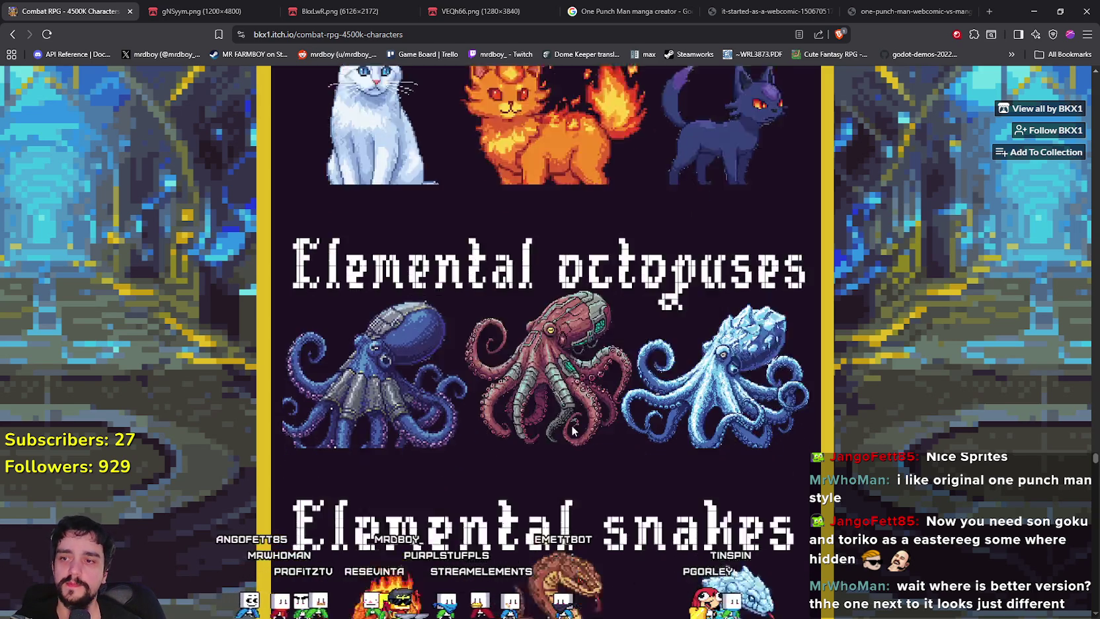
{"action": "scroll", "coordinate": [593, 431], "scroll_direction": "down", "scroll_amount": 9}
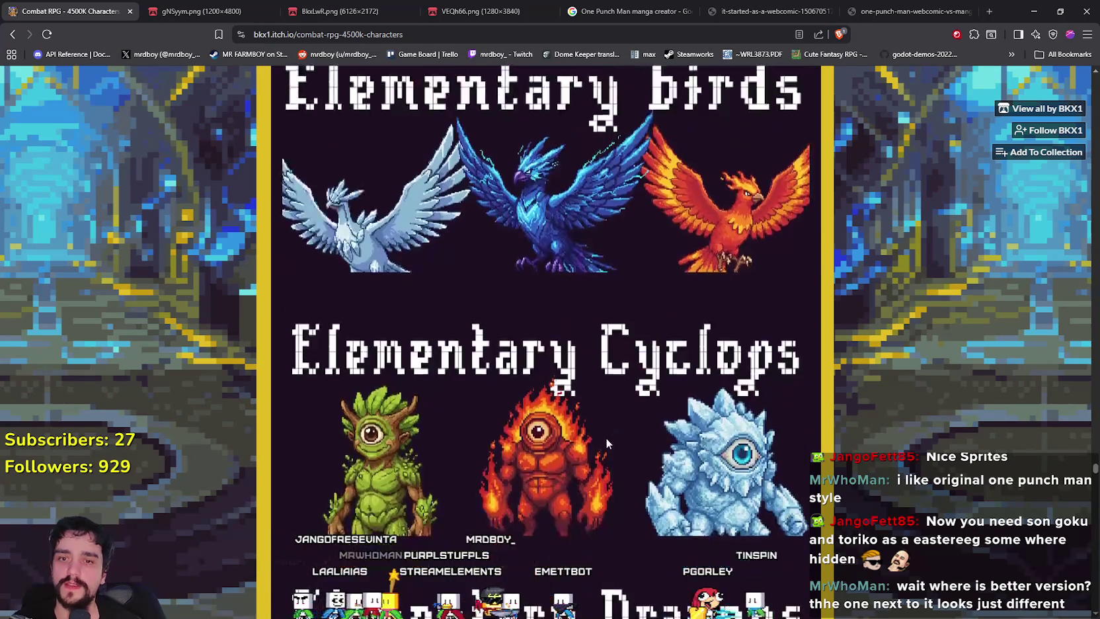
{"action": "mouse_move", "coordinate": [1094, 472]}
{"action": "left_mouse_down"}
{"action": "mouse_move", "coordinate": [1094, 489]}
{"action": "mouse_move", "coordinate": [1055, 236]}
{"action": "mouse_move", "coordinate": [1077, 119]}
{"action": "mouse_move", "coordinate": [1071, 77]}
{"action": "mouse_move", "coordinate": [1055, 305]}
{"action": "left_mouse_up"}
{"action": "scroll", "coordinate": [1053, 300], "scroll_direction": "up", "scroll_amount": 2}
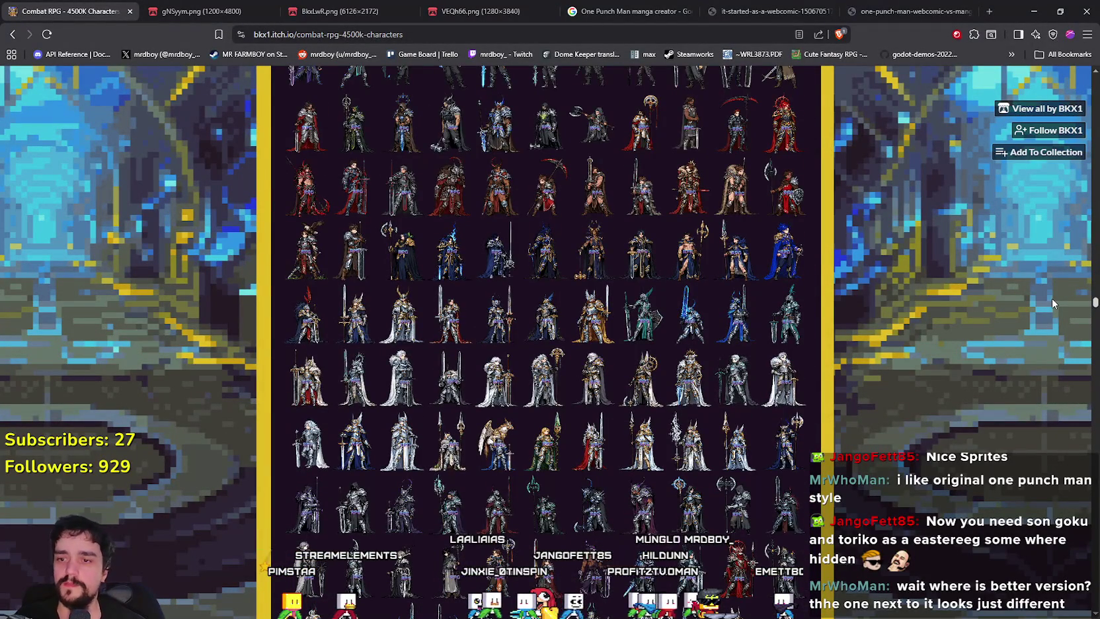
{"action": "scroll", "coordinate": [1052, 298], "scroll_direction": "down", "scroll_amount": 3}
{"action": "scroll", "coordinate": [1049, 315], "scroll_direction": "down", "scroll_amount": 3}
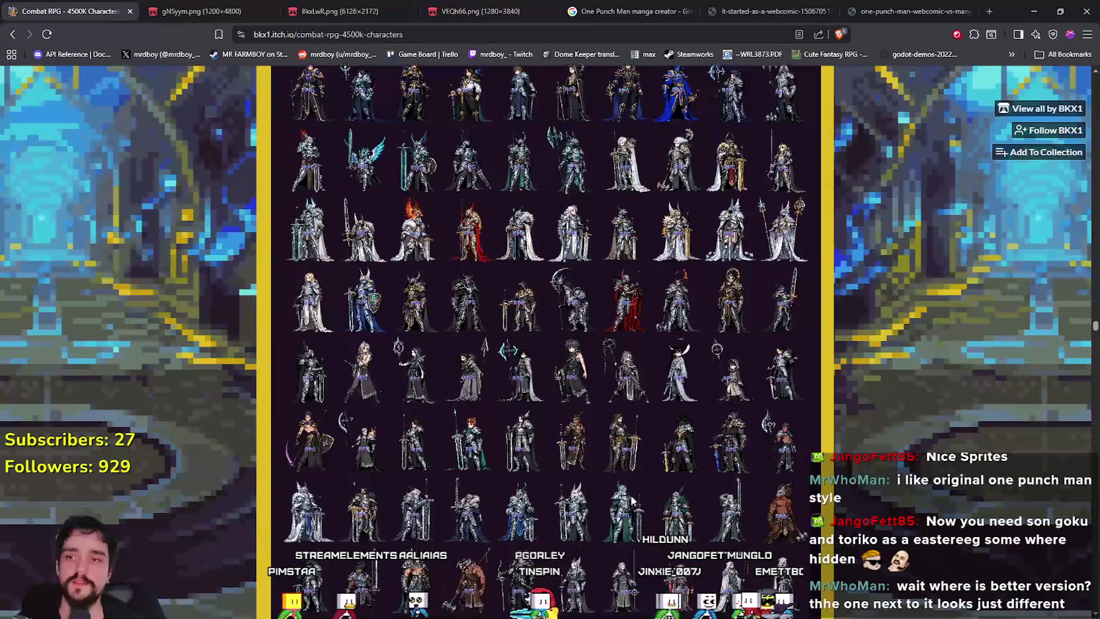
{"action": "scroll", "coordinate": [581, 401], "scroll_direction": "down", "scroll_amount": 3}
{"action": "scroll", "coordinate": [558, 402], "scroll_direction": "down", "scroll_amount": 10}
{"action": "scroll", "coordinate": [648, 413], "scroll_direction": "down", "scroll_amount": 2}
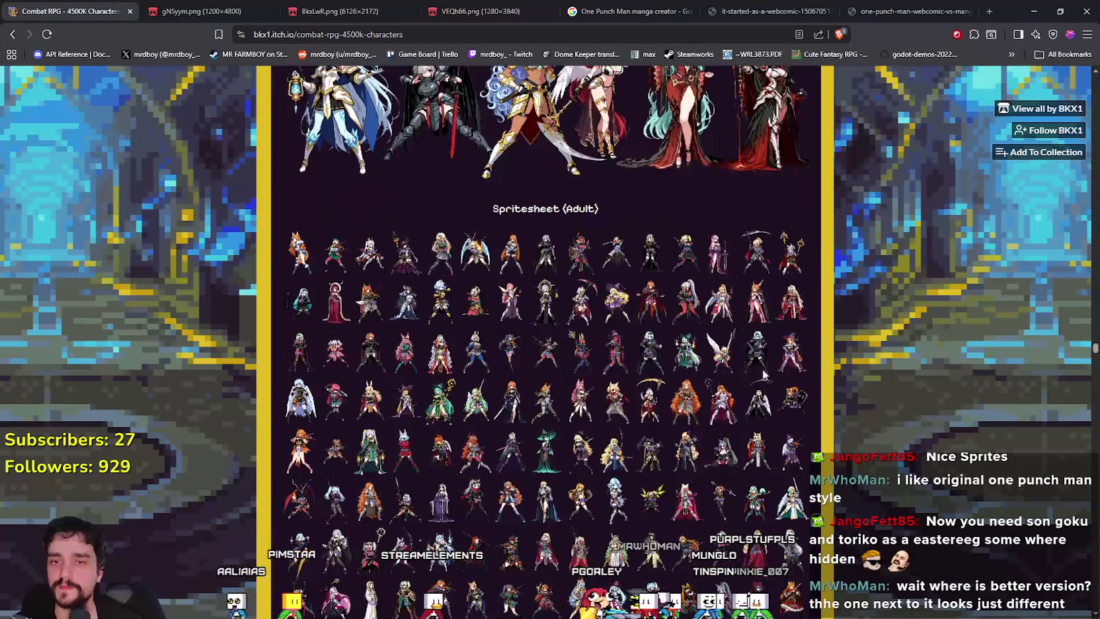
{"action": "left_click_drag", "start_coordinate": [1094, 349], "coordinate": [1094, 405]}
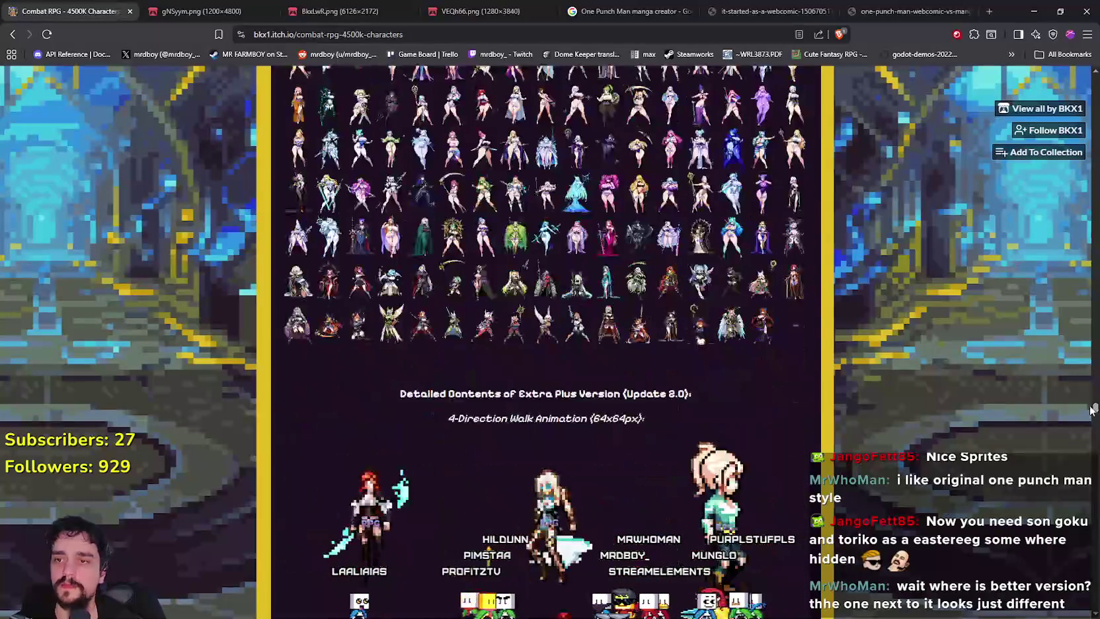
{"action": "scroll", "coordinate": [623, 459], "scroll_direction": "down", "scroll_amount": 3}
{"action": "scroll", "coordinate": [622, 464], "scroll_direction": "up", "scroll_amount": 6}
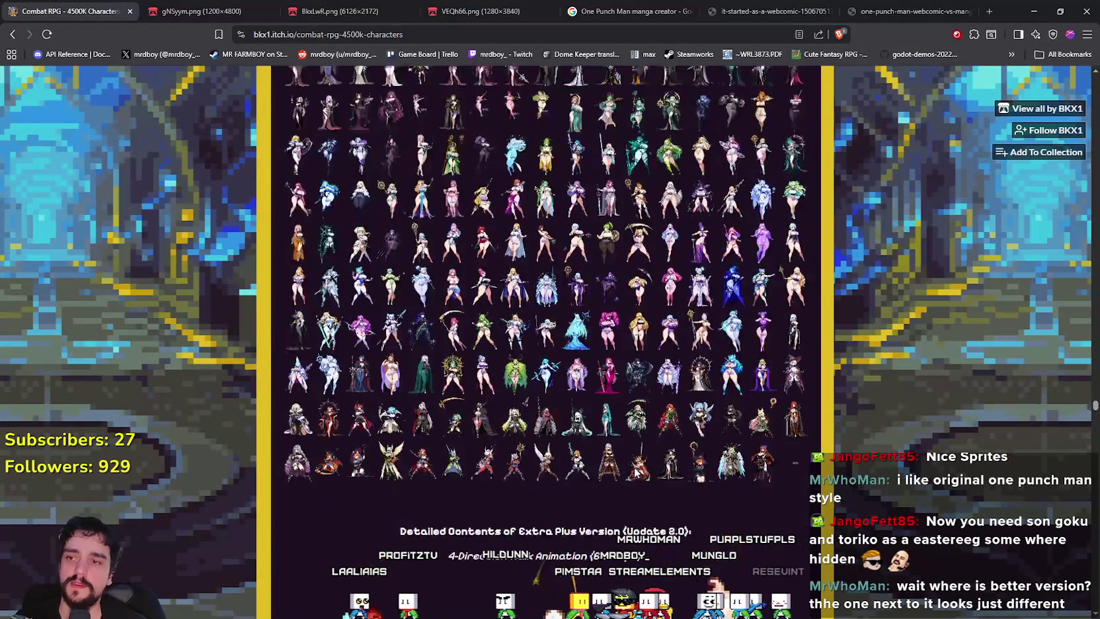
{"action": "scroll", "coordinate": [626, 517], "scroll_direction": "down", "scroll_amount": 5}
{"action": "scroll", "coordinate": [626, 516], "scroll_direction": "down", "scroll_amount": 15}
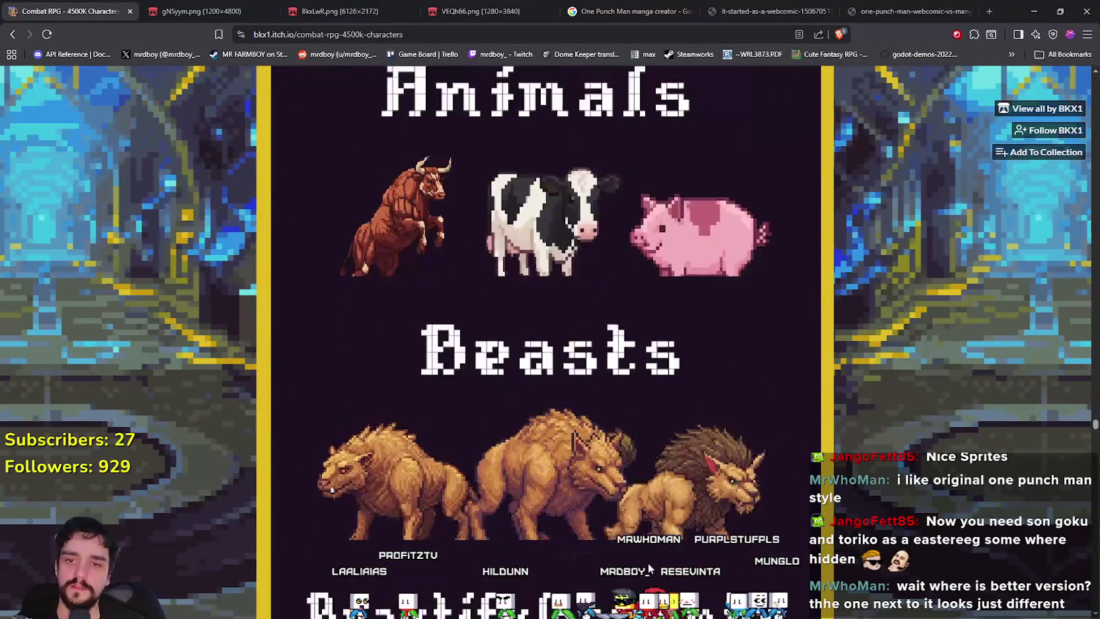
{"action": "left_click_drag", "start_coordinate": [1094, 427], "coordinate": [1094, 436]}
{"action": "left_click_drag", "start_coordinate": [1096, 456], "coordinate": [1095, 505]}
{"action": "scroll", "coordinate": [656, 375], "scroll_direction": "down", "scroll_amount": 15}
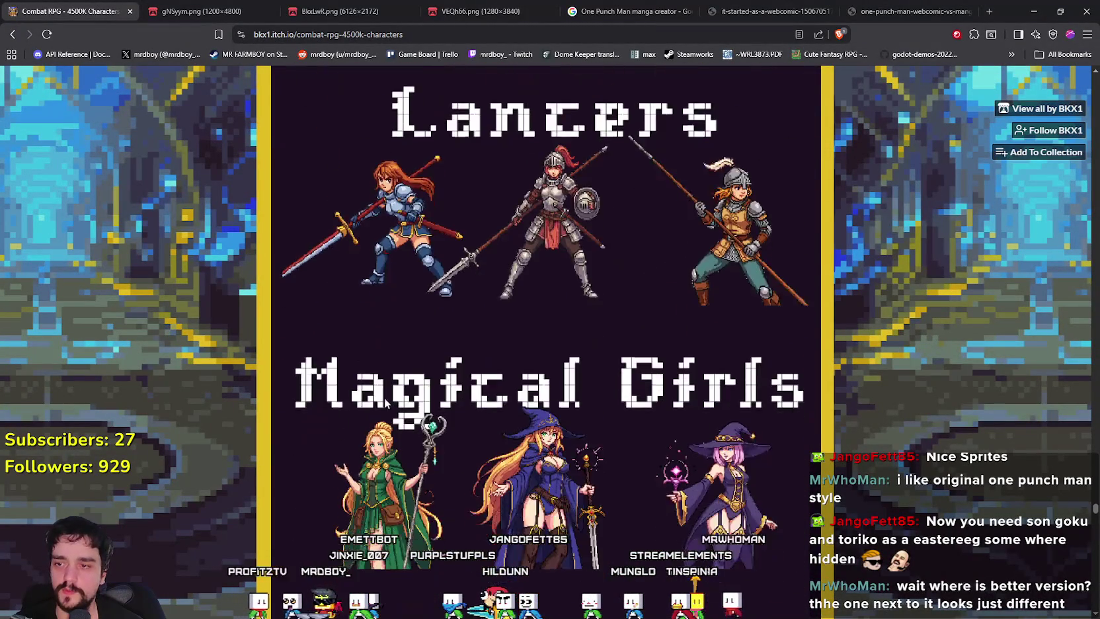
{"action": "scroll", "coordinate": [448, 572], "scroll_direction": "down", "scroll_amount": 20}
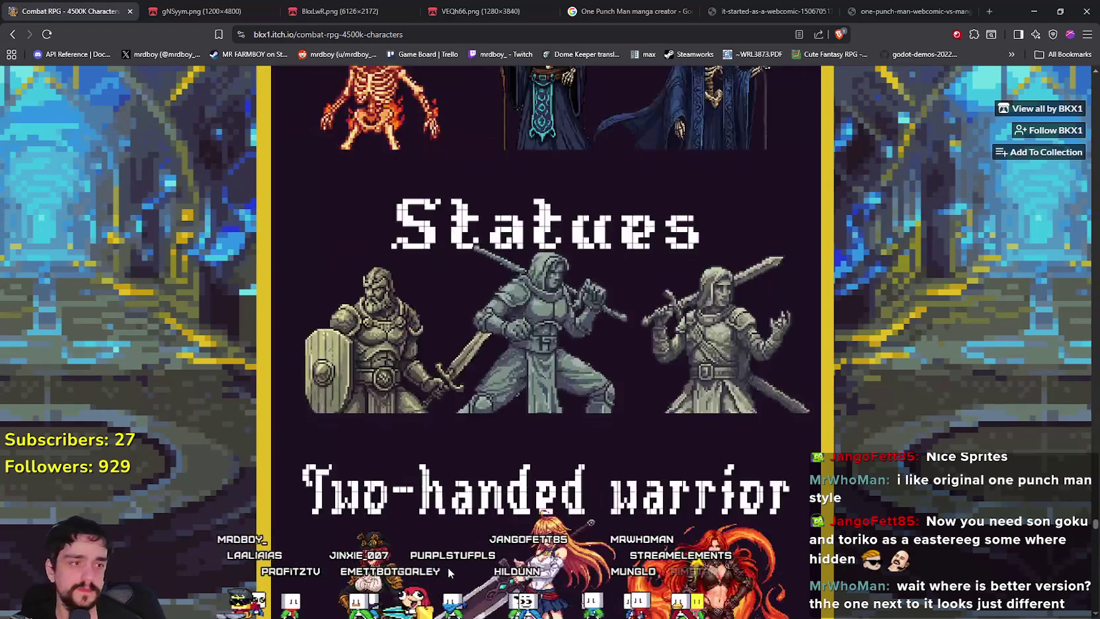
{"action": "scroll", "coordinate": [452, 561], "scroll_direction": "down", "scroll_amount": 20}
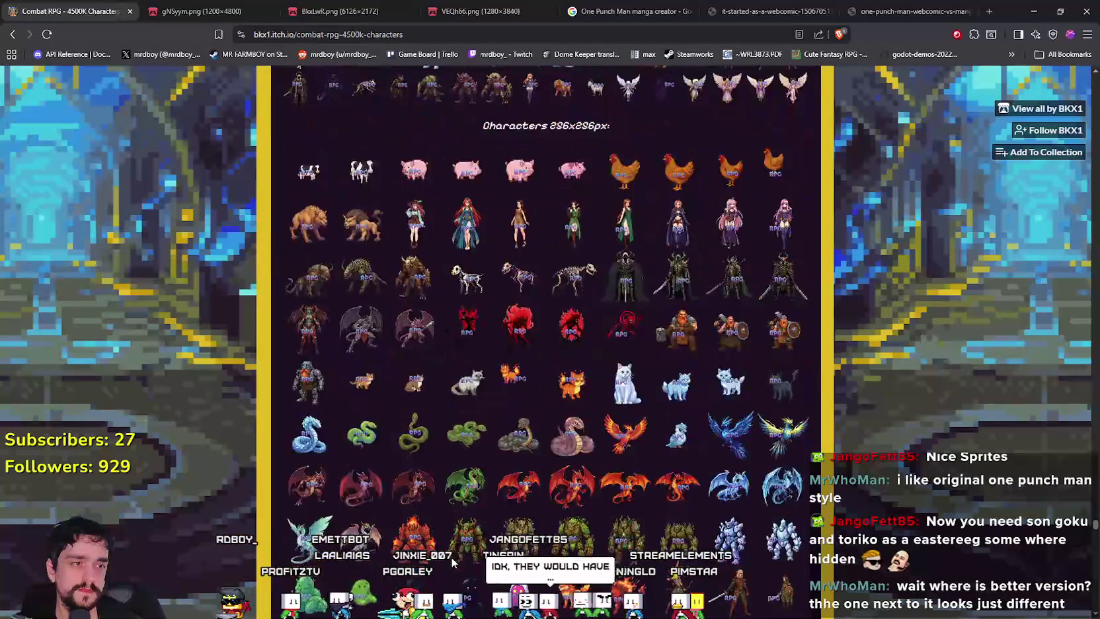
{"action": "scroll", "coordinate": [433, 473], "scroll_direction": "down", "scroll_amount": 3}
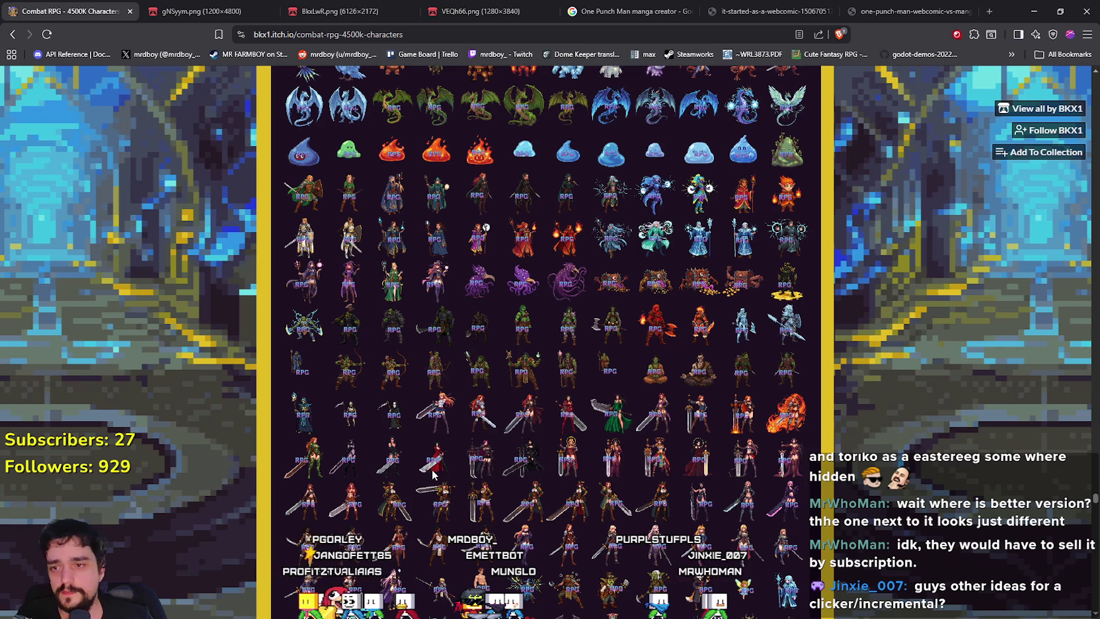
{"action": "scroll", "coordinate": [481, 408], "scroll_direction": "down", "scroll_amount": 10}
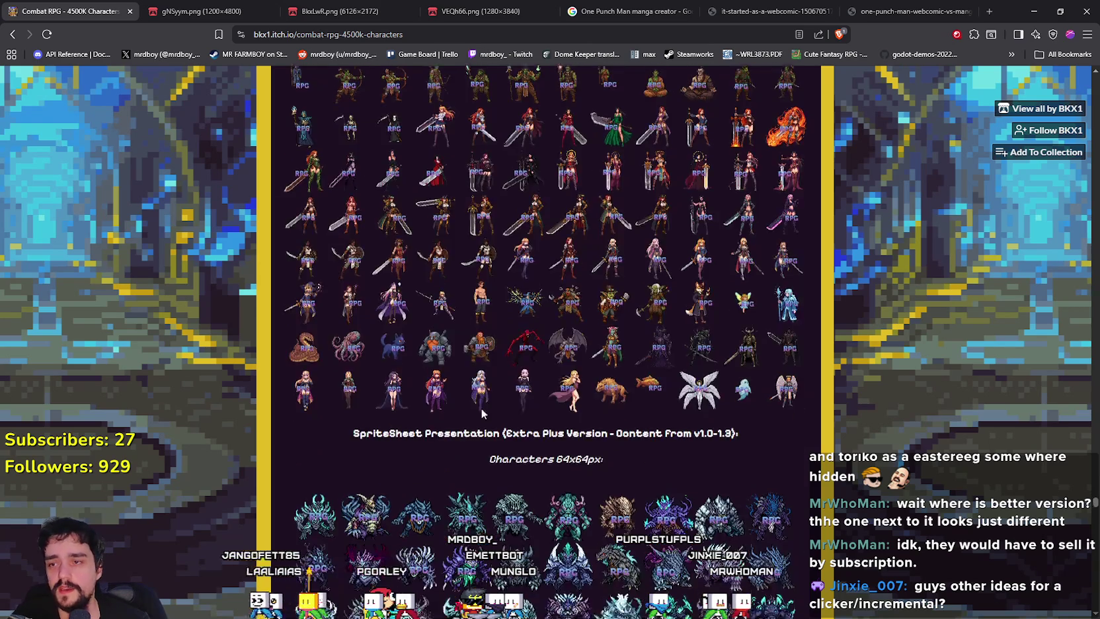
{"action": "scroll", "coordinate": [647, 377], "scroll_direction": "down", "scroll_amount": 15}
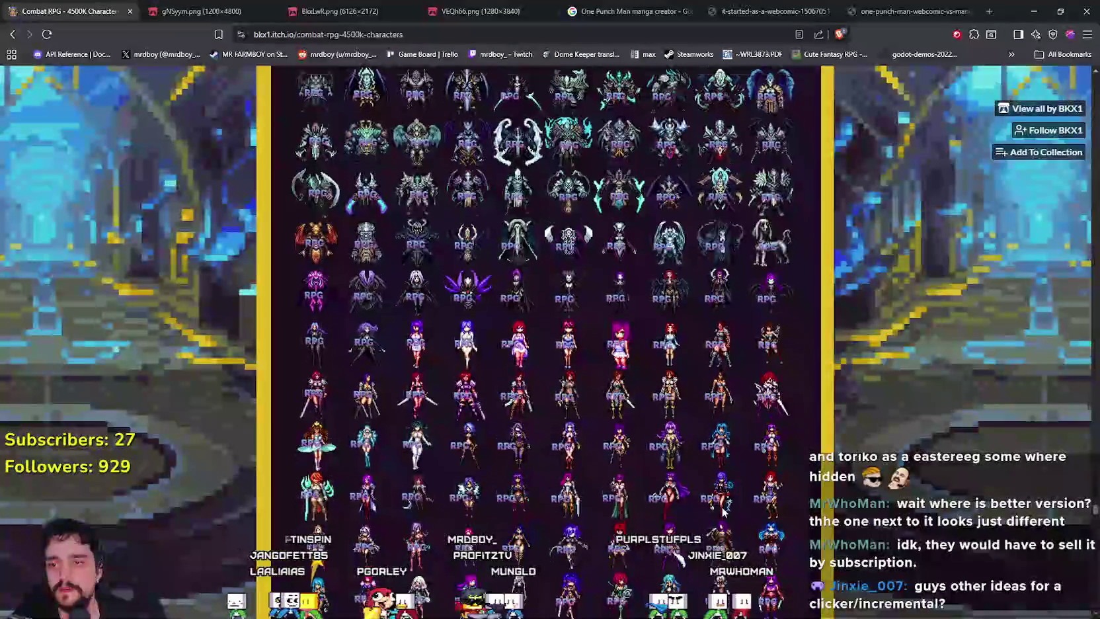
{"action": "scroll", "coordinate": [596, 320], "scroll_direction": "down", "scroll_amount": 15}
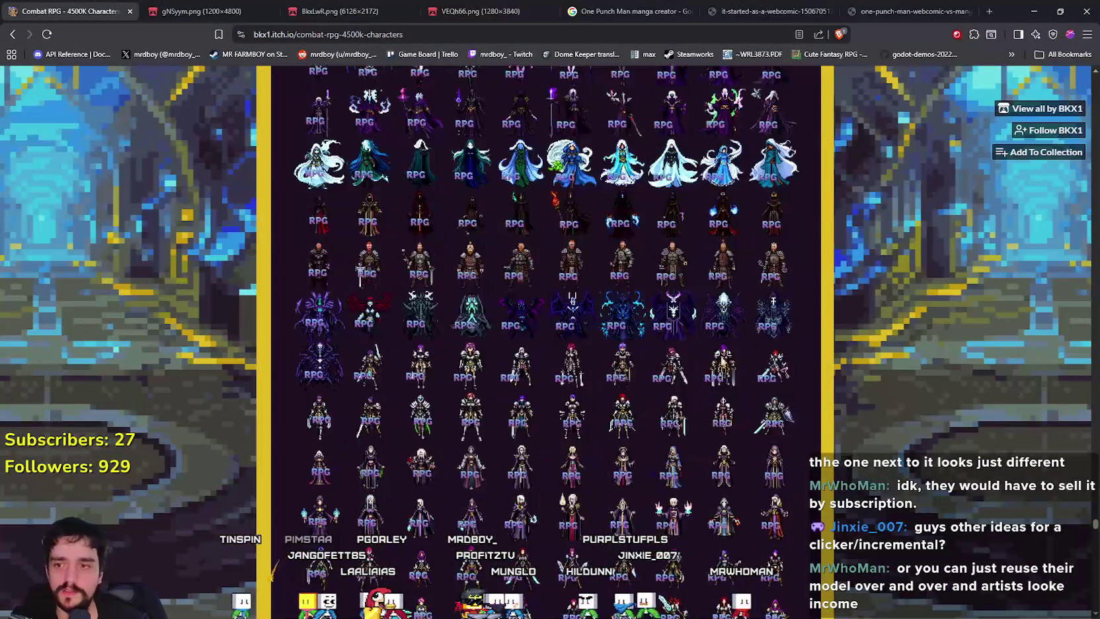
{"action": "scroll", "coordinate": [647, 308], "scroll_direction": "down", "scroll_amount": 15}
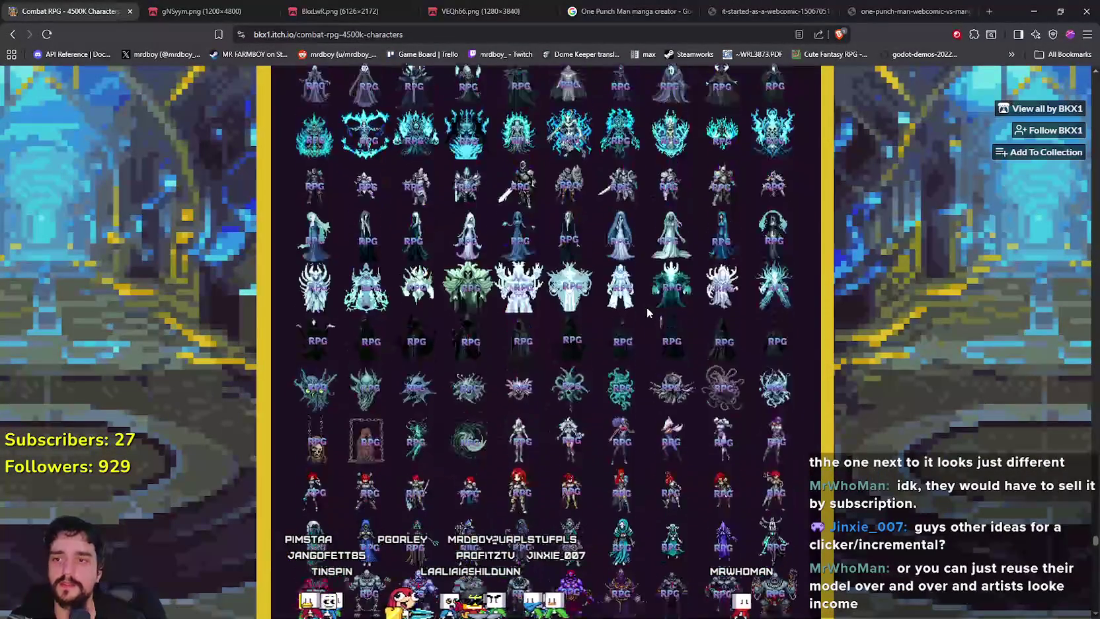
{"action": "scroll", "coordinate": [657, 334], "scroll_direction": "down", "scroll_amount": 15}
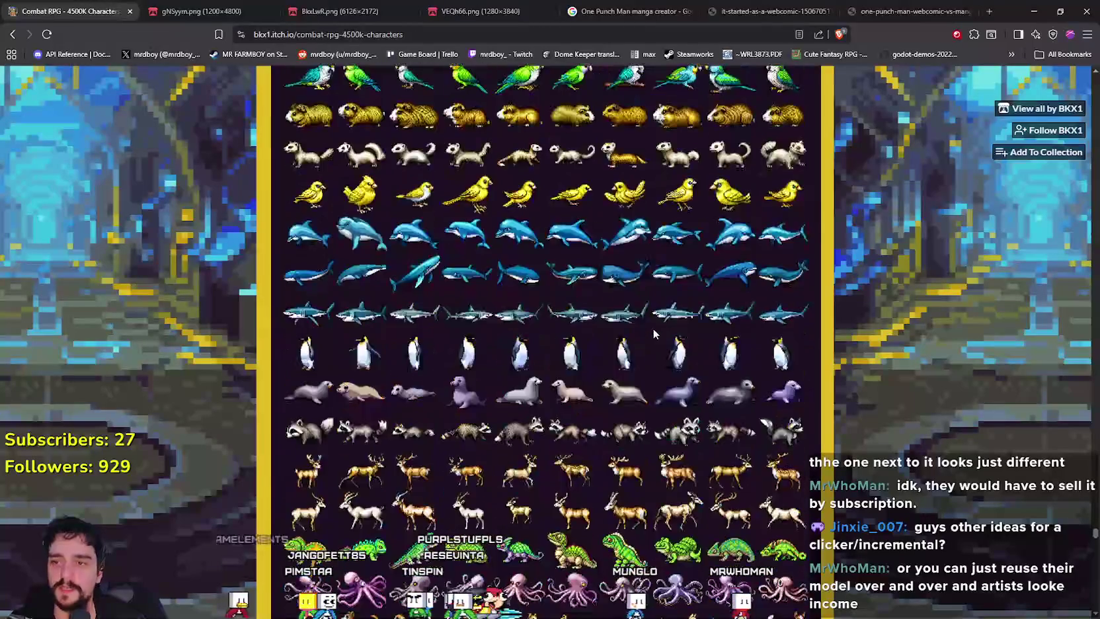
{"action": "scroll", "coordinate": [605, 430], "scroll_direction": "down", "scroll_amount": 20}
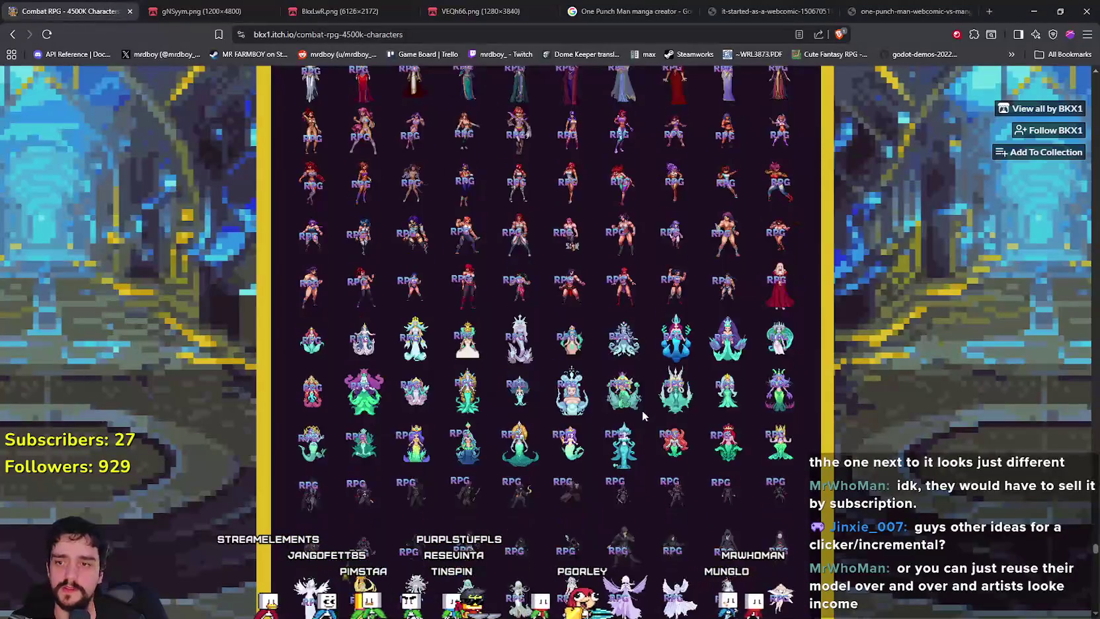
{"action": "scroll", "coordinate": [621, 357], "scroll_direction": "down", "scroll_amount": 5}
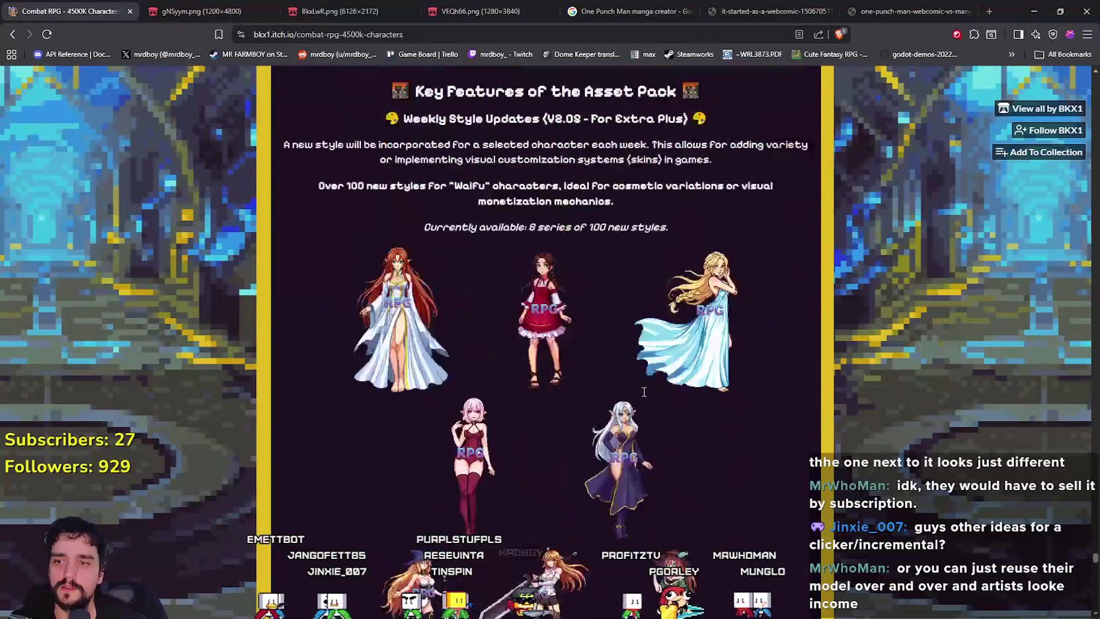
{"action": "scroll", "coordinate": [632, 392], "scroll_direction": "up", "scroll_amount": 3}
{"action": "scroll", "coordinate": [649, 396], "scroll_direction": "down", "scroll_amount": 15}
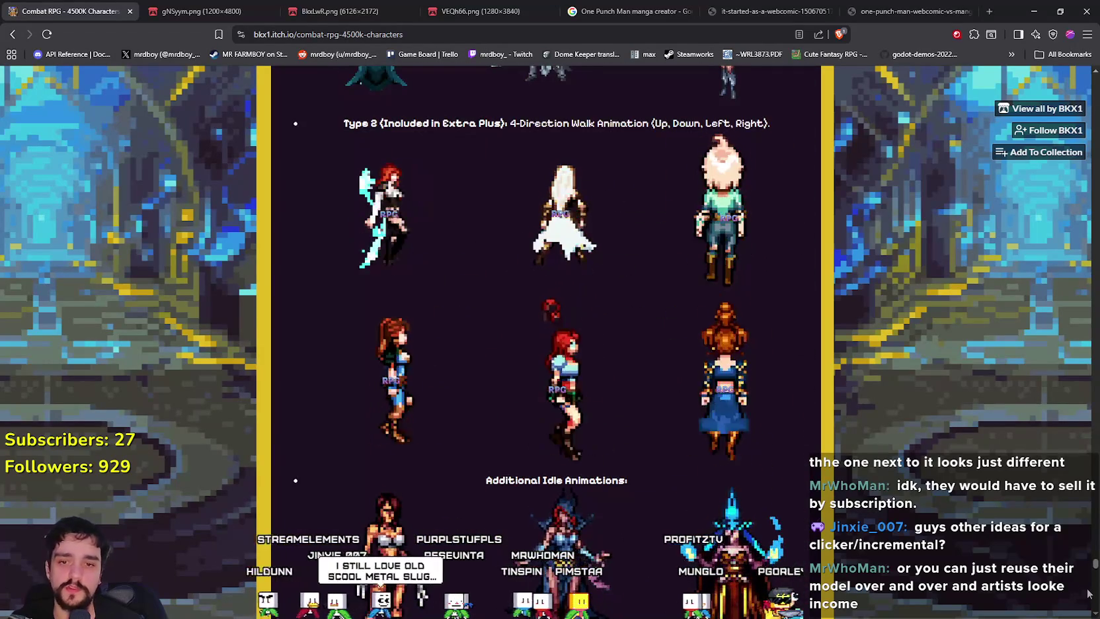
{"action": "scroll", "coordinate": [1096, 573], "scroll_direction": "down", "scroll_amount": 8}
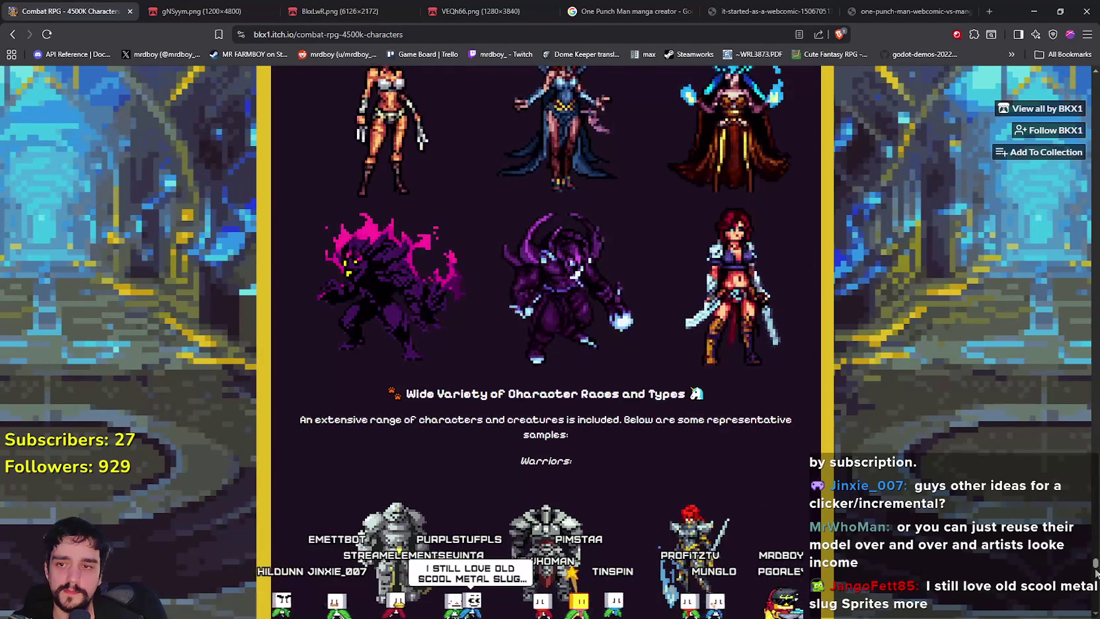
{"action": "scroll", "coordinate": [814, 451], "scroll_direction": "down", "scroll_amount": 1}
{"action": "scroll", "coordinate": [813, 451], "scroll_direction": "up", "scroll_amount": 4}
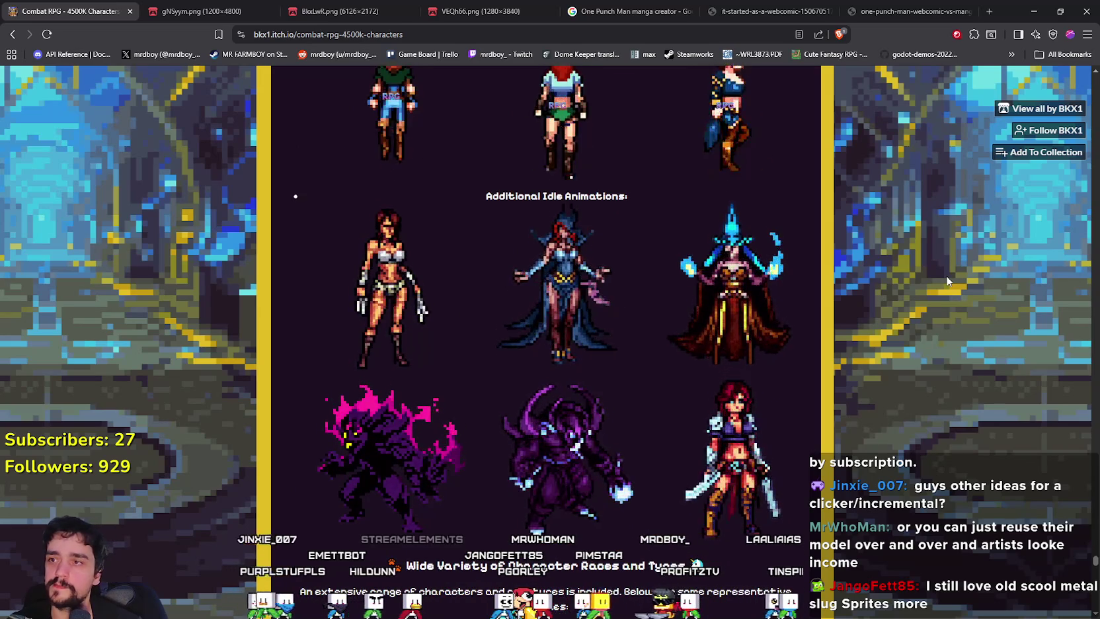
{"action": "scroll", "coordinate": [891, 247], "scroll_direction": "up", "scroll_amount": 3}
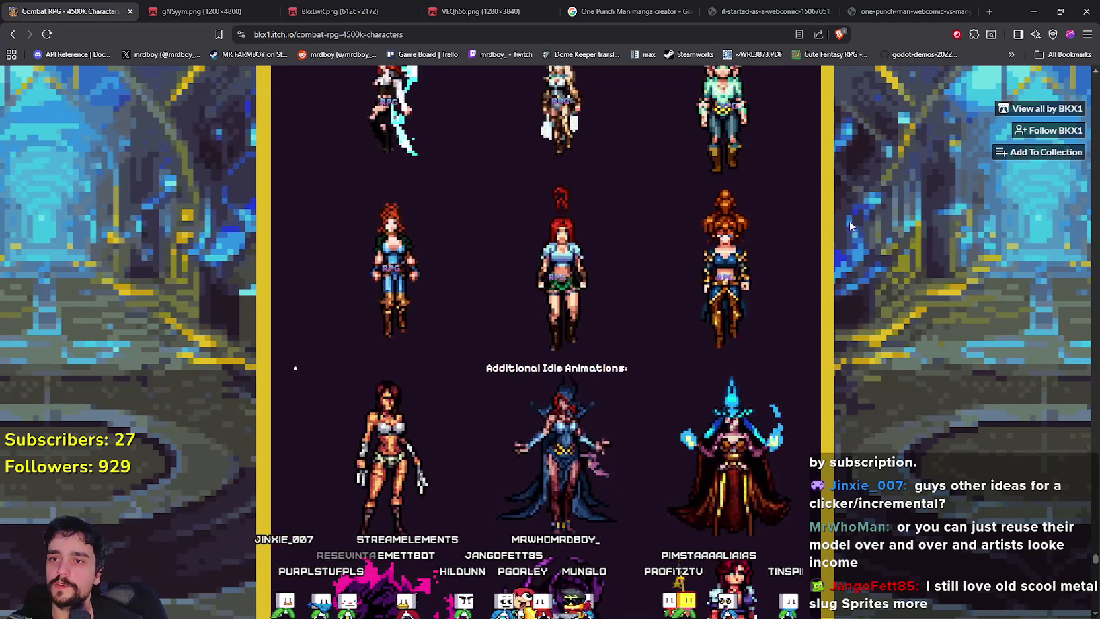
{"action": "scroll", "coordinate": [366, 281], "scroll_direction": "up", "scroll_amount": 3}
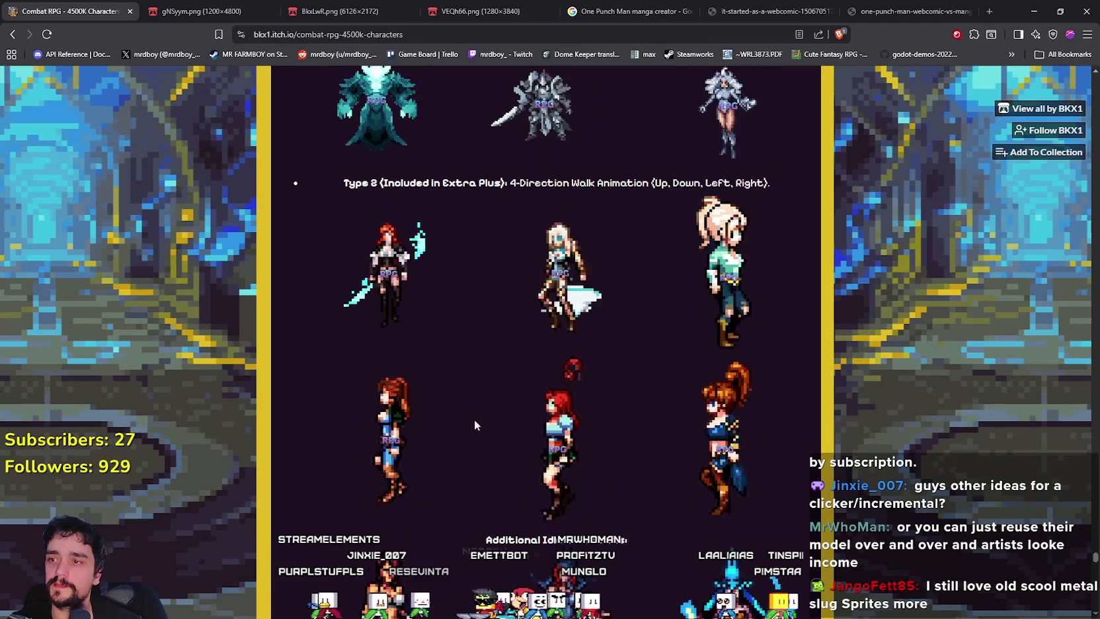
{"action": "scroll", "coordinate": [377, 304], "scroll_direction": "up", "scroll_amount": 1}
{"action": "scroll", "coordinate": [592, 371], "scroll_direction": "down", "scroll_amount": 1}
{"action": "scroll", "coordinate": [599, 367], "scroll_direction": "up", "scroll_amount": 3}
{"action": "scroll", "coordinate": [602, 360], "scroll_direction": "down", "scroll_amount": 4}
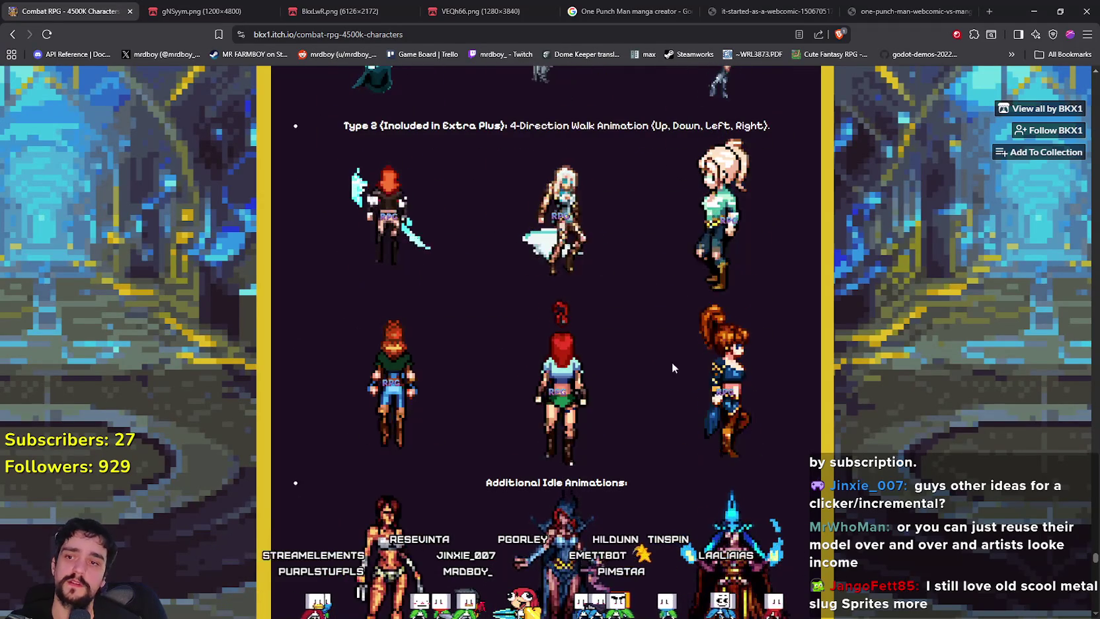
{"action": "scroll", "coordinate": [693, 397], "scroll_direction": "down", "scroll_amount": 4}
{"action": "scroll", "coordinate": [735, 387], "scroll_direction": "down", "scroll_amount": 2}
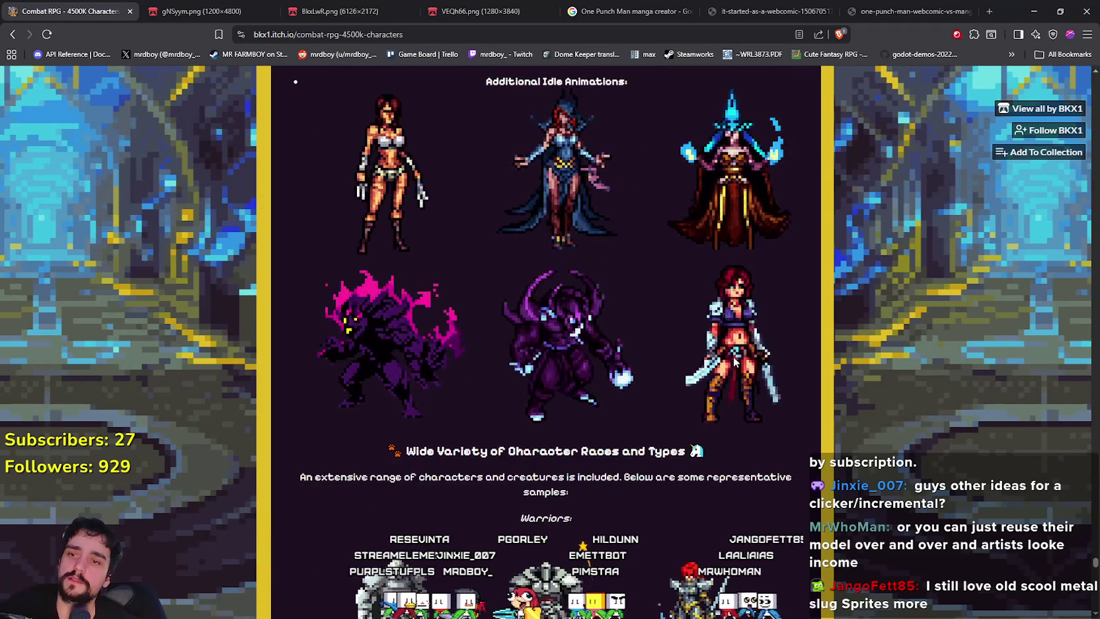
{"action": "scroll", "coordinate": [730, 419], "scroll_direction": "up", "scroll_amount": 3}
{"action": "scroll", "coordinate": [771, 489], "scroll_direction": "down", "scroll_amount": 1}
{"action": "scroll", "coordinate": [772, 489], "scroll_direction": "down", "scroll_amount": 20}
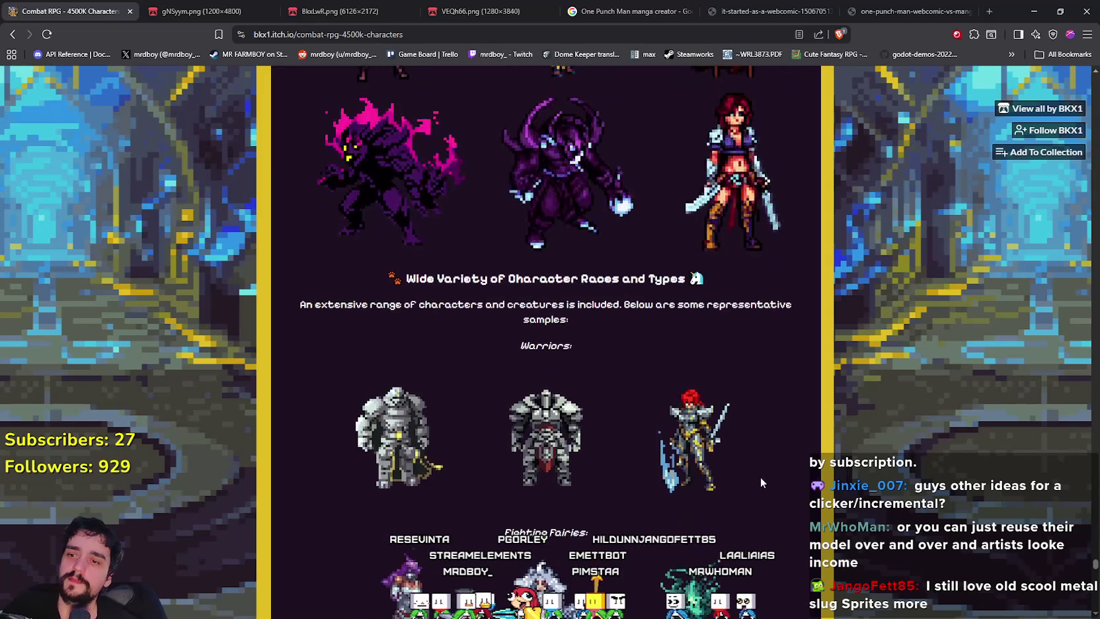
{"action": "scroll", "coordinate": [776, 471], "scroll_direction": "down", "scroll_amount": 20}
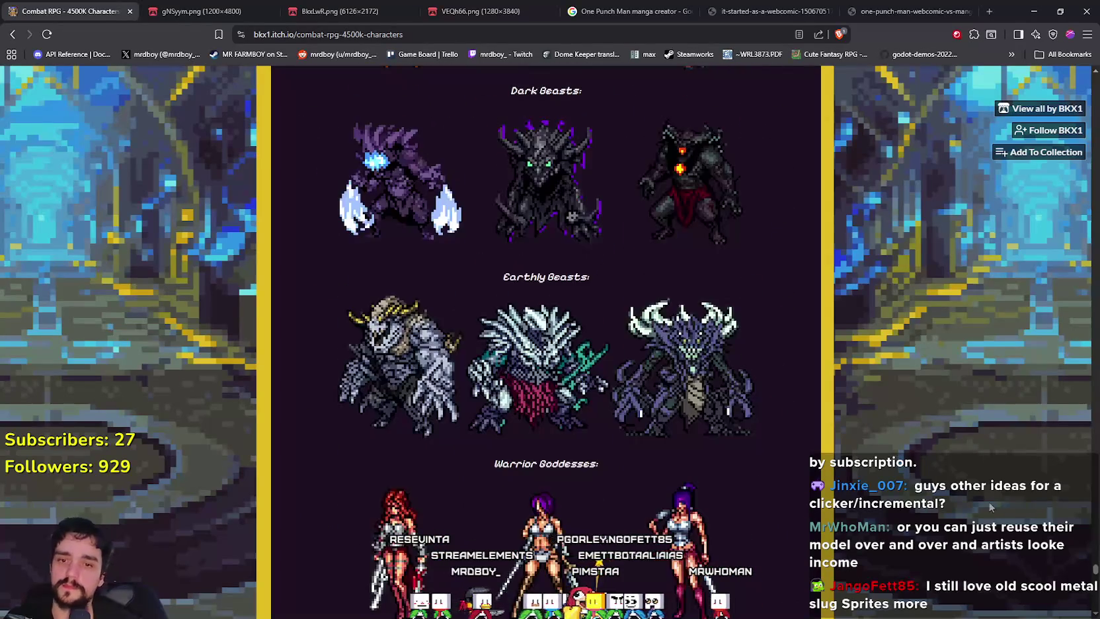
{"action": "scroll", "coordinate": [990, 519], "scroll_direction": "down", "scroll_amount": 16}
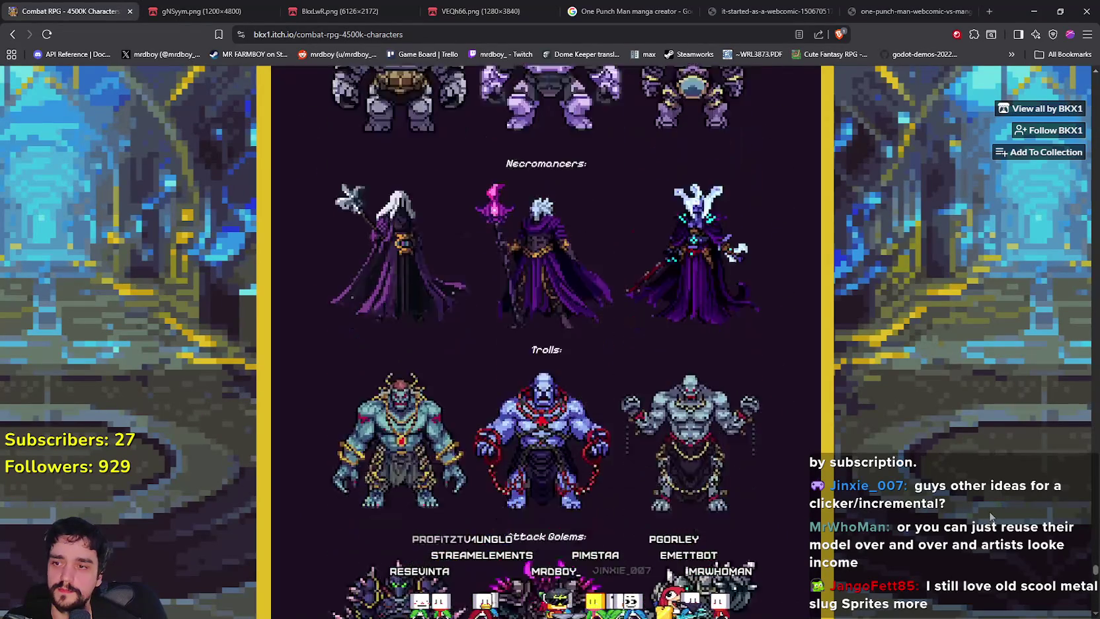
{"action": "scroll", "coordinate": [960, 468], "scroll_direction": "down", "scroll_amount": 2}
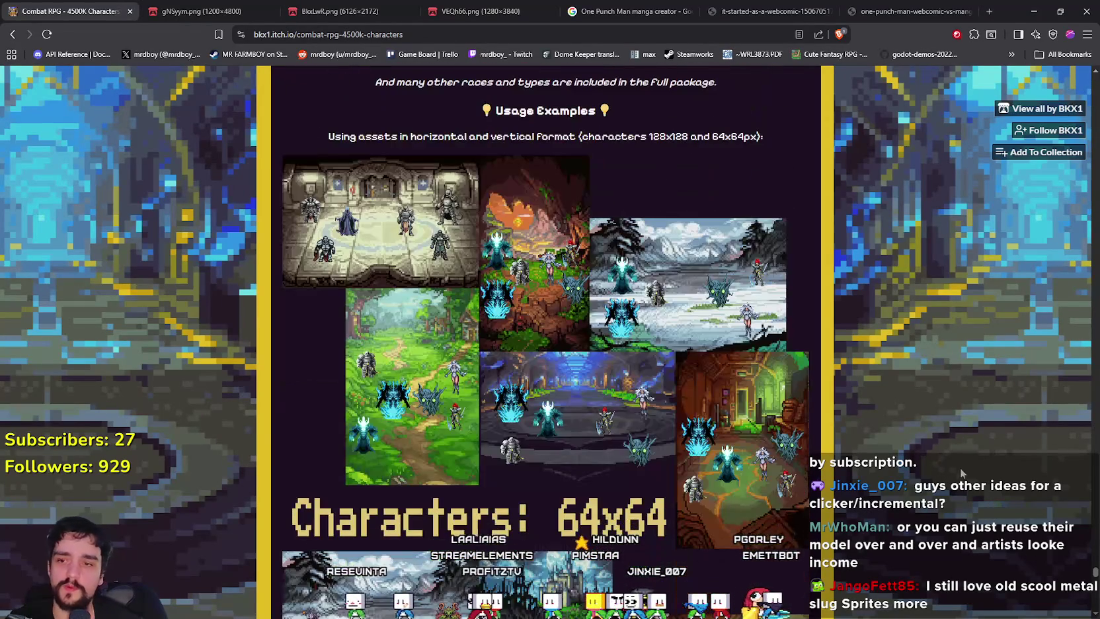
{"action": "scroll", "coordinate": [958, 460], "scroll_direction": "down", "scroll_amount": 7}
{"action": "scroll", "coordinate": [981, 492], "scroll_direction": "down", "scroll_amount": 15}
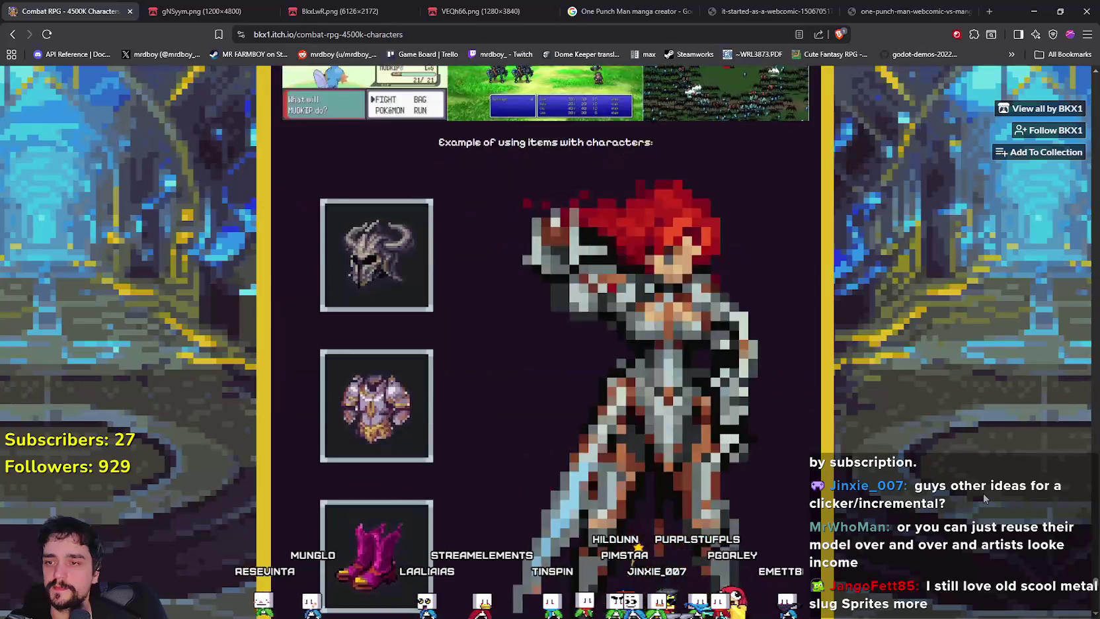
{"action": "scroll", "coordinate": [1038, 197], "scroll_direction": "down", "scroll_amount": 20}
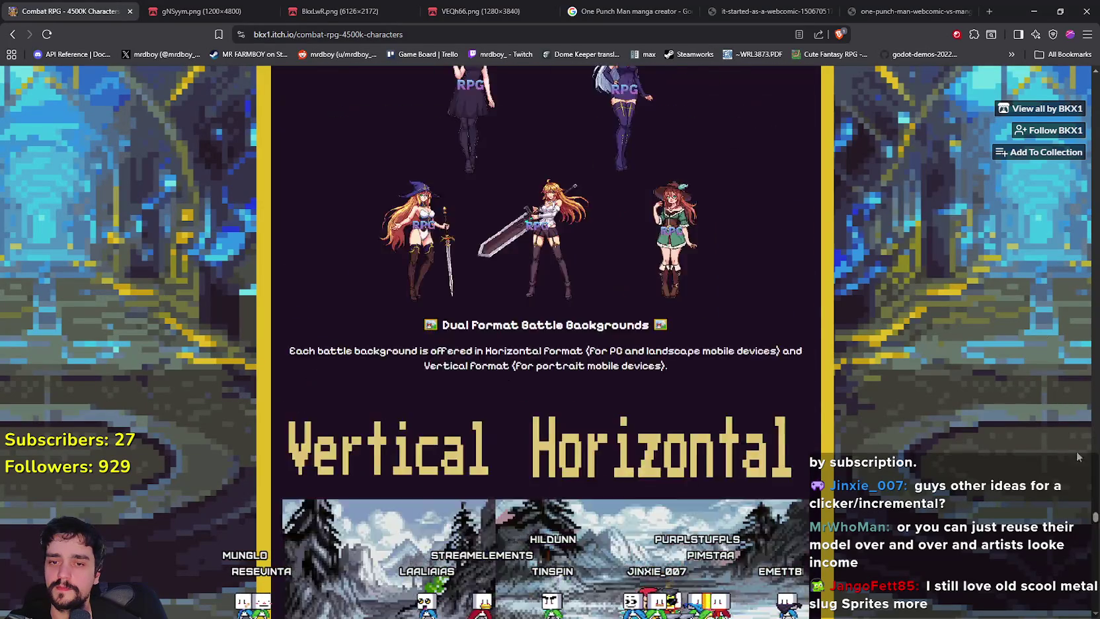
{"action": "scroll", "coordinate": [539, 266], "scroll_direction": "up", "scroll_amount": 20}
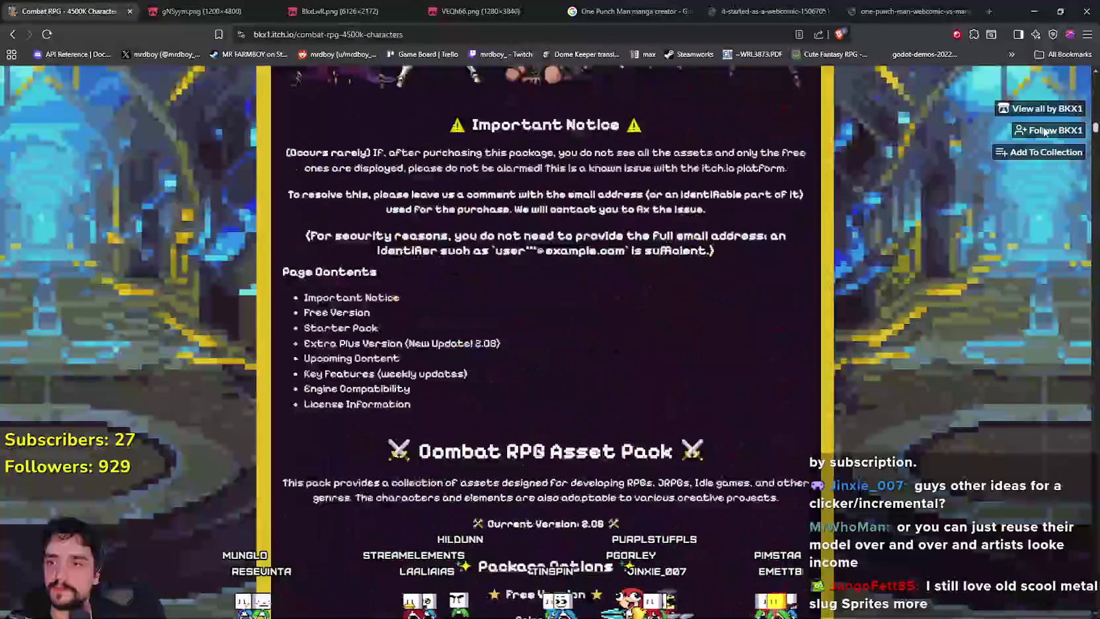
{"action": "scroll", "coordinate": [539, 266], "scroll_direction": "down", "scroll_amount": 3}
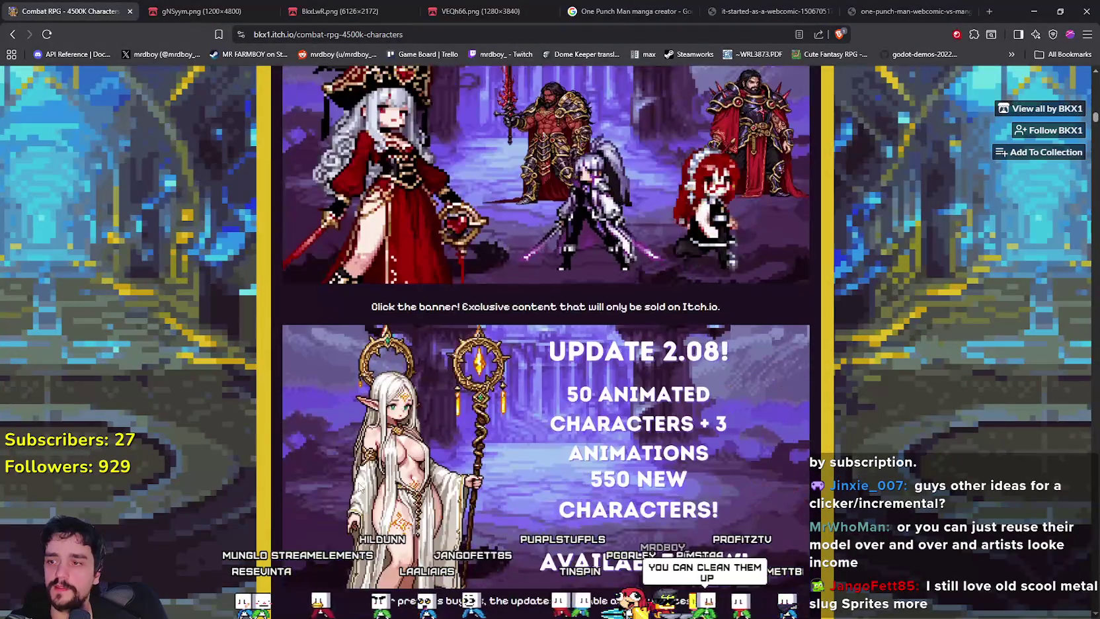
{"action": "scroll", "coordinate": [431, 486], "scroll_direction": "down", "scroll_amount": 2}
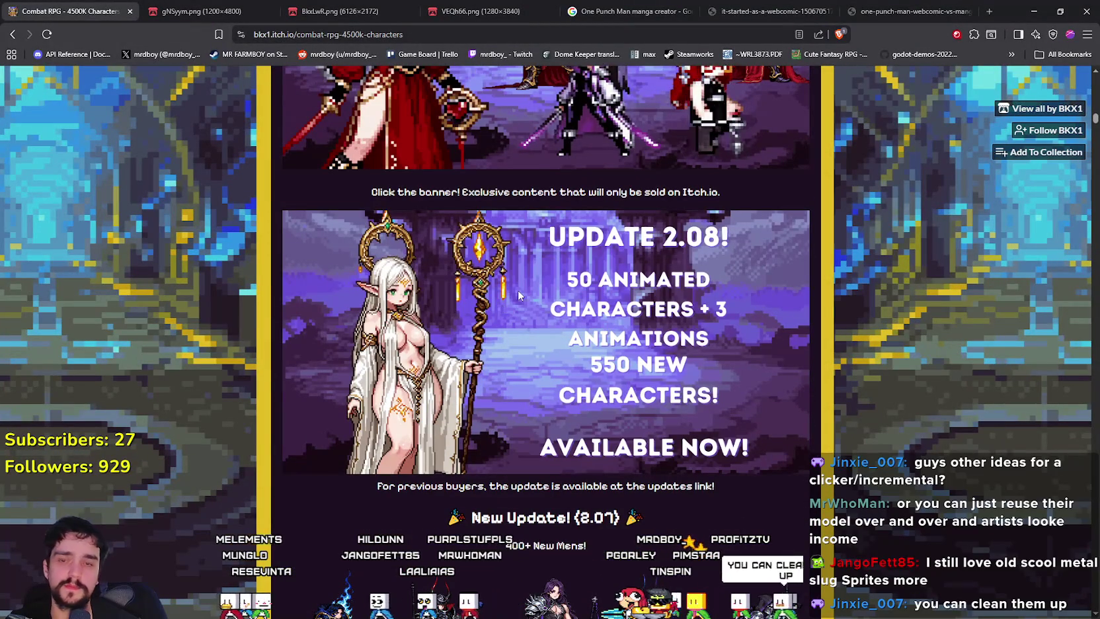
{"action": "scroll", "coordinate": [519, 278], "scroll_direction": "down", "scroll_amount": 1}
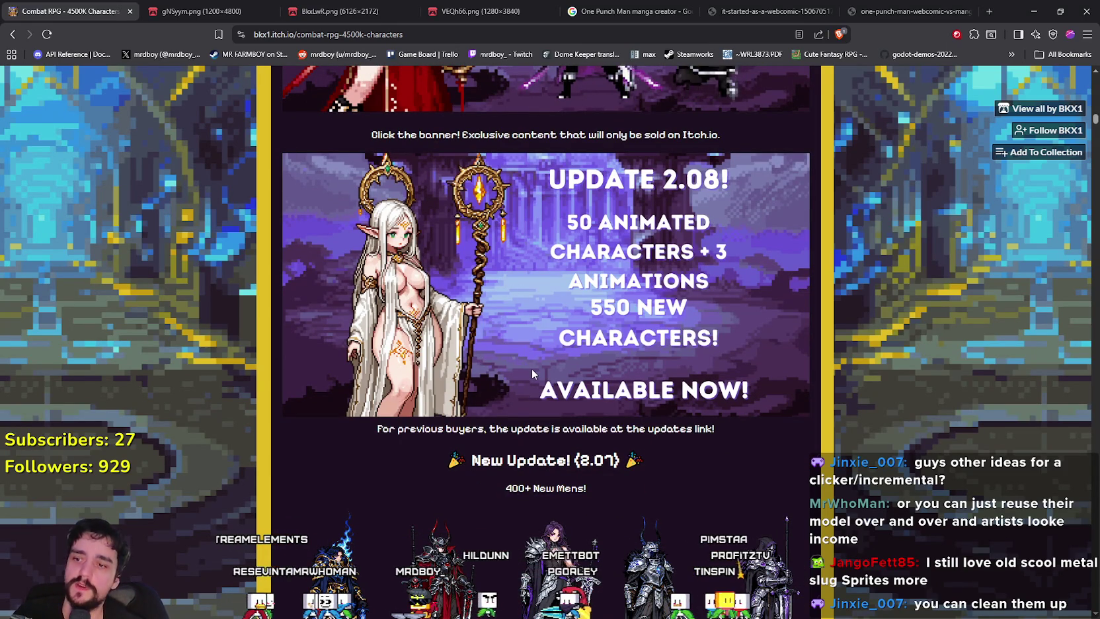
{"action": "scroll", "coordinate": [456, 466], "scroll_direction": "up", "scroll_amount": 3}
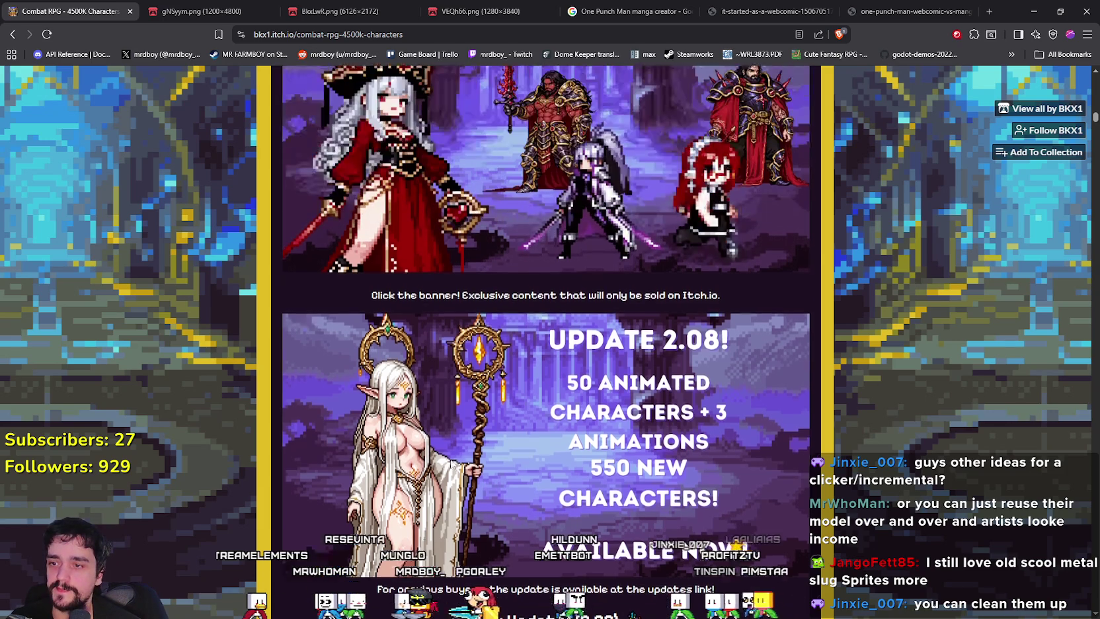
{"action": "scroll", "coordinate": [403, 382], "scroll_direction": "down", "scroll_amount": 8}
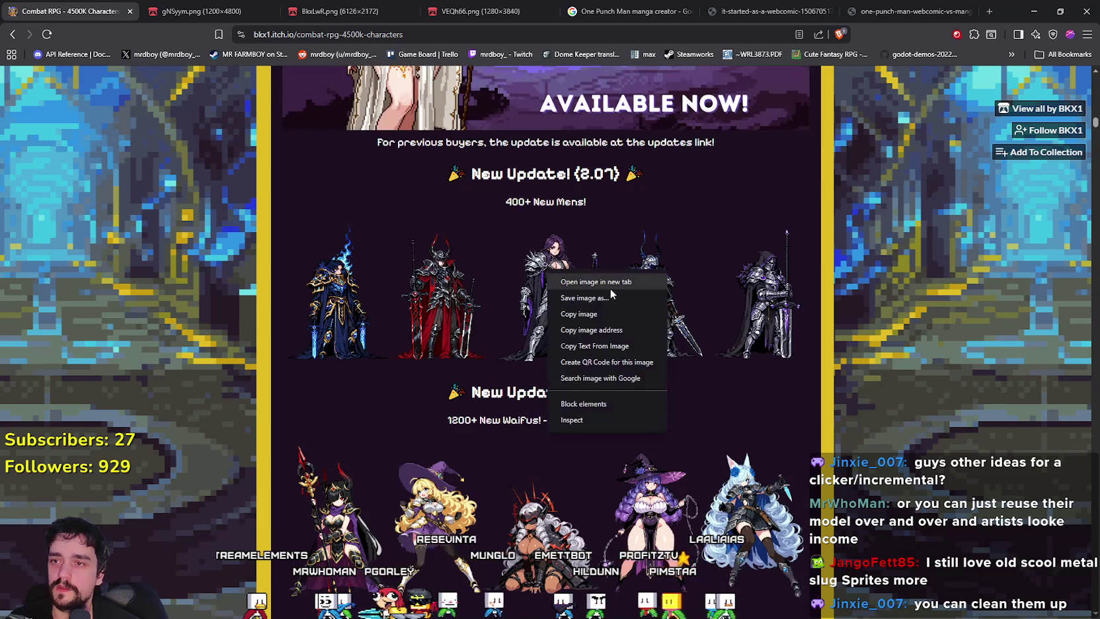
Step: Flip through the opened image tabs to view the horned monster and red-robed artworks
{"action": "left_click", "coordinate": [399, 7]}
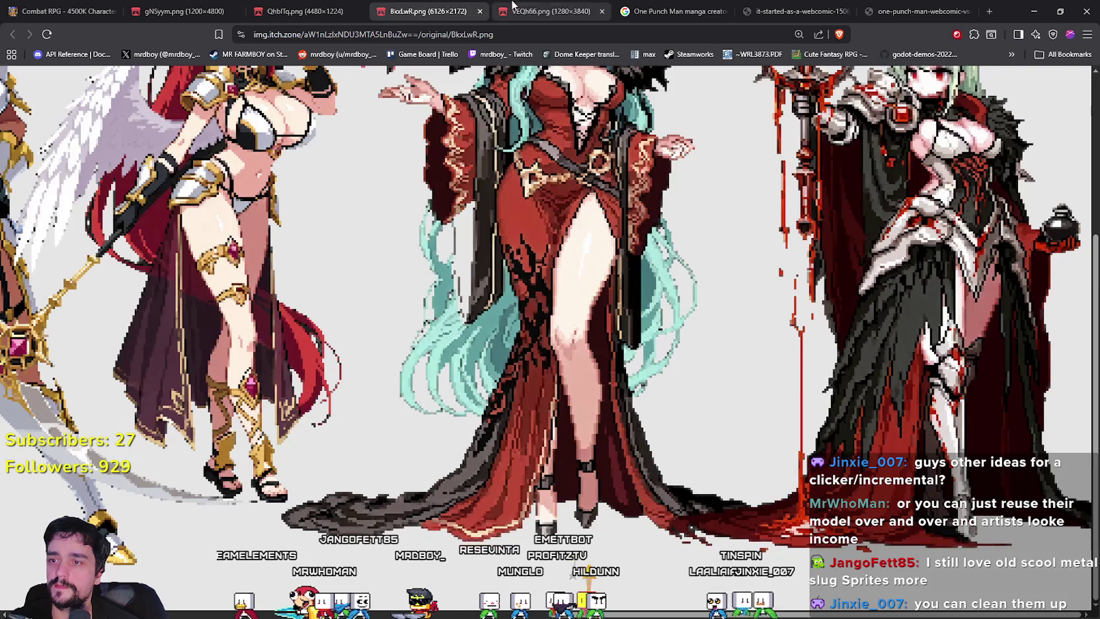
{"action": "left_click", "coordinate": [304, 8]}
{"action": "left_click", "coordinate": [201, 6]}
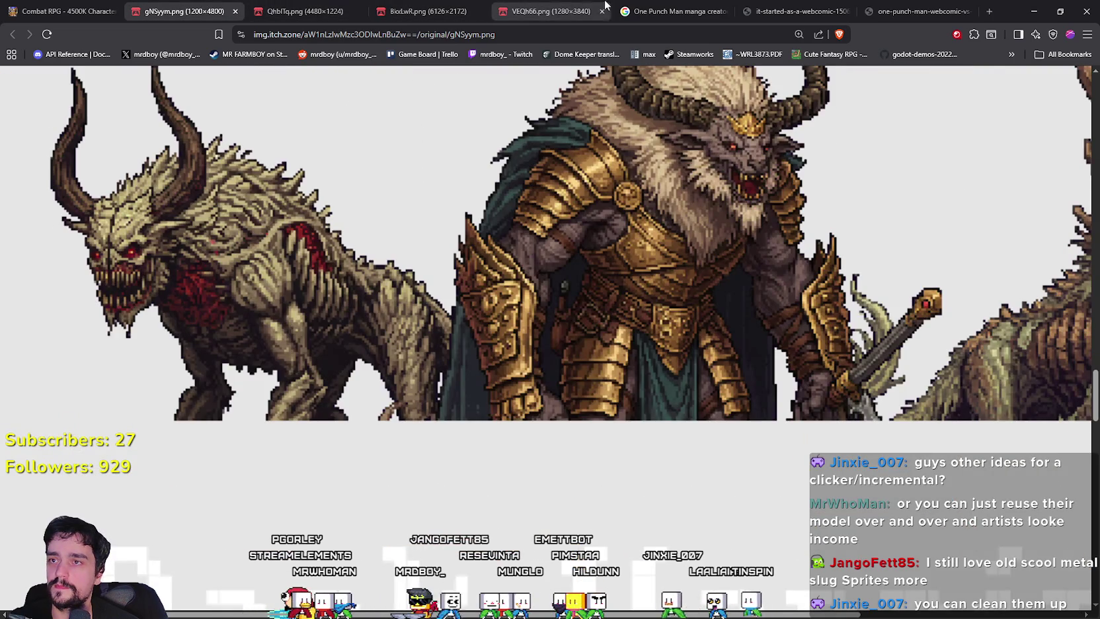
{"action": "left_click", "coordinate": [661, 8]}
{"action": "left_click", "coordinate": [548, 8]}
{"action": "left_click", "coordinate": [427, 8]}
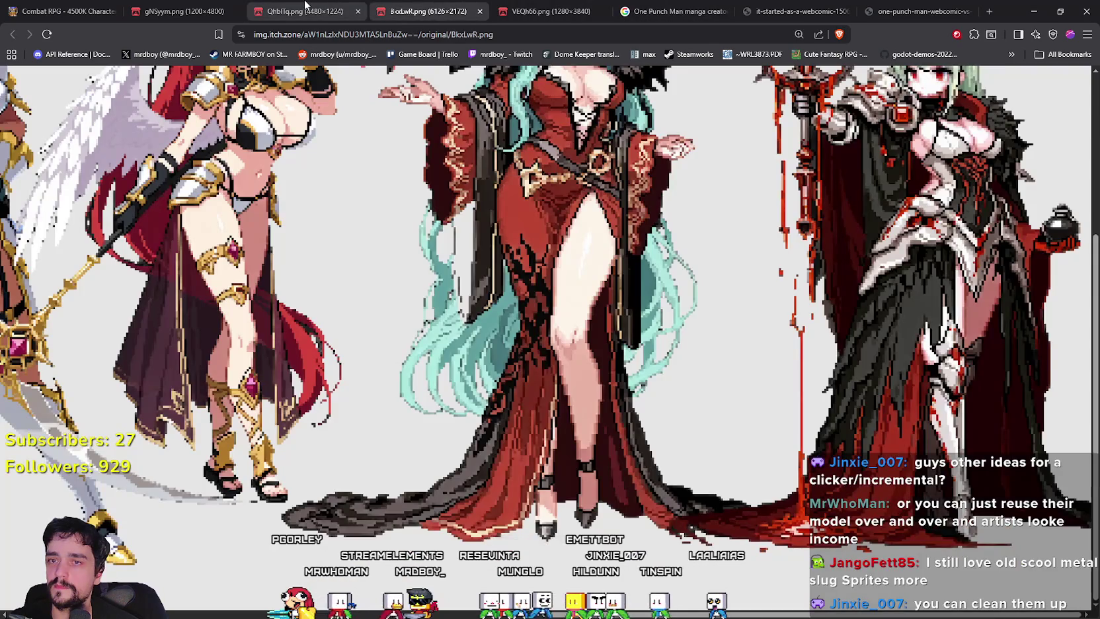
Step: Pan across the QhblTq.png armored knights sheet, then return to the Combat RPG page
{"action": "left_click", "coordinate": [305, 5]}
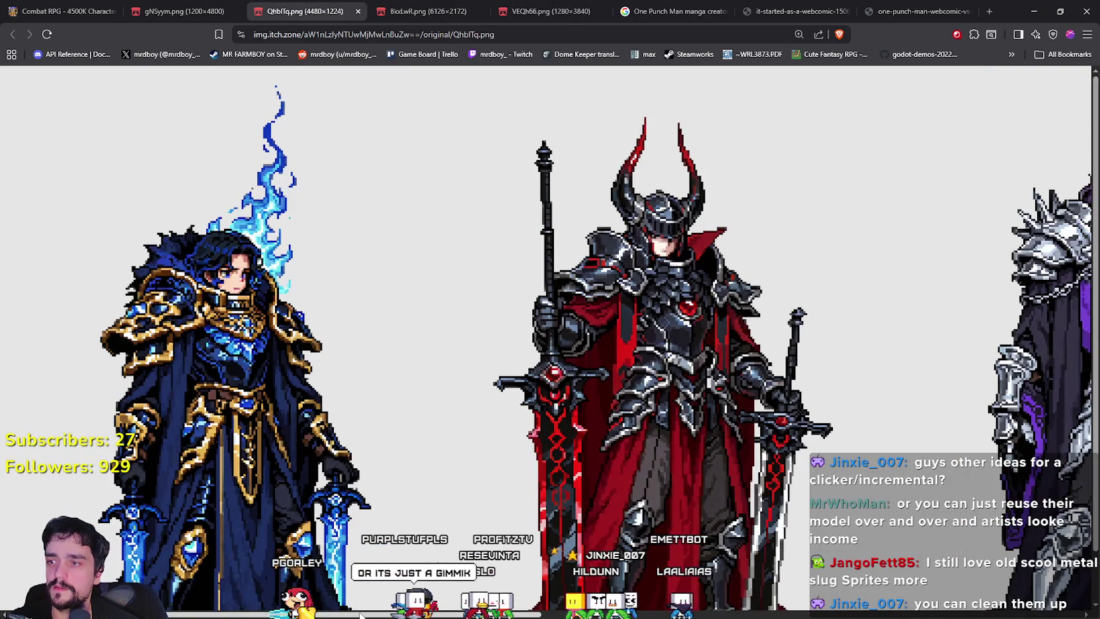
{"action": "scroll", "coordinate": [360, 615], "scroll_direction": "down", "scroll_amount": 1}
{"action": "scroll", "coordinate": [361, 614], "scroll_direction": "right", "scroll_amount": 1}
{"action": "left_click_drag", "start_coordinate": [400, 612], "coordinate": [828, 611]}
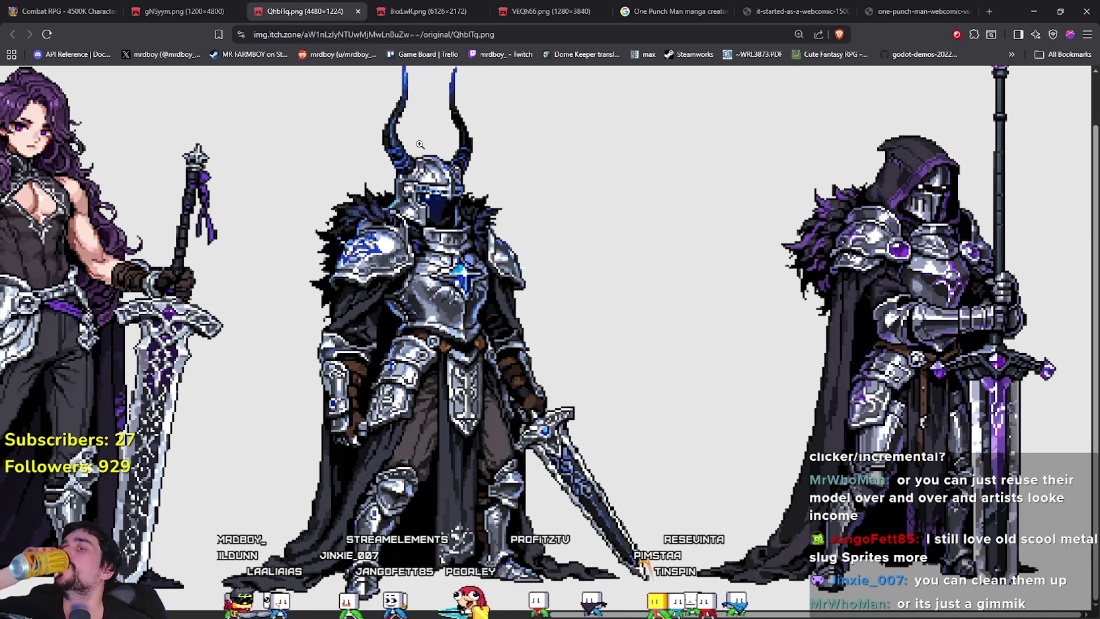
{"action": "left_click", "coordinate": [185, 6]}
{"action": "left_click", "coordinate": [76, 5]}
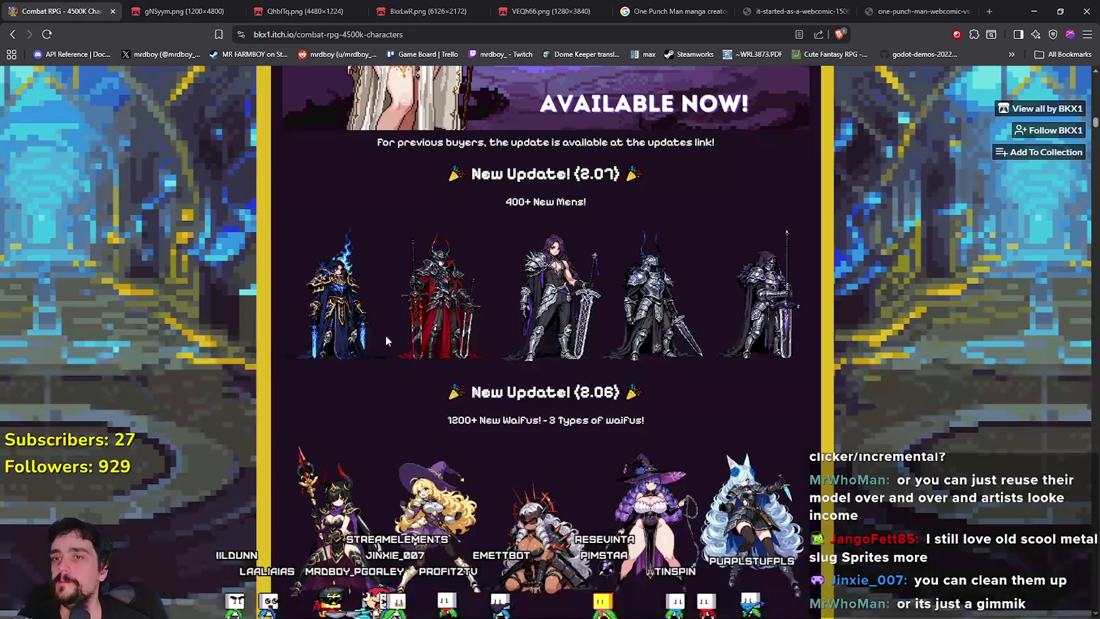
{"action": "scroll", "coordinate": [593, 431], "scroll_direction": "up", "scroll_amount": 15}
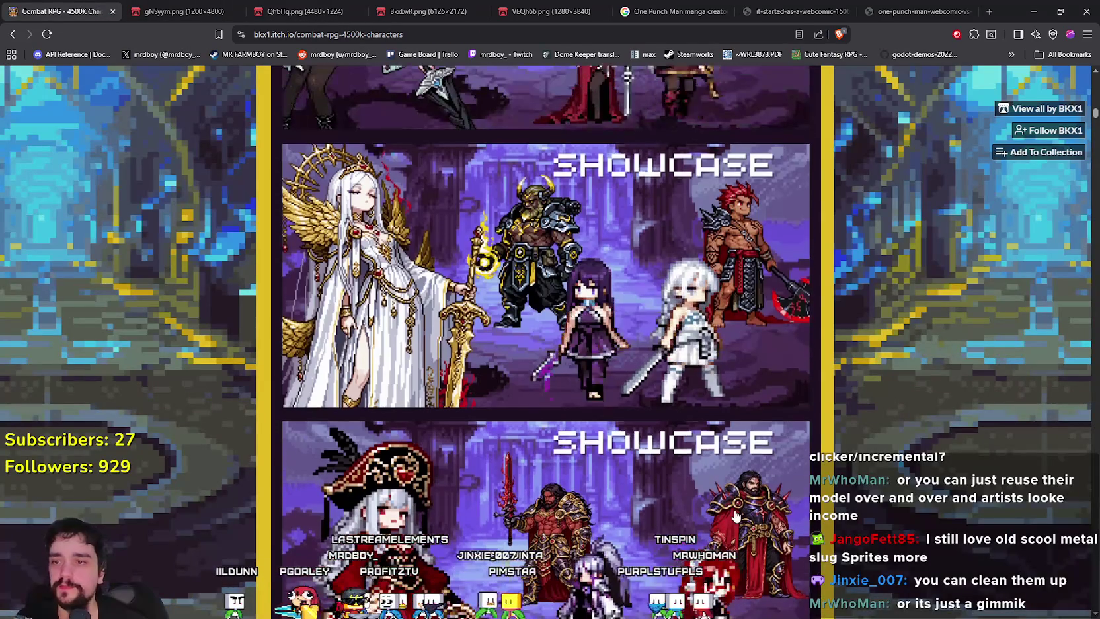
{"action": "scroll", "coordinate": [739, 515], "scroll_direction": "up", "scroll_amount": 4}
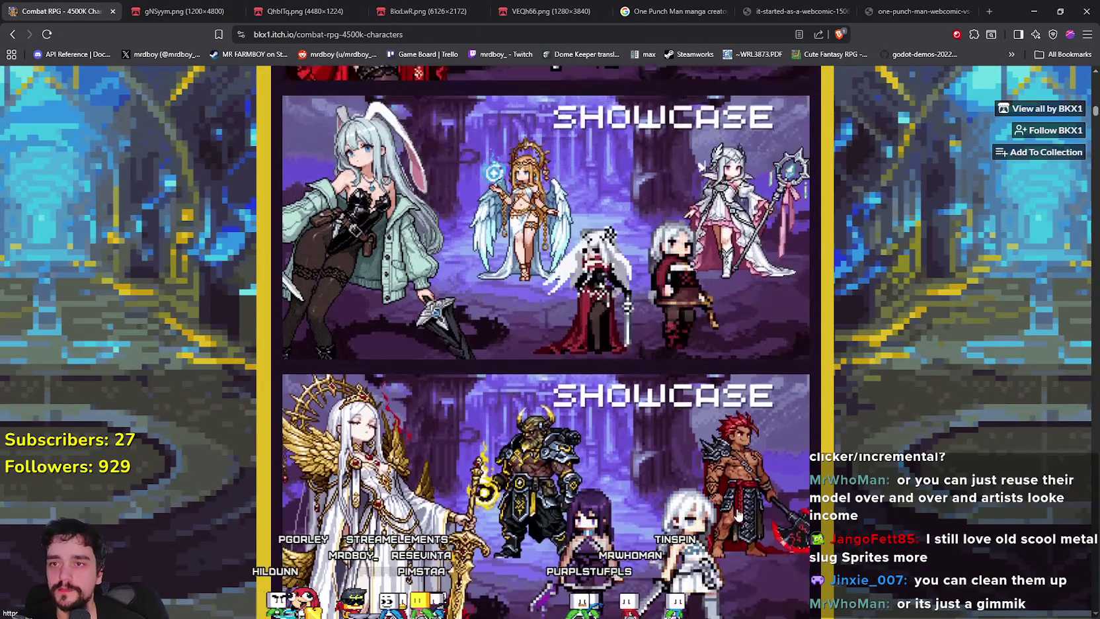
{"action": "scroll", "coordinate": [737, 513], "scroll_direction": "down", "scroll_amount": 1}
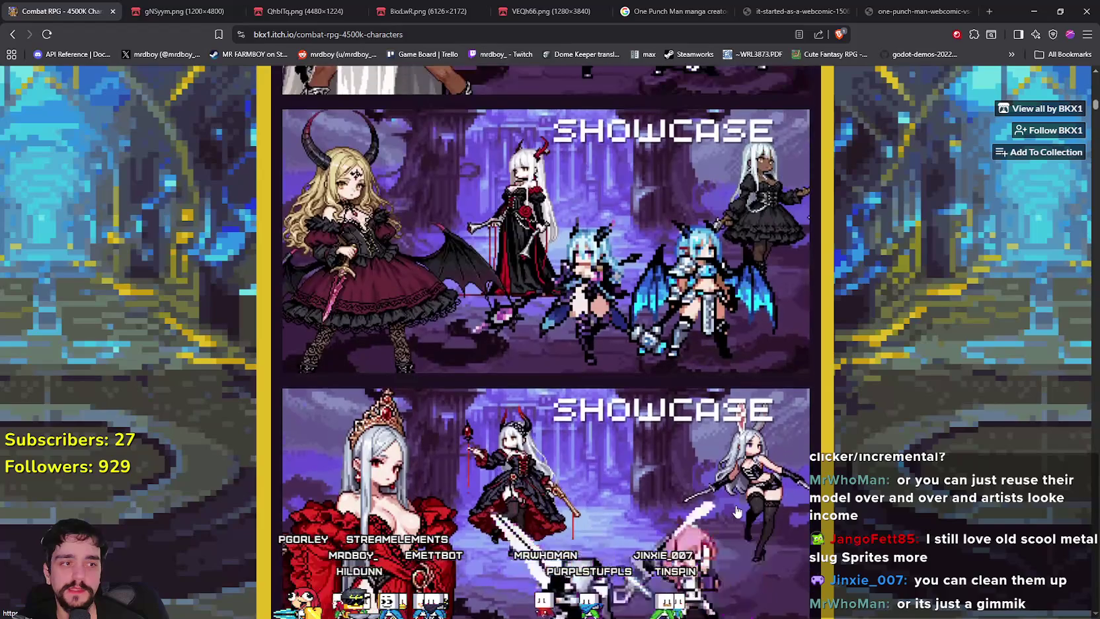
{"action": "scroll", "coordinate": [735, 509], "scroll_direction": "down", "scroll_amount": 1}
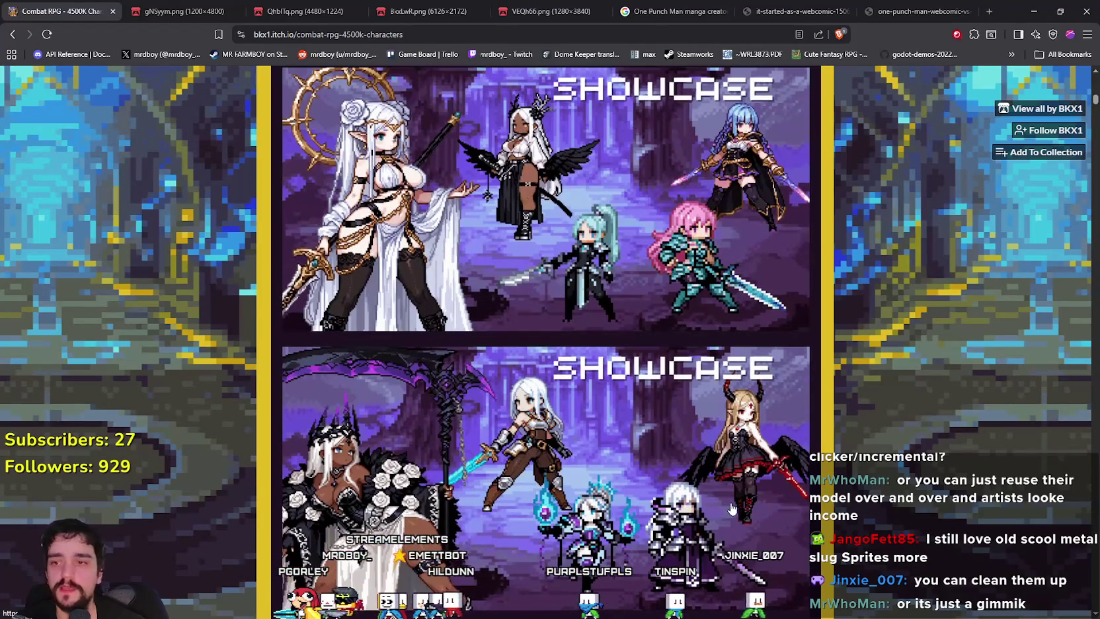
{"action": "scroll", "coordinate": [678, 476], "scroll_direction": "up", "scroll_amount": 1}
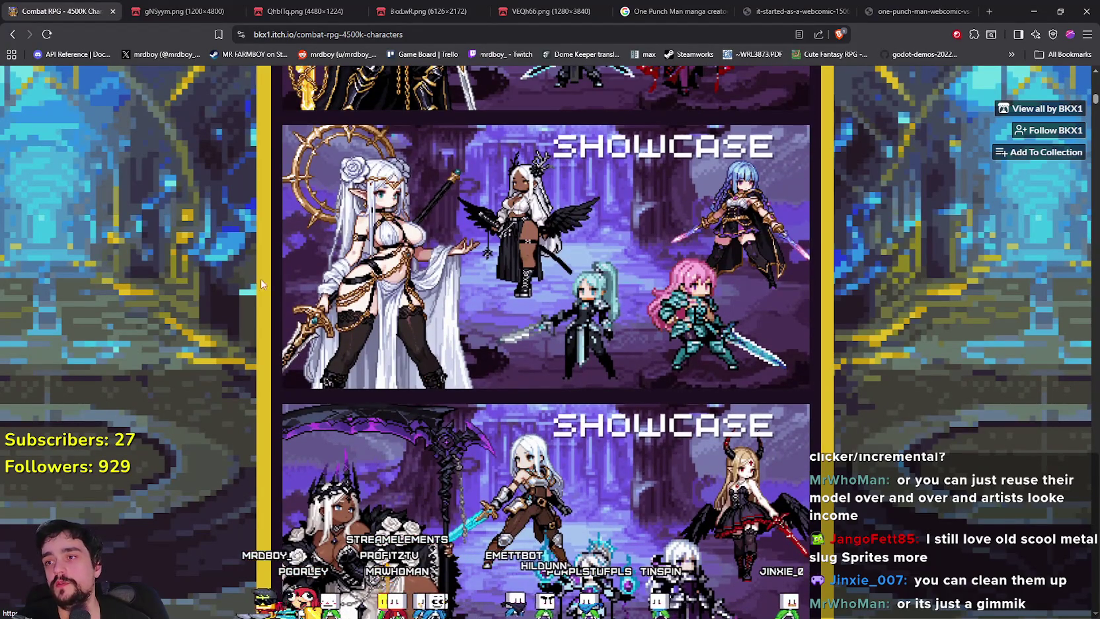
{"action": "scroll", "coordinate": [370, 377], "scroll_direction": "down", "scroll_amount": 1}
{"action": "scroll", "coordinate": [478, 468], "scroll_direction": "up", "scroll_amount": 3}
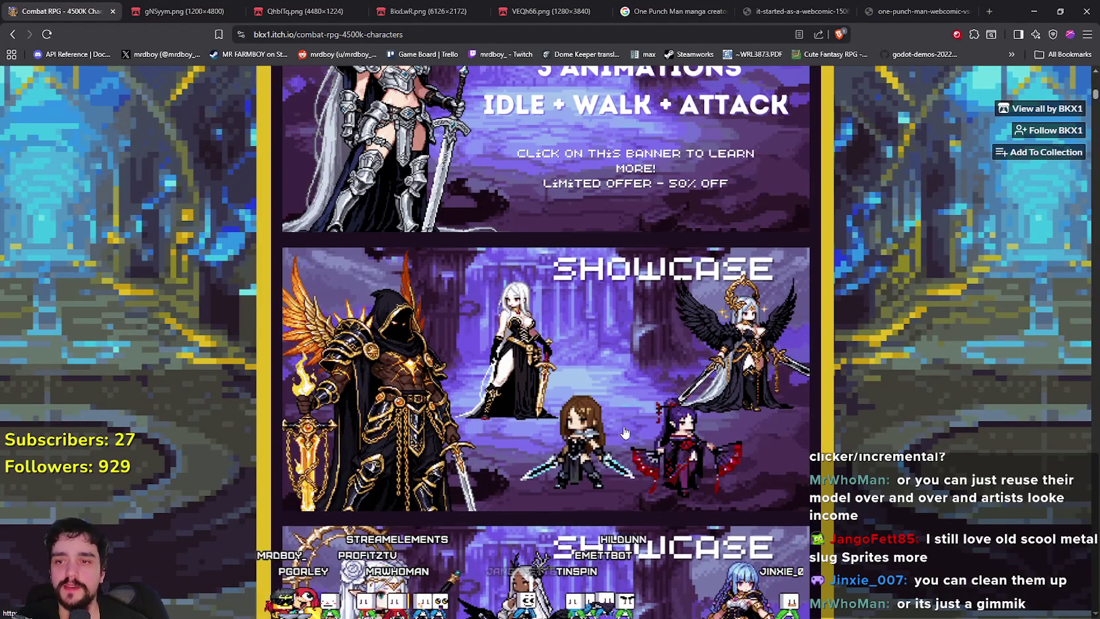
{"action": "scroll", "coordinate": [625, 432], "scroll_direction": "down", "scroll_amount": 3}
{"action": "scroll", "coordinate": [545, 382], "scroll_direction": "up", "scroll_amount": 5}
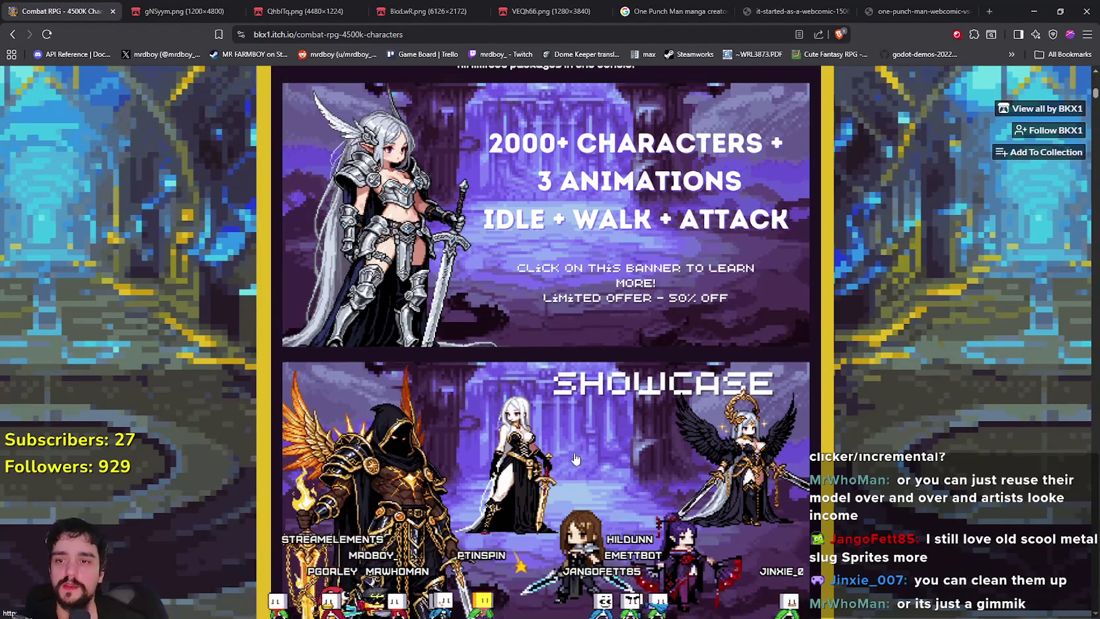
{"action": "scroll", "coordinate": [575, 458], "scroll_direction": "up", "scroll_amount": 1}
{"action": "scroll", "coordinate": [489, 397], "scroll_direction": "down", "scroll_amount": 3}
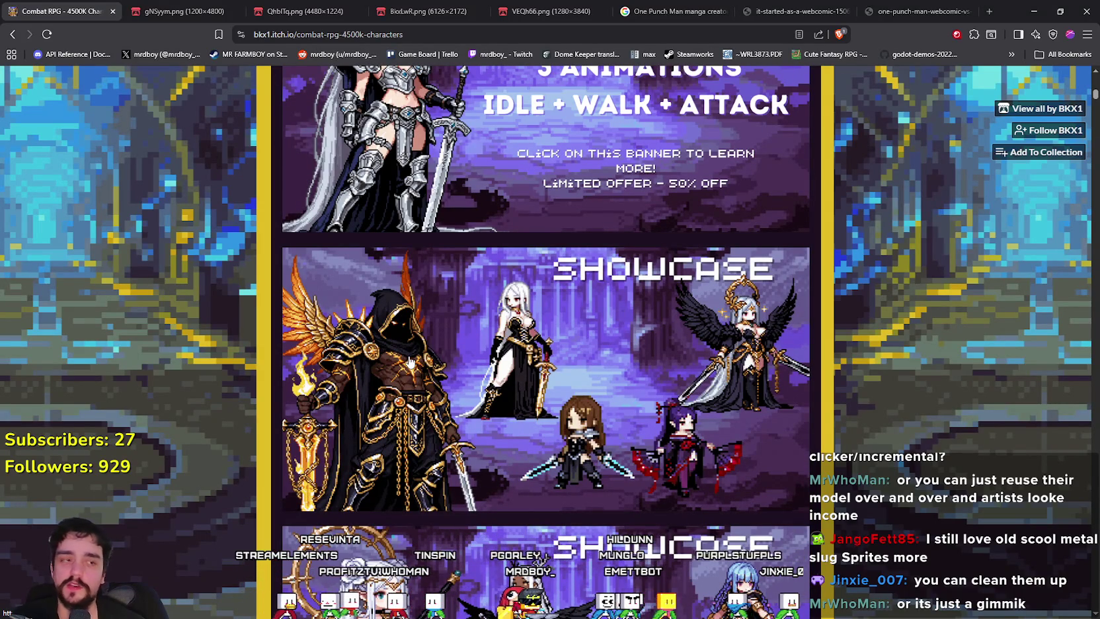
{"action": "scroll", "coordinate": [410, 360], "scroll_direction": "up", "scroll_amount": 5}
{"action": "scroll", "coordinate": [393, 396], "scroll_direction": "up", "scroll_amount": 15}
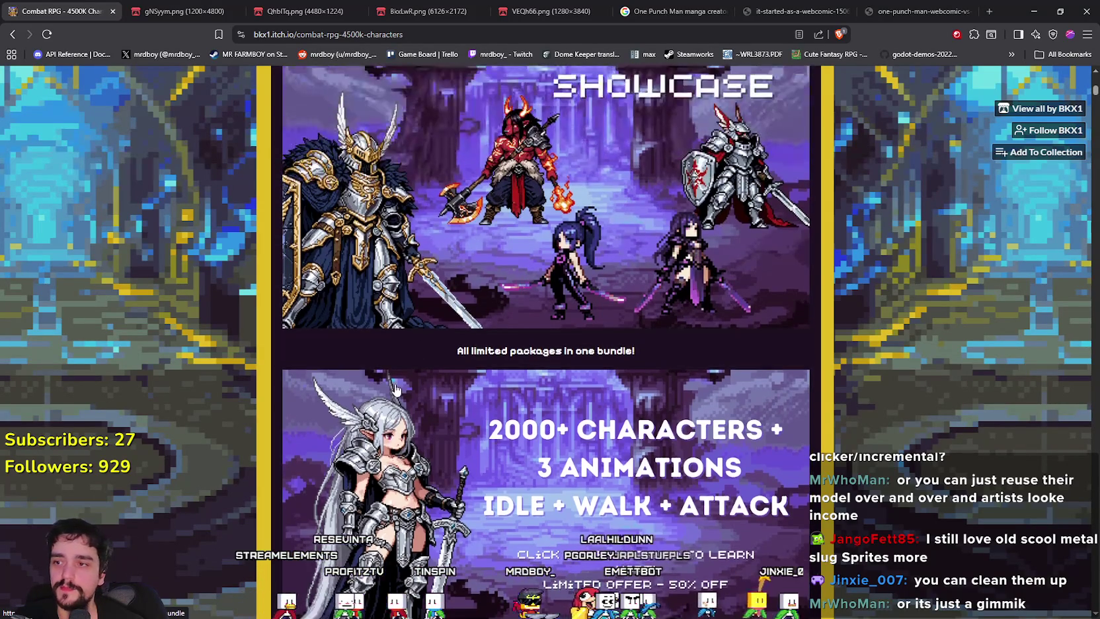
{"action": "scroll", "coordinate": [401, 383], "scroll_direction": "up", "scroll_amount": 4}
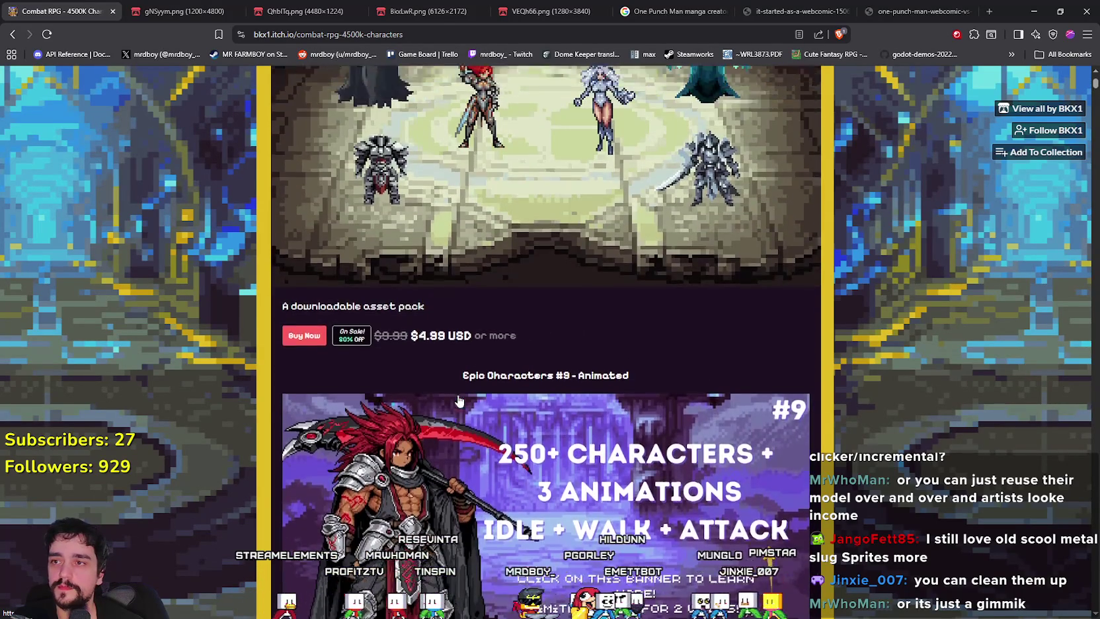
{"action": "scroll", "coordinate": [430, 386], "scroll_direction": "down", "scroll_amount": 11}
{"action": "scroll", "coordinate": [462, 390], "scroll_direction": "down", "scroll_amount": 5}
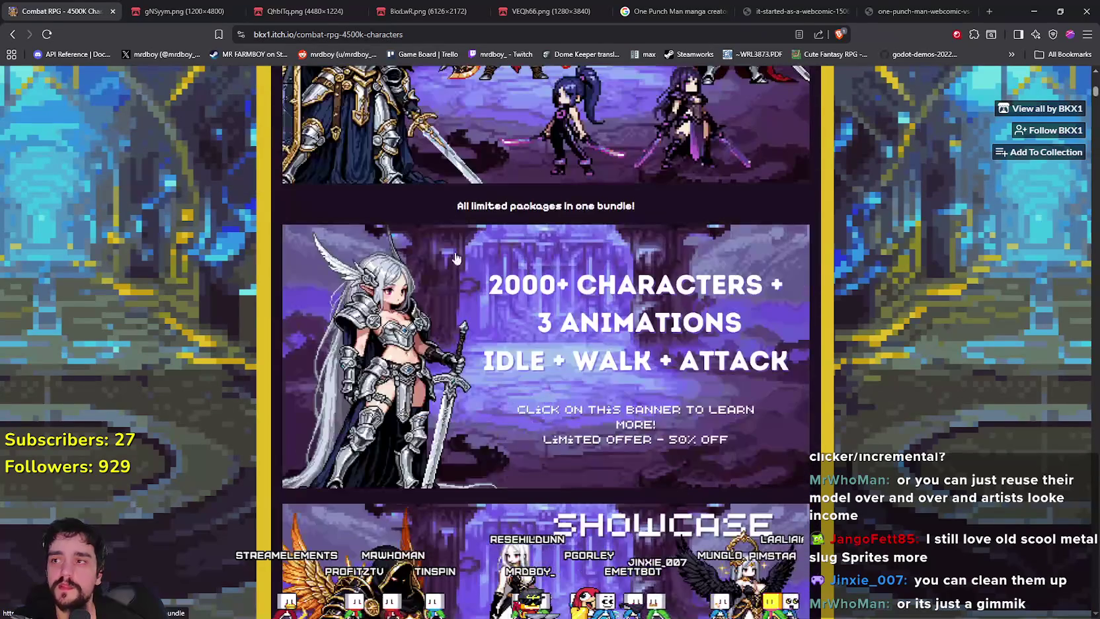
{"action": "scroll", "coordinate": [826, 311], "scroll_direction": "down", "scroll_amount": 4}
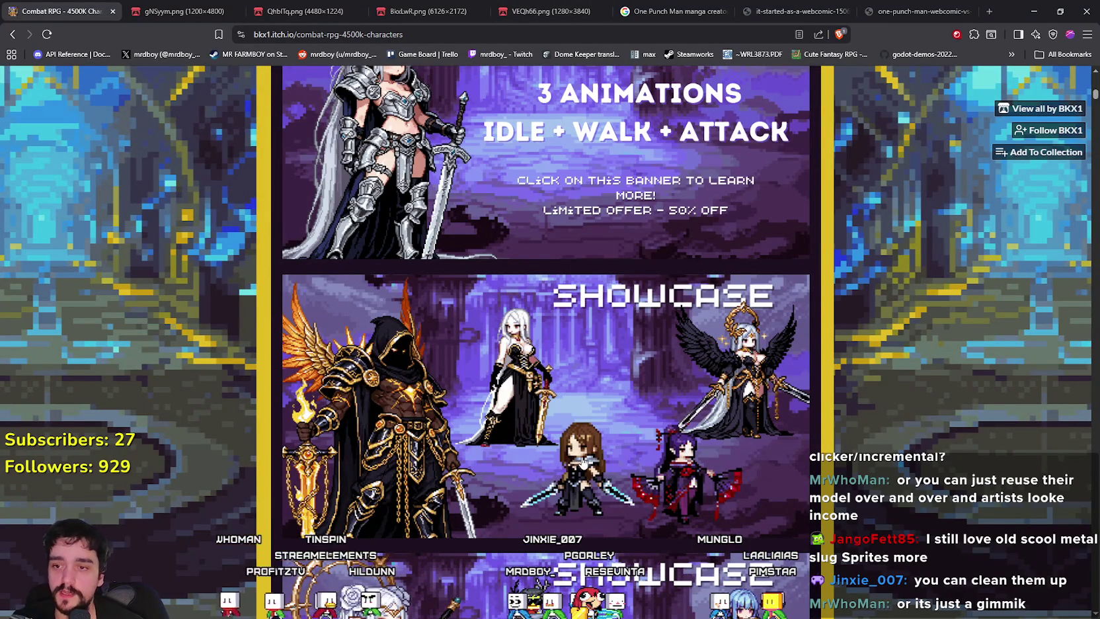
{"action": "scroll", "coordinate": [585, 461], "scroll_direction": "up", "scroll_amount": 3}
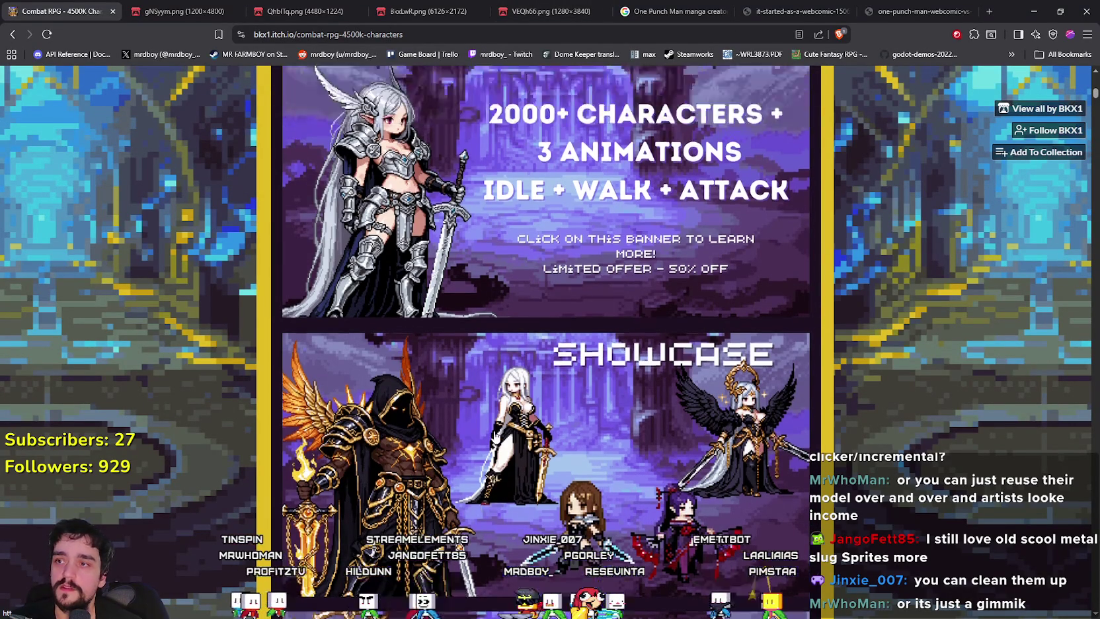
{"action": "scroll", "coordinate": [539, 389], "scroll_direction": "down", "scroll_amount": 8}
{"action": "scroll", "coordinate": [539, 389], "scroll_direction": "down", "scroll_amount": 4}
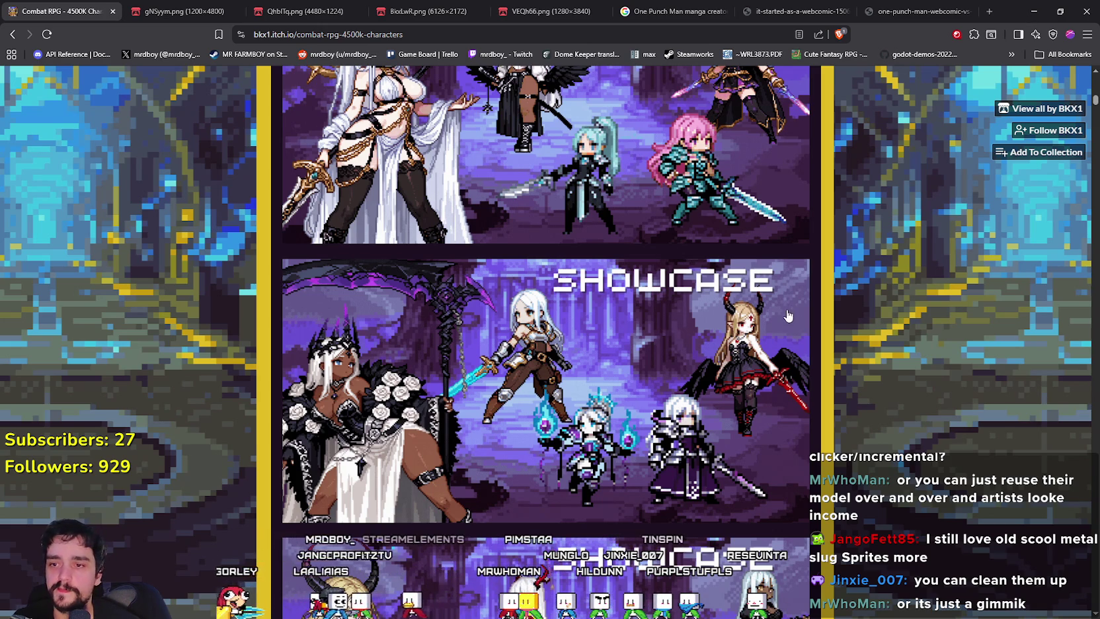
{"action": "scroll", "coordinate": [788, 316], "scroll_direction": "down", "scroll_amount": 3}
{"action": "scroll", "coordinate": [780, 336], "scroll_direction": "up", "scroll_amount": 10}
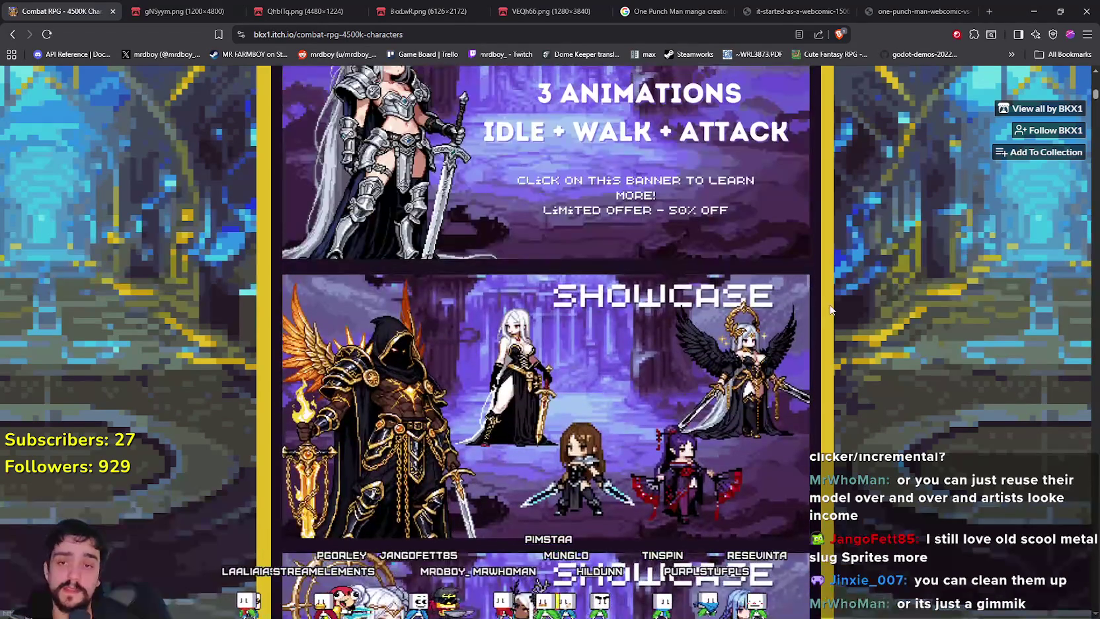
{"action": "scroll", "coordinate": [851, 256], "scroll_direction": "down", "scroll_amount": 4}
{"action": "left_click", "coordinate": [1033, 10]}
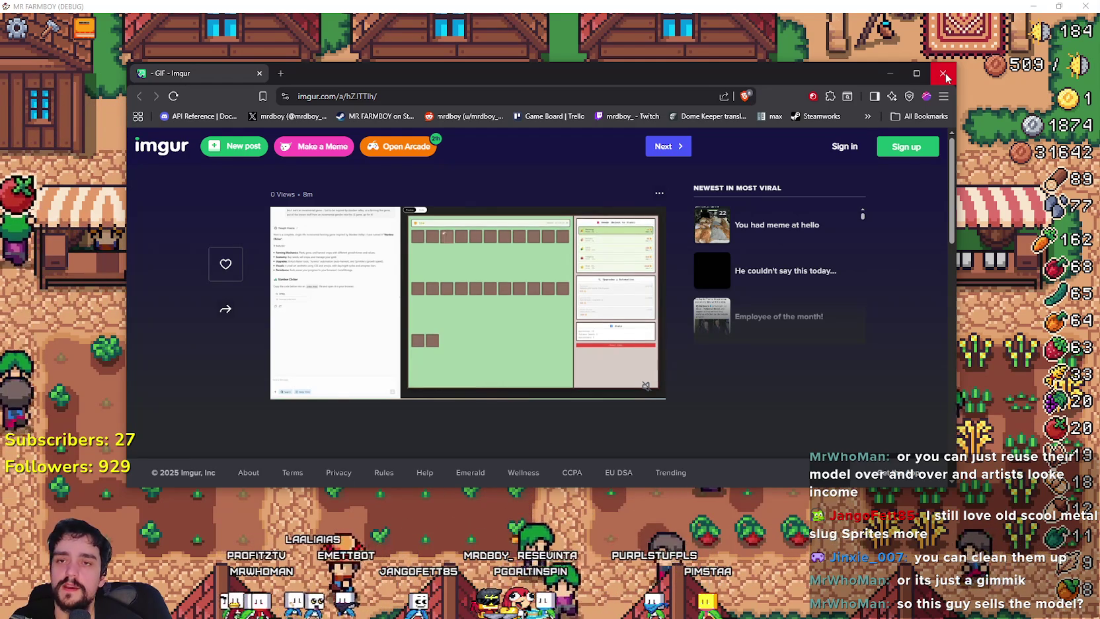
Step: Close the Imgur browser window and switch back to the itch.io asset page
{"action": "left_click", "coordinate": [943, 74]}
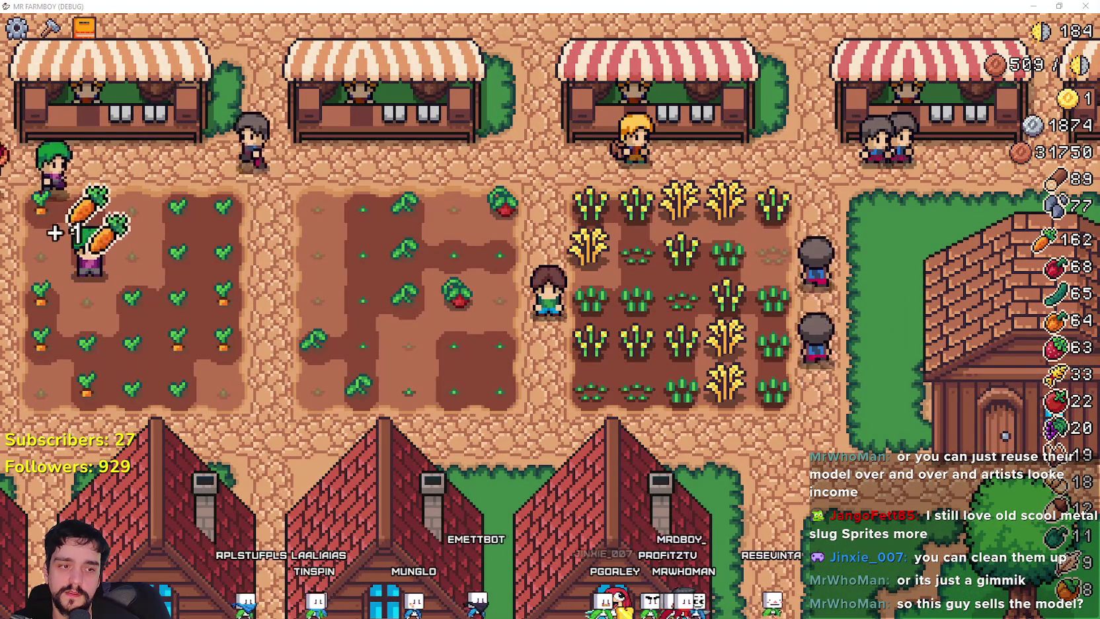
{"action": "key", "text": "alt+Tab"}
{"action": "scroll", "coordinate": [798, 359], "scroll_direction": "down", "scroll_amount": 10}
Step: Scroll up and down through the Combat RPG asset pack page
{"action": "scroll", "coordinate": [798, 359], "scroll_direction": "up", "scroll_amount": 10}
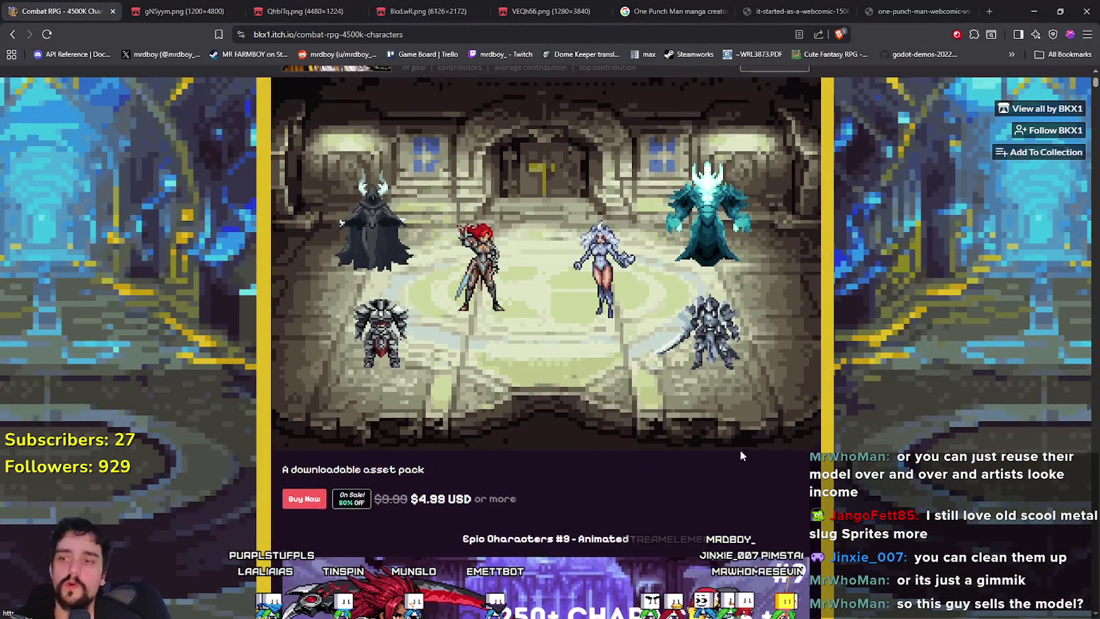
{"action": "scroll", "coordinate": [730, 451], "scroll_direction": "down", "scroll_amount": 3}
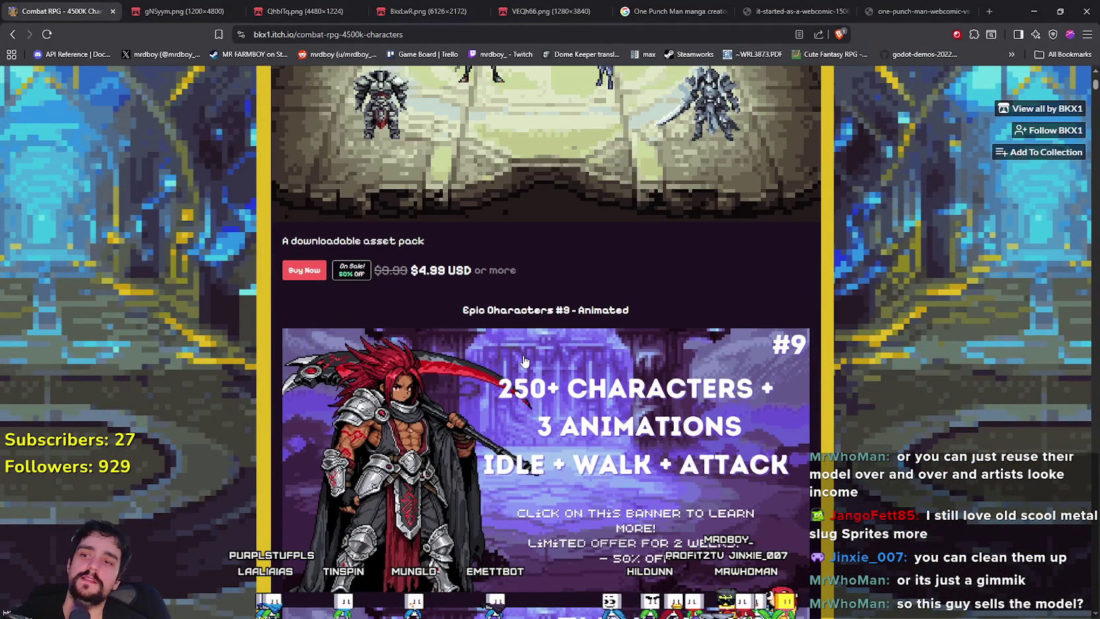
{"action": "scroll", "coordinate": [524, 361], "scroll_direction": "down", "scroll_amount": 2}
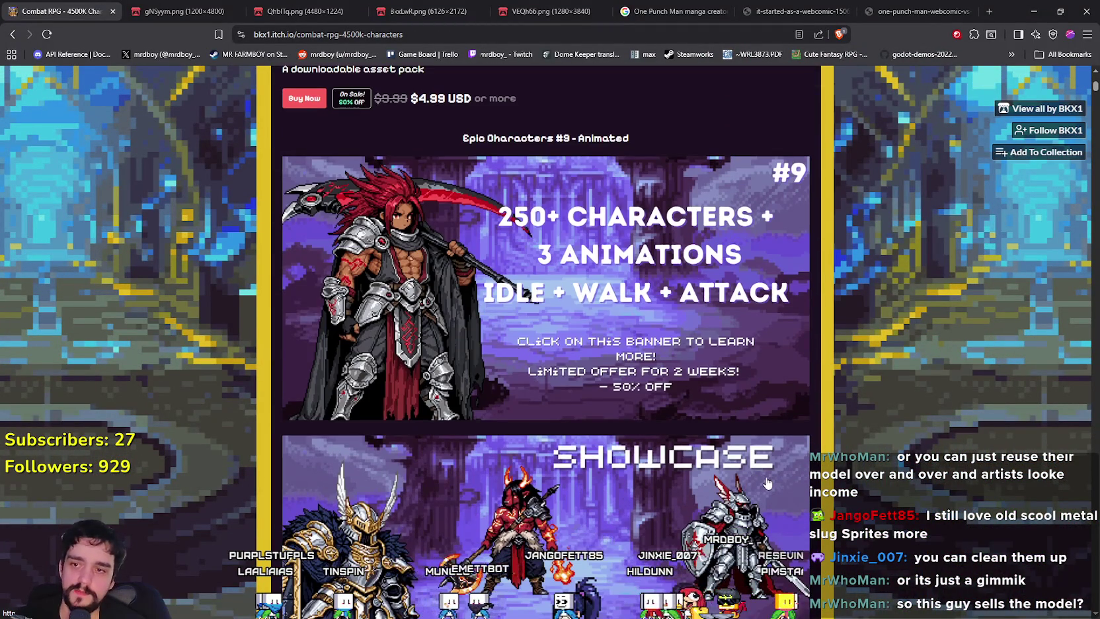
{"action": "scroll", "coordinate": [767, 483], "scroll_direction": "up", "scroll_amount": 4}
{"action": "scroll", "coordinate": [757, 472], "scroll_direction": "down", "scroll_amount": 2}
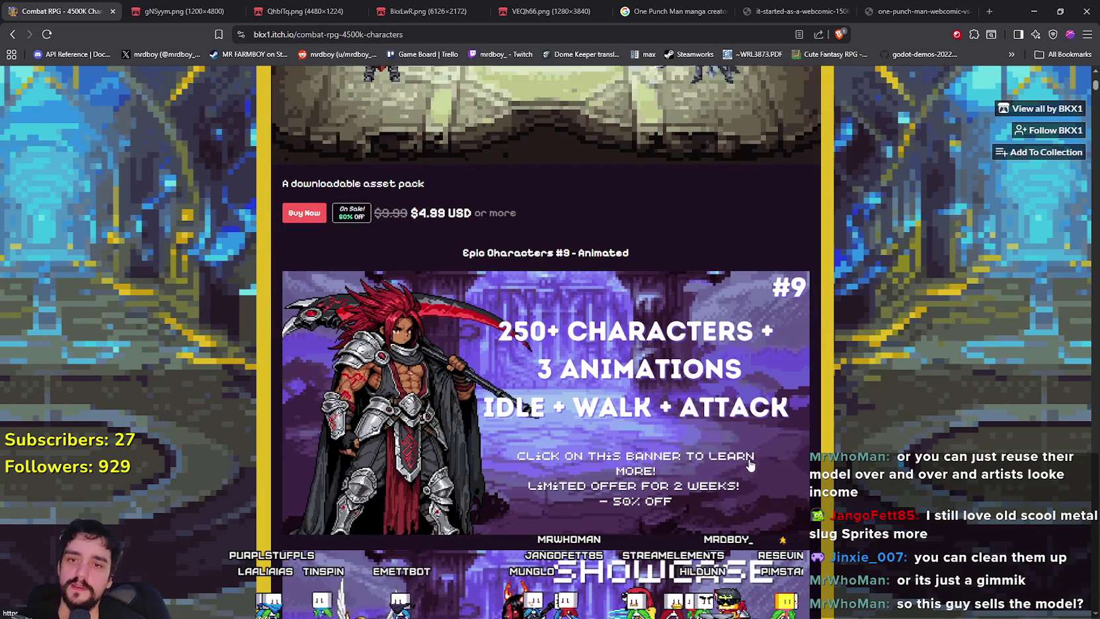
{"action": "scroll", "coordinate": [750, 464], "scroll_direction": "up", "scroll_amount": 3}
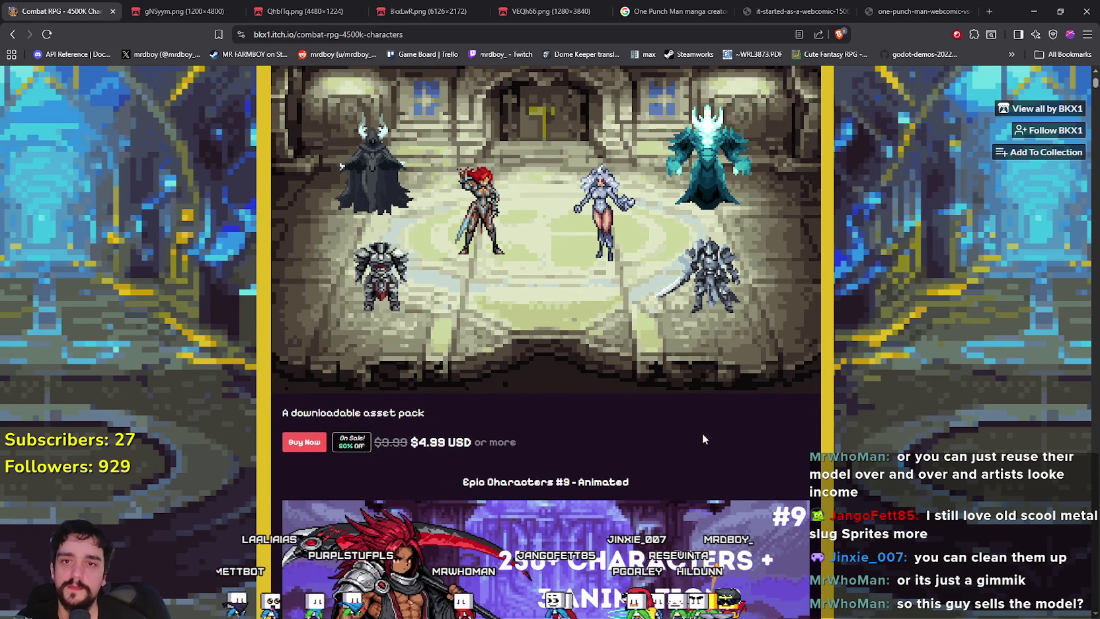
{"action": "scroll", "coordinate": [716, 484], "scroll_direction": "down", "scroll_amount": 7}
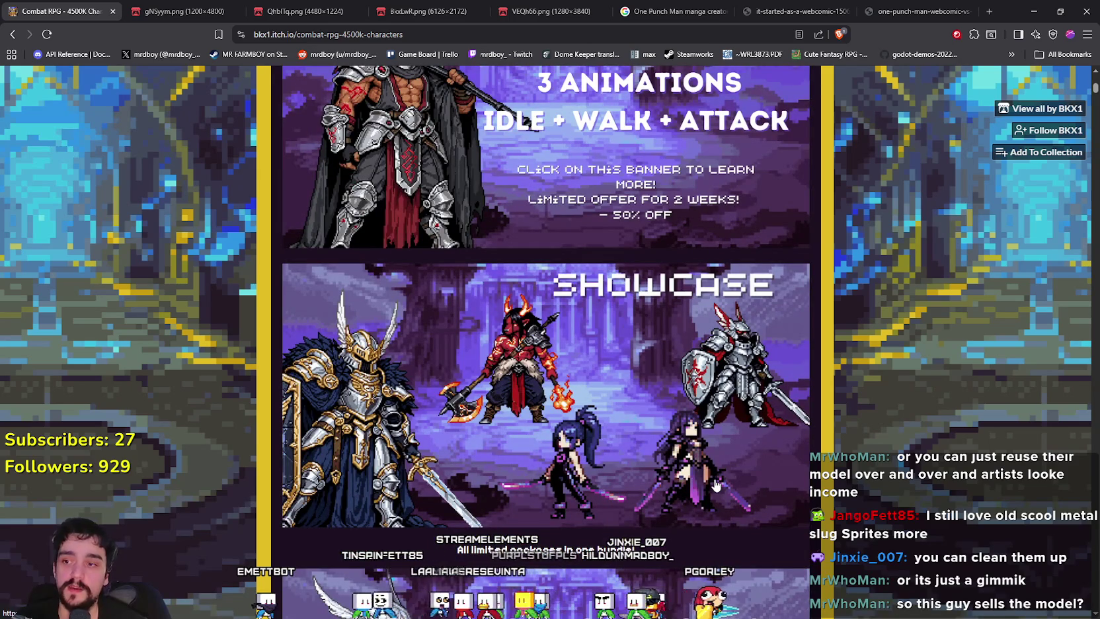
{"action": "scroll", "coordinate": [732, 496], "scroll_direction": "down", "scroll_amount": 2}
{"action": "scroll", "coordinate": [732, 495], "scroll_direction": "up", "scroll_amount": 6}
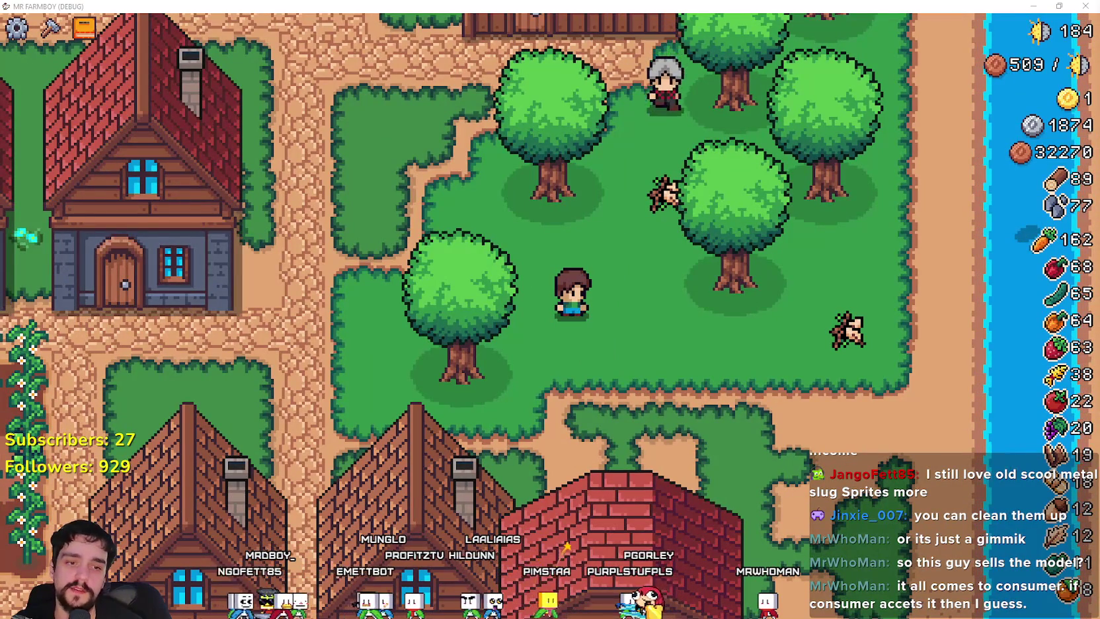
Step: Back on itch.io, highlight the funding heading and raised total, then browse the showcase banners
{"action": "key", "text": "alt+Tab"}
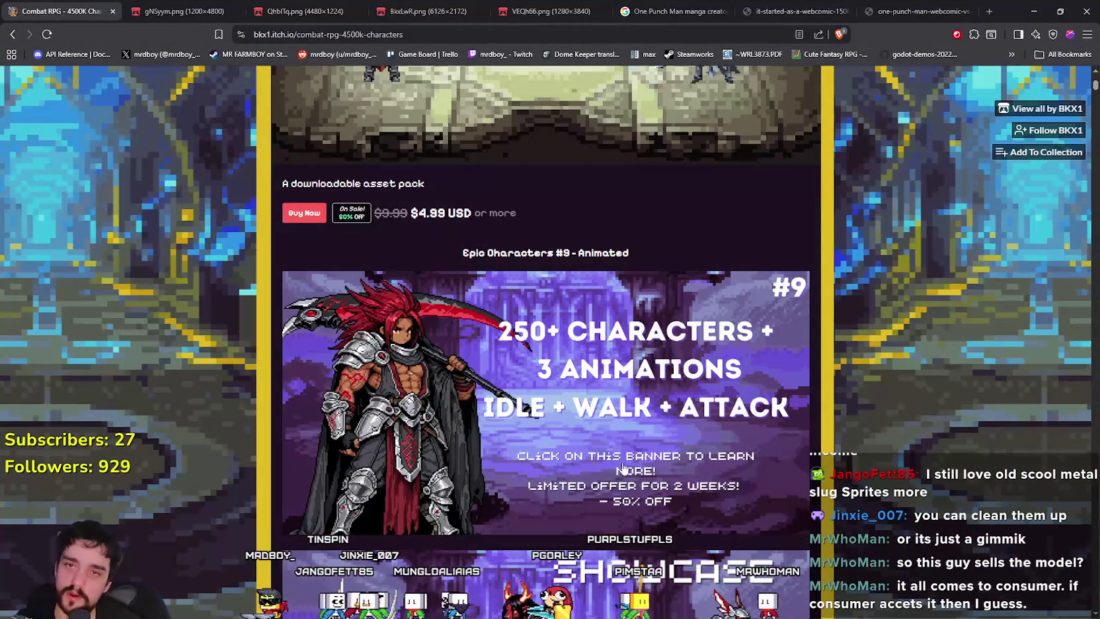
{"action": "scroll", "coordinate": [714, 389], "scroll_direction": "up", "scroll_amount": 2}
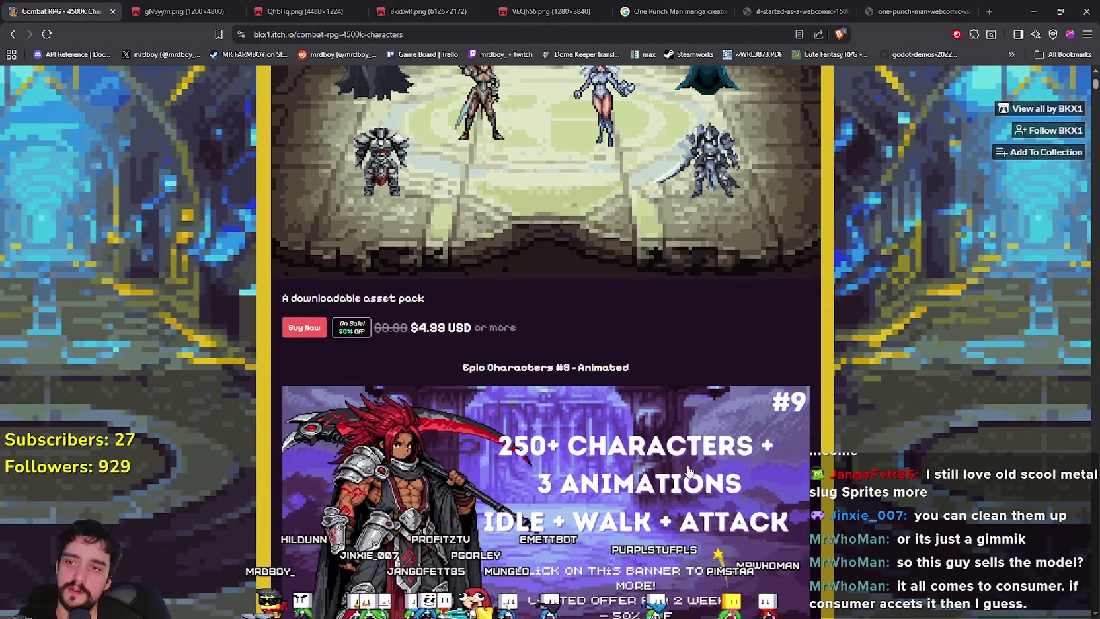
{"action": "scroll", "coordinate": [689, 471], "scroll_direction": "down", "scroll_amount": 3}
{"action": "scroll", "coordinate": [618, 429], "scroll_direction": "up", "scroll_amount": 7}
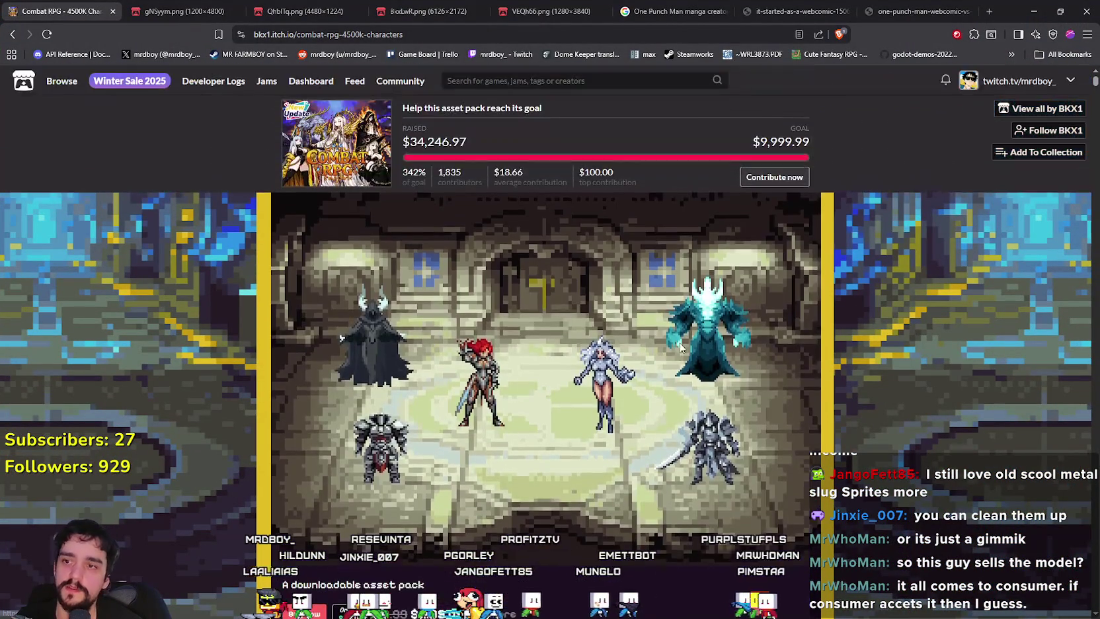
{"action": "scroll", "coordinate": [667, 335], "scroll_direction": "down", "scroll_amount": 4}
{"action": "scroll", "coordinate": [659, 333], "scroll_direction": "up", "scroll_amount": 4}
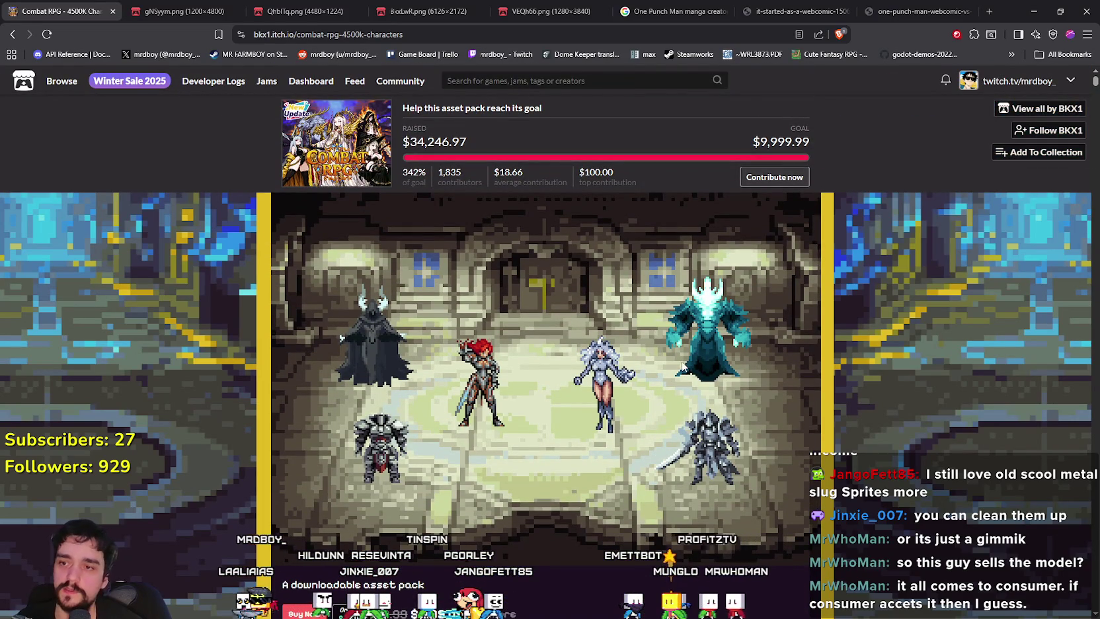
{"action": "triple_click", "coordinate": [440, 143]}
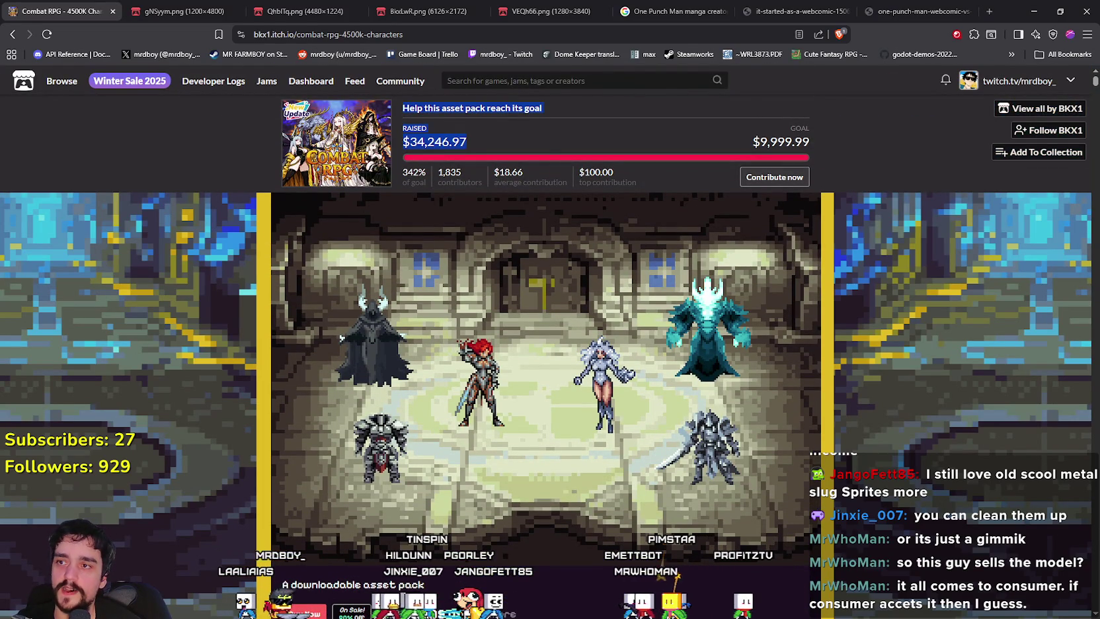
{"action": "scroll", "coordinate": [659, 306], "scroll_direction": "down", "scroll_amount": 2}
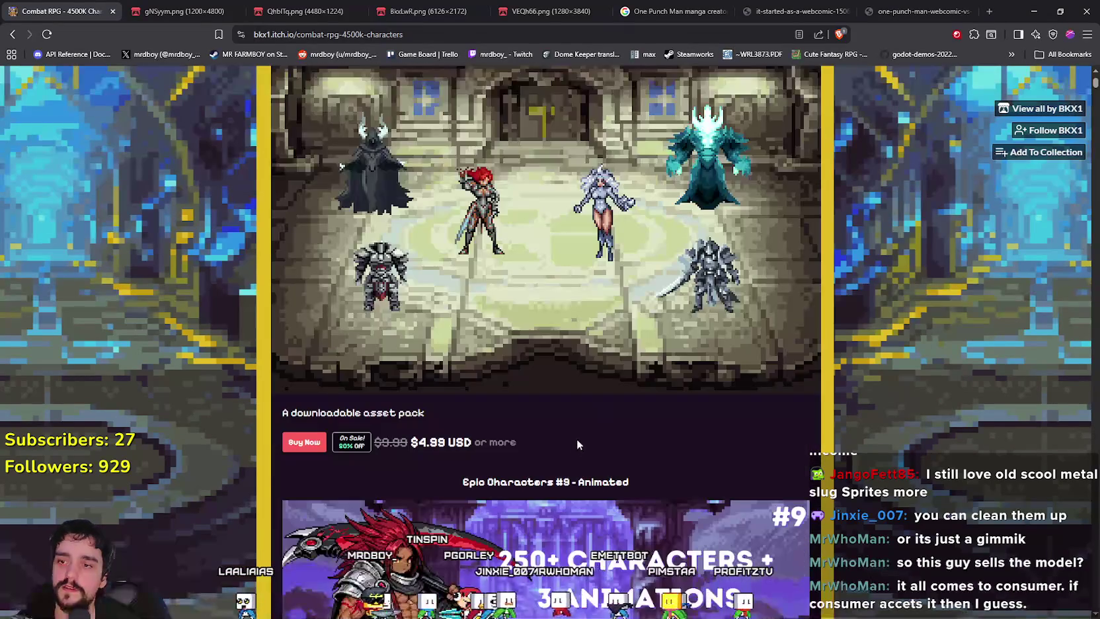
{"action": "left_click", "coordinate": [586, 377]}
{"action": "scroll", "coordinate": [587, 378], "scroll_direction": "up", "scroll_amount": 2}
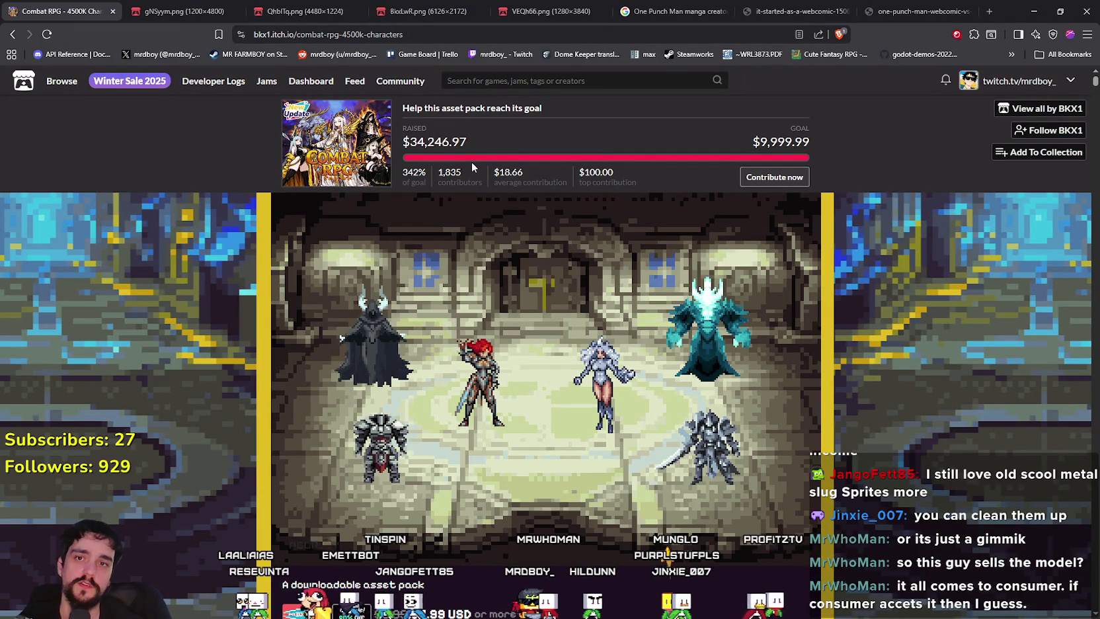
{"action": "scroll", "coordinate": [673, 376], "scroll_direction": "down", "scroll_amount": 6}
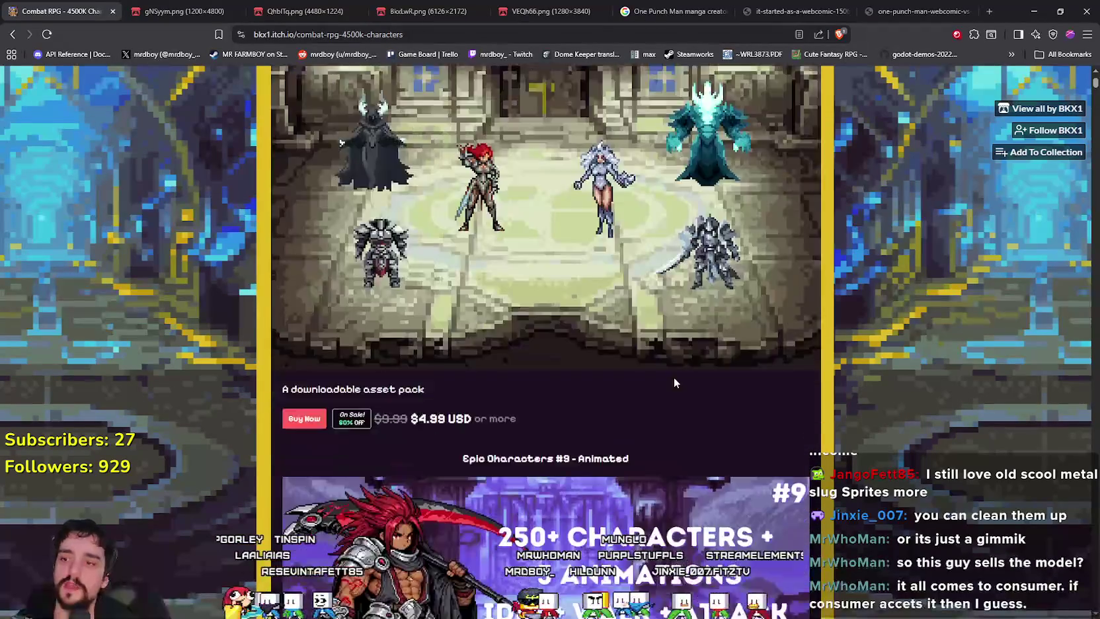
{"action": "scroll", "coordinate": [696, 412], "scroll_direction": "down", "scroll_amount": 14}
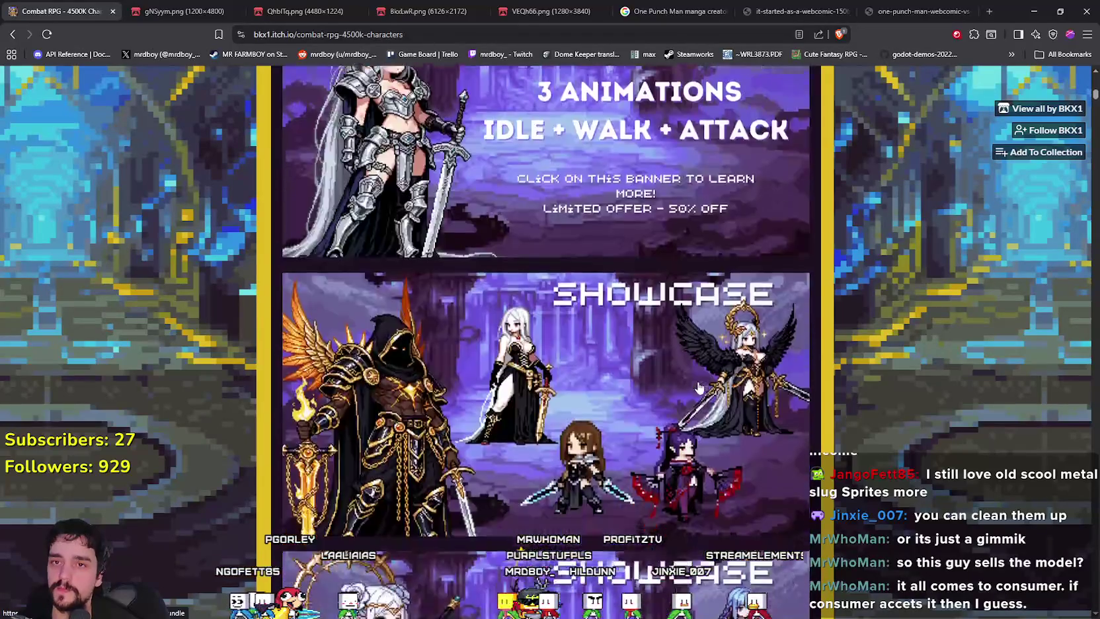
{"action": "scroll", "coordinate": [702, 385], "scroll_direction": "up", "scroll_amount": 10}
{"action": "scroll", "coordinate": [702, 386], "scroll_direction": "down", "scroll_amount": 15}
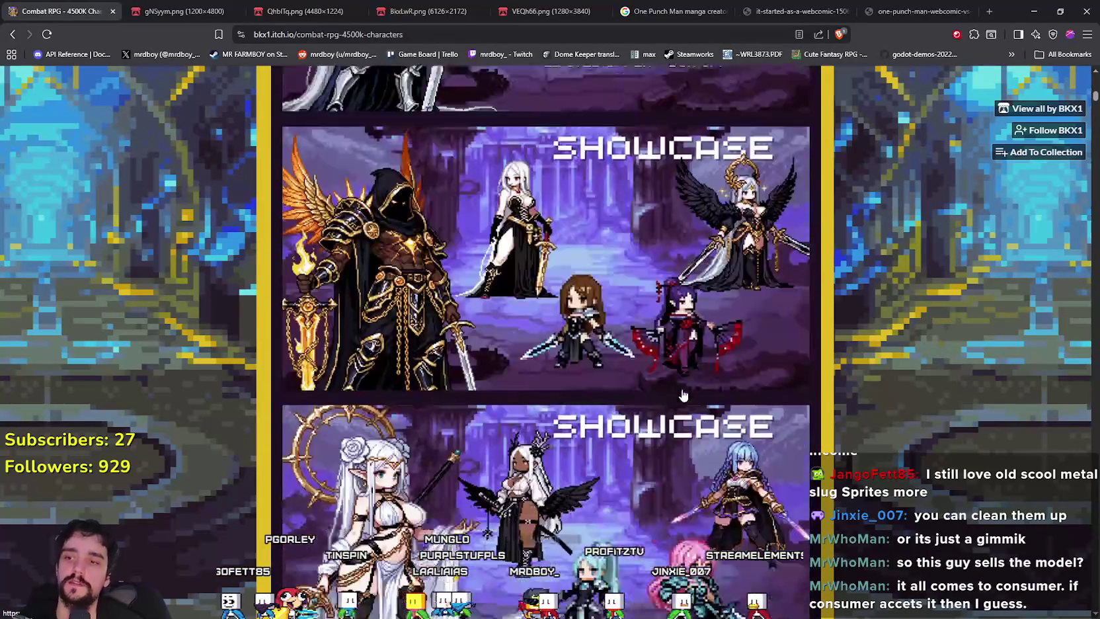
{"action": "scroll", "coordinate": [683, 384], "scroll_direction": "down", "scroll_amount": 5}
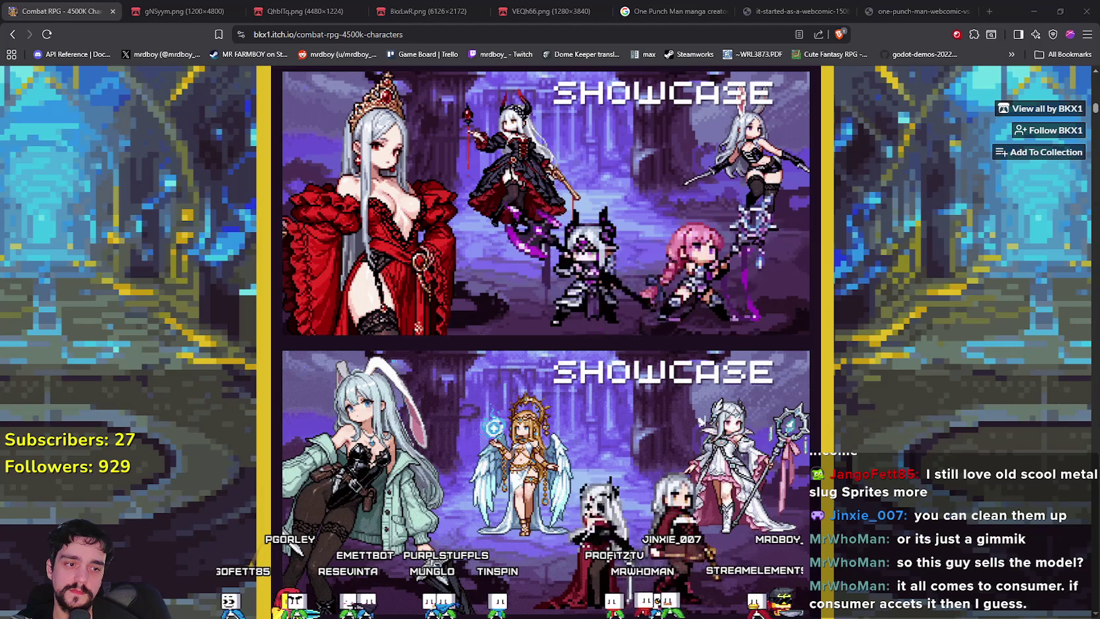
Step: Switch to the Godot script editor and place the caret on empty line 173
{"action": "key", "text": "alt+Tab"}
{"action": "left_click", "coordinate": [794, 288]}
{"action": "left_click", "coordinate": [798, 269]}
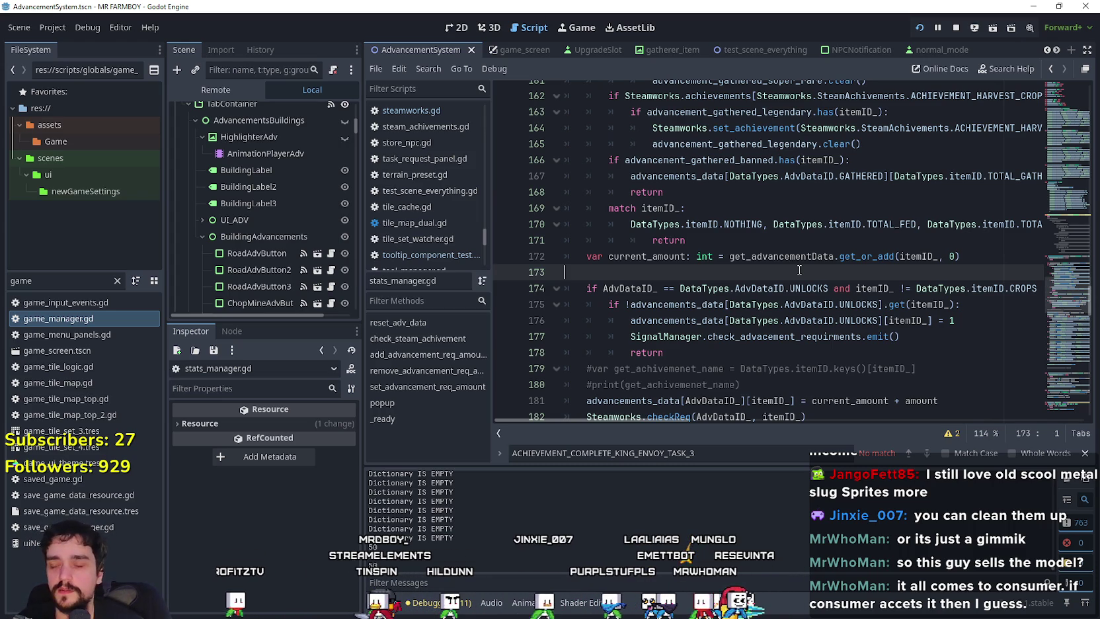
Step: Add blank lines after the return statement on line 178 and after the commented print line
{"action": "left_click", "coordinate": [1084, 453]}
{"action": "left_click", "coordinate": [695, 363]}
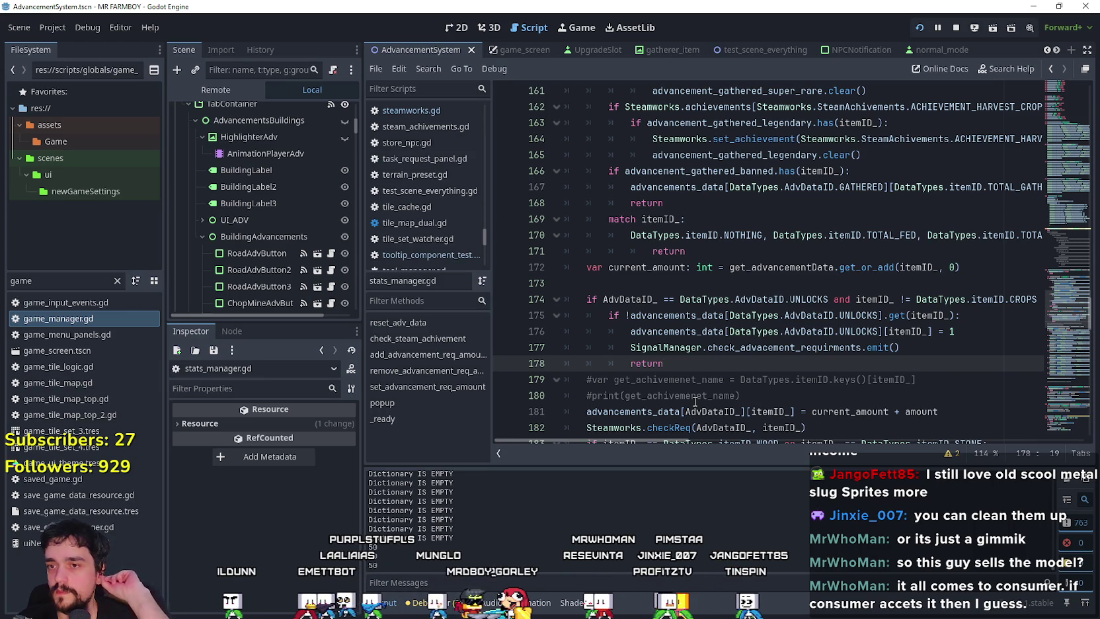
{"action": "key", "text": "Return"}
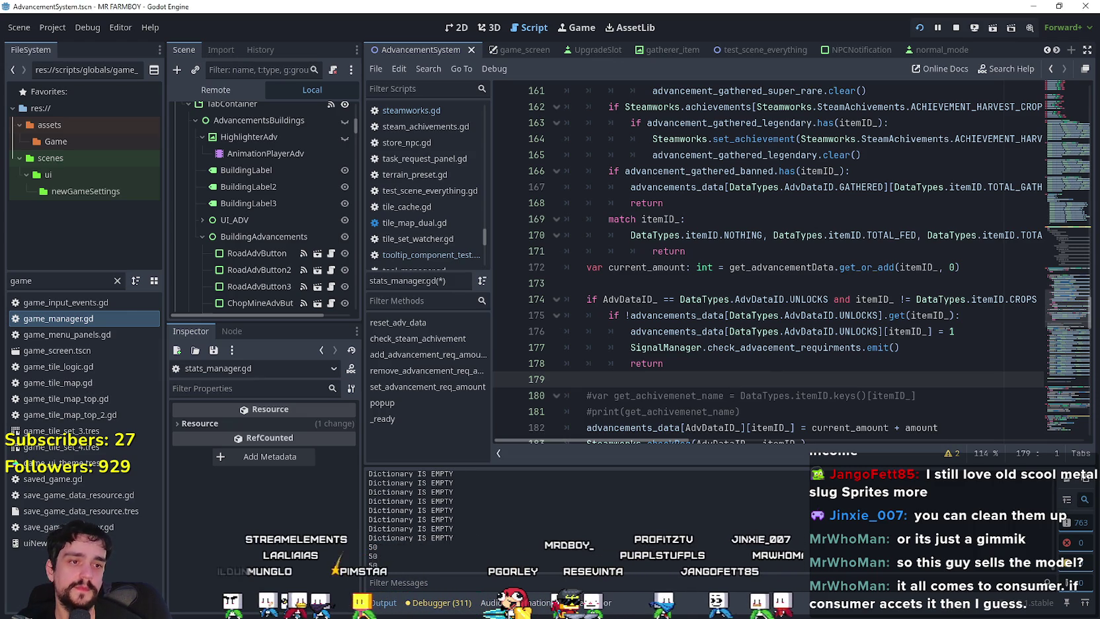
{"action": "left_click", "coordinate": [695, 394]}
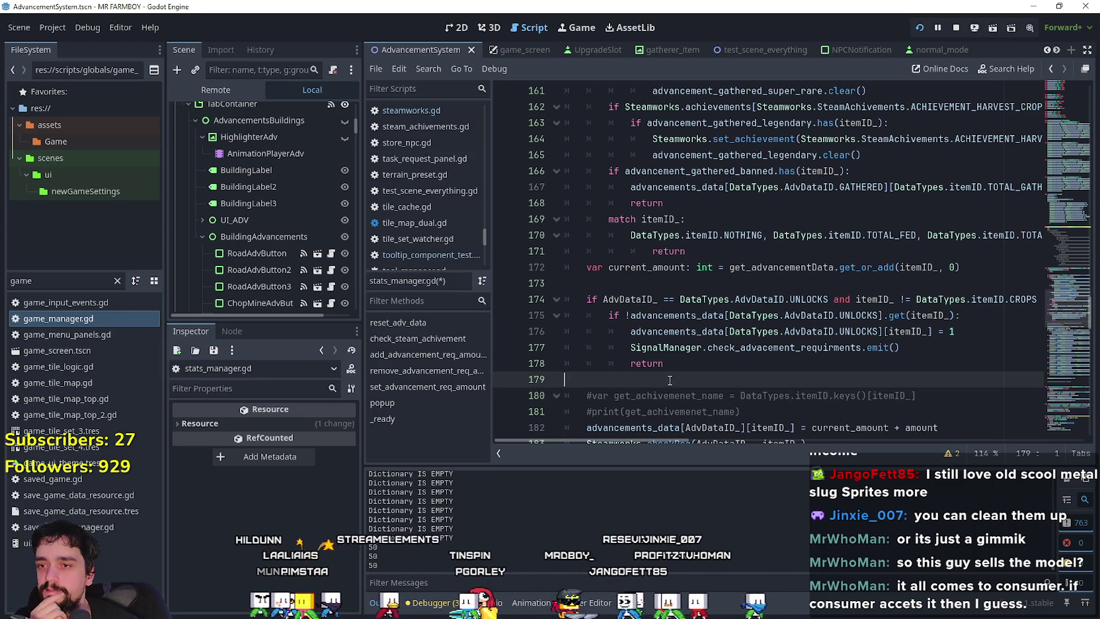
{"action": "scroll", "coordinate": [793, 297], "scroll_direction": "down", "scroll_amount": 3}
{"action": "left_click", "coordinate": [848, 269]}
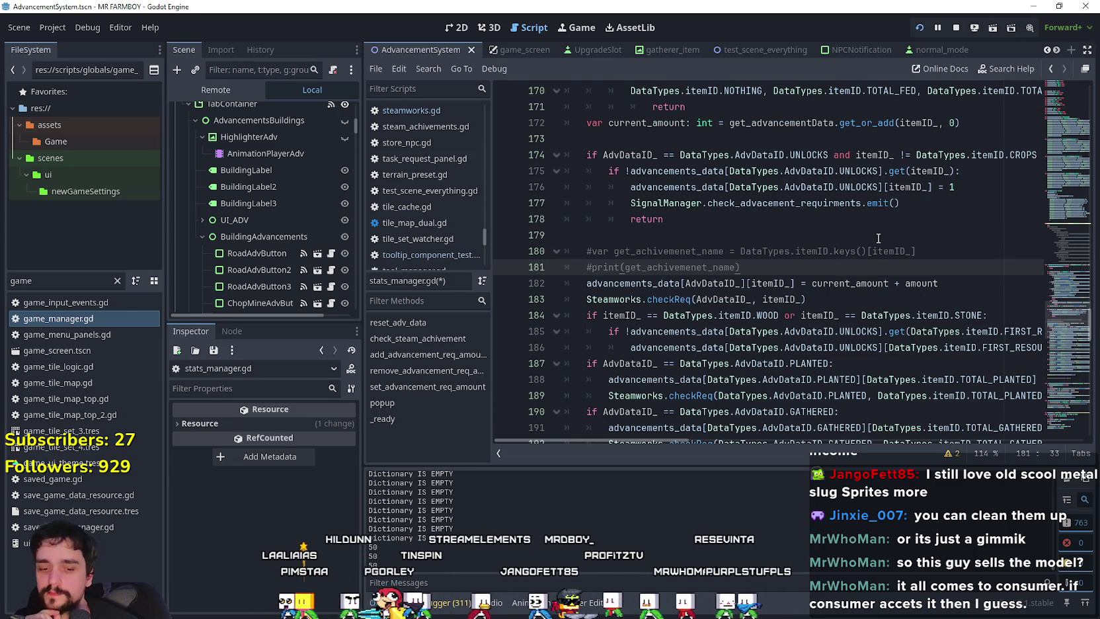
{"action": "key", "text": "Return"}
Step: Move through the script from the SOLD check up to line 160 and save with Ctrl+S
{"action": "scroll", "coordinate": [882, 241], "scroll_direction": "down", "scroll_amount": 4}
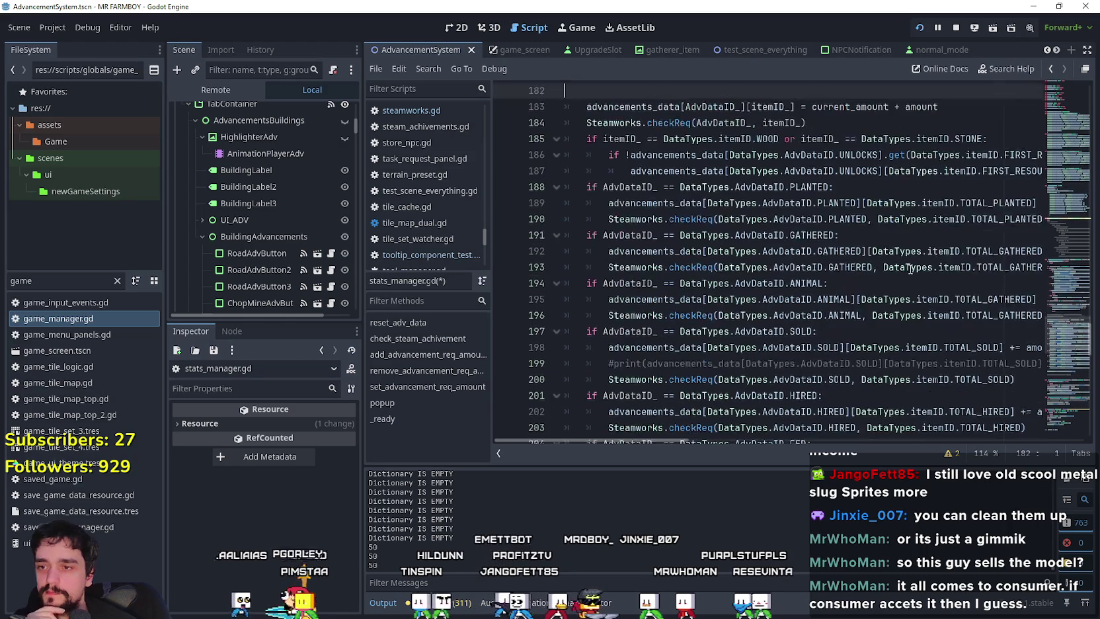
{"action": "left_click", "coordinate": [858, 338]}
{"action": "scroll", "coordinate": [858, 340], "scroll_direction": "up", "scroll_amount": 10}
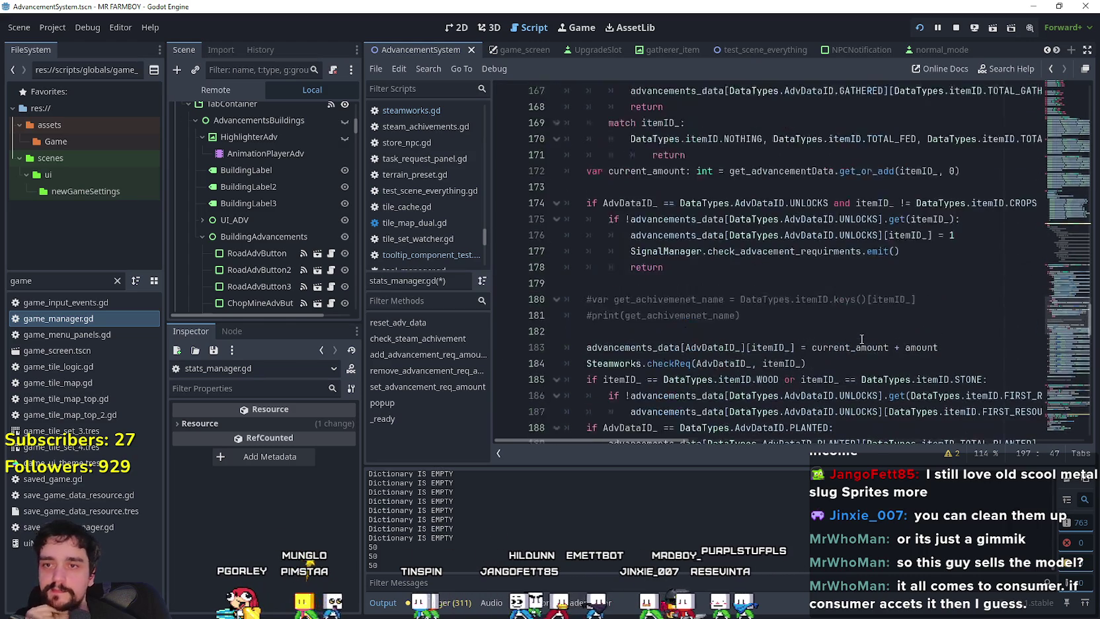
{"action": "scroll", "coordinate": [665, 302], "scroll_direction": "down", "scroll_amount": 4}
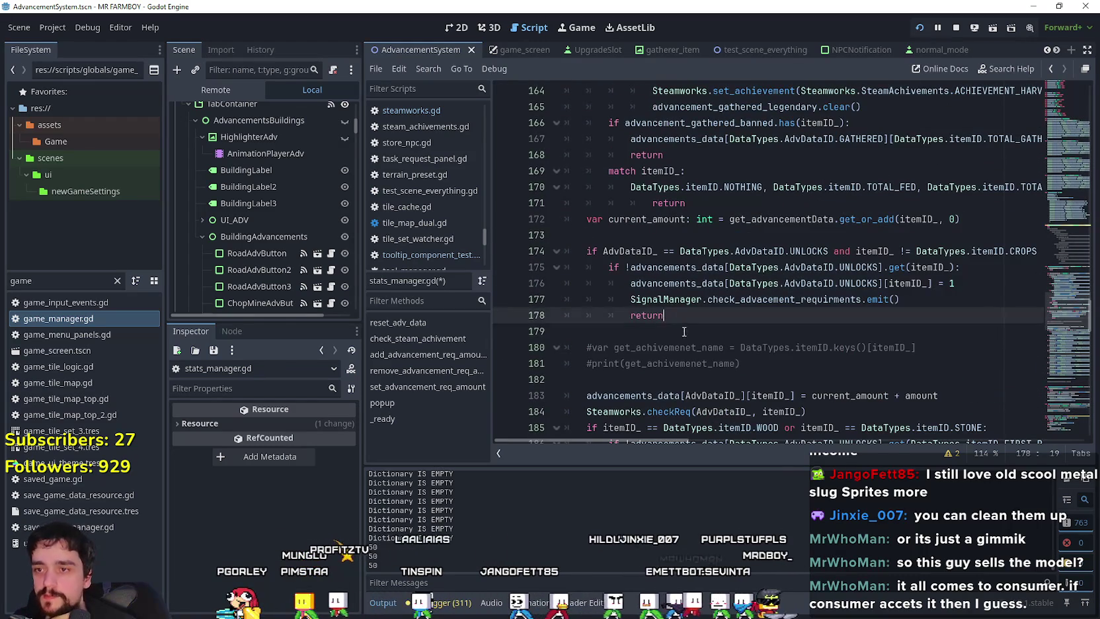
{"action": "left_click", "coordinate": [680, 235]}
{"action": "scroll", "coordinate": [686, 271], "scroll_direction": "up", "scroll_amount": 2}
{"action": "left_click", "coordinate": [685, 252]}
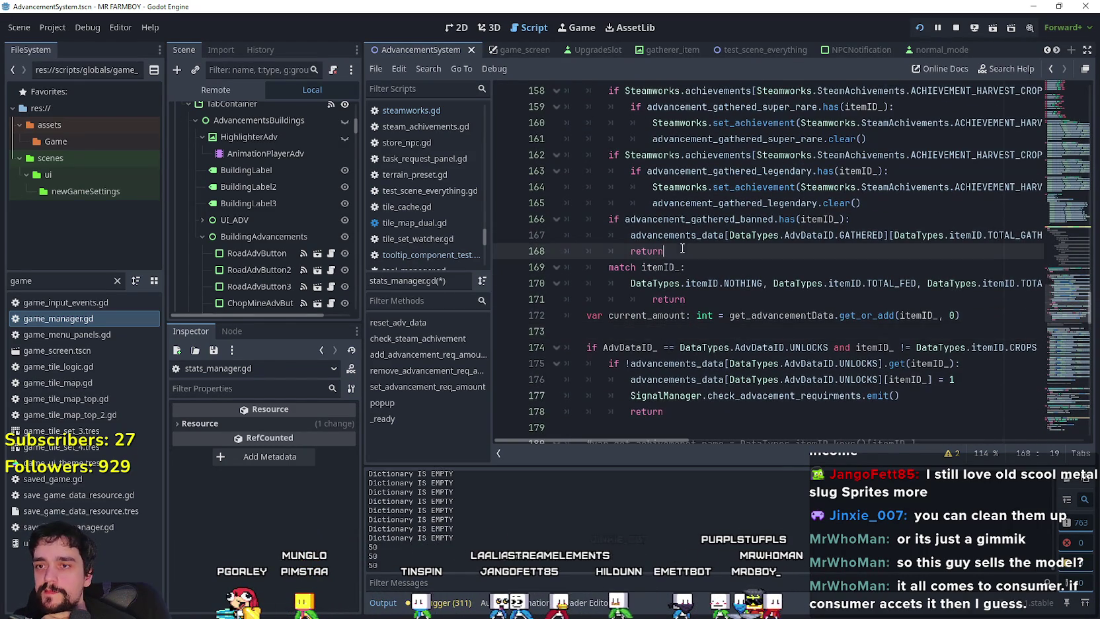
{"action": "scroll", "coordinate": [689, 284], "scroll_direction": "up", "scroll_amount": 2}
{"action": "scroll", "coordinate": [689, 285], "scroll_direction": "up", "scroll_amount": 1}
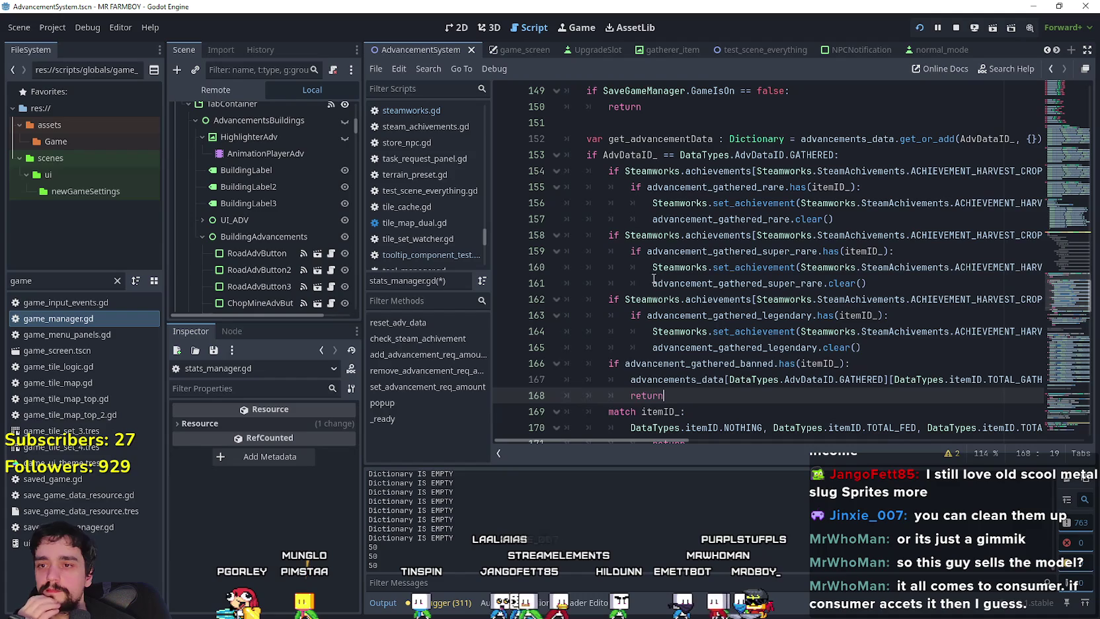
{"action": "left_click", "coordinate": [632, 267]}
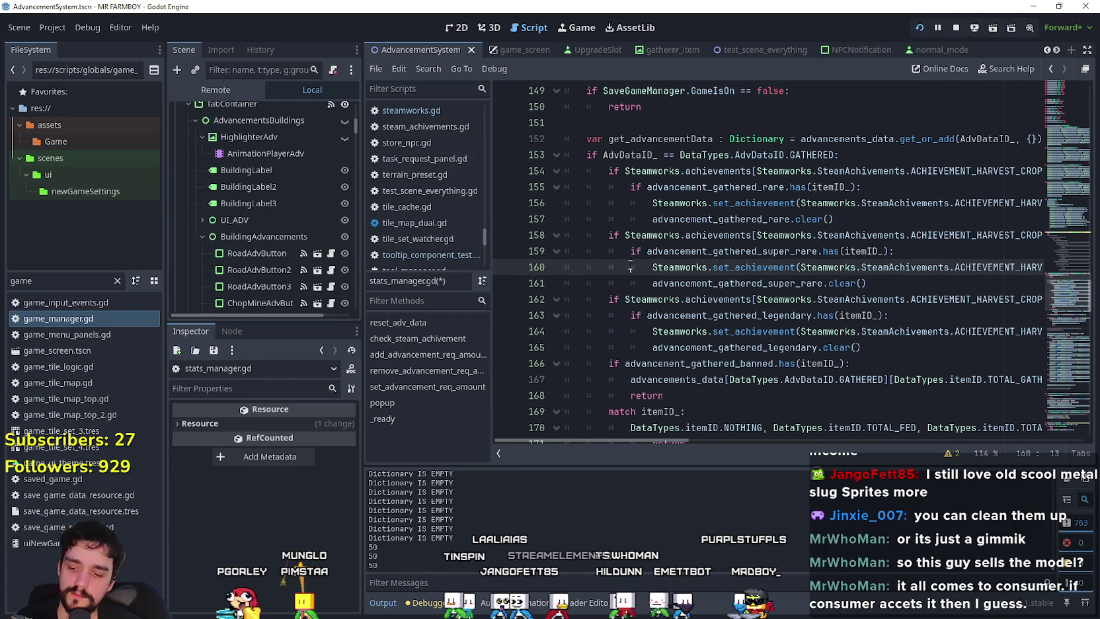
{"action": "key", "text": "ctrl+s"}
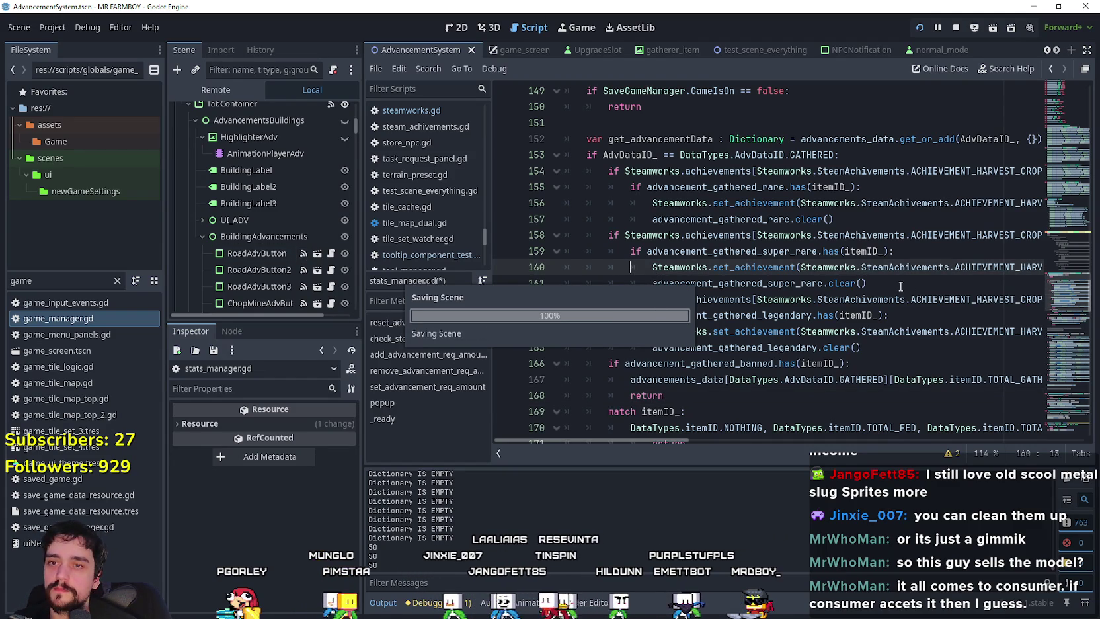
{"action": "left_click", "coordinate": [886, 283]}
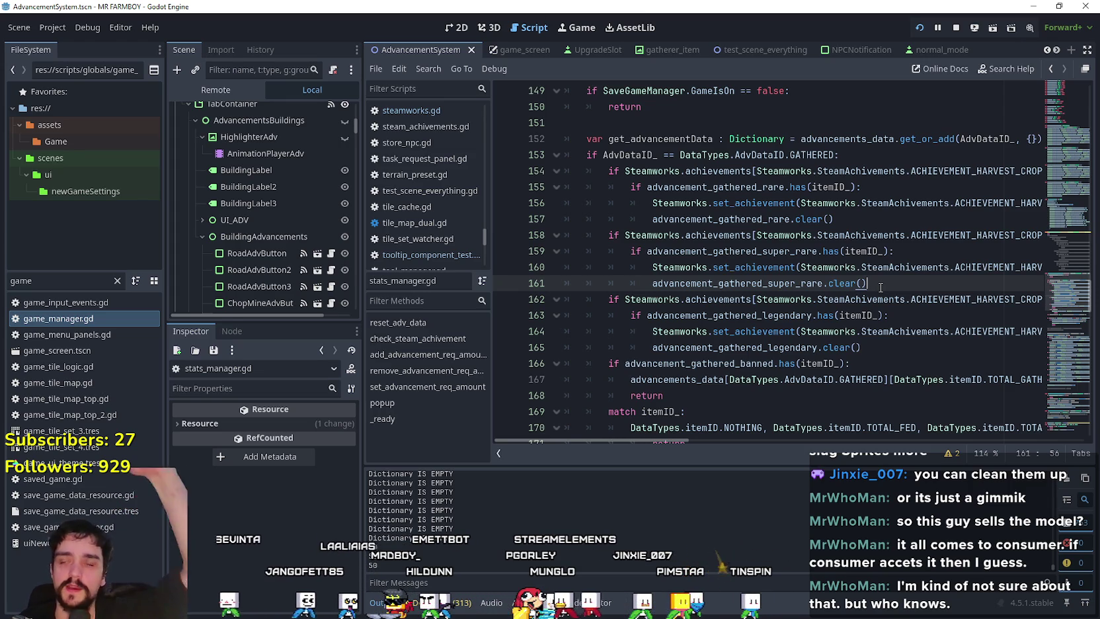
{"action": "left_click", "coordinate": [657, 122]}
{"action": "scroll", "coordinate": [658, 271], "scroll_direction": "up", "scroll_amount": 3}
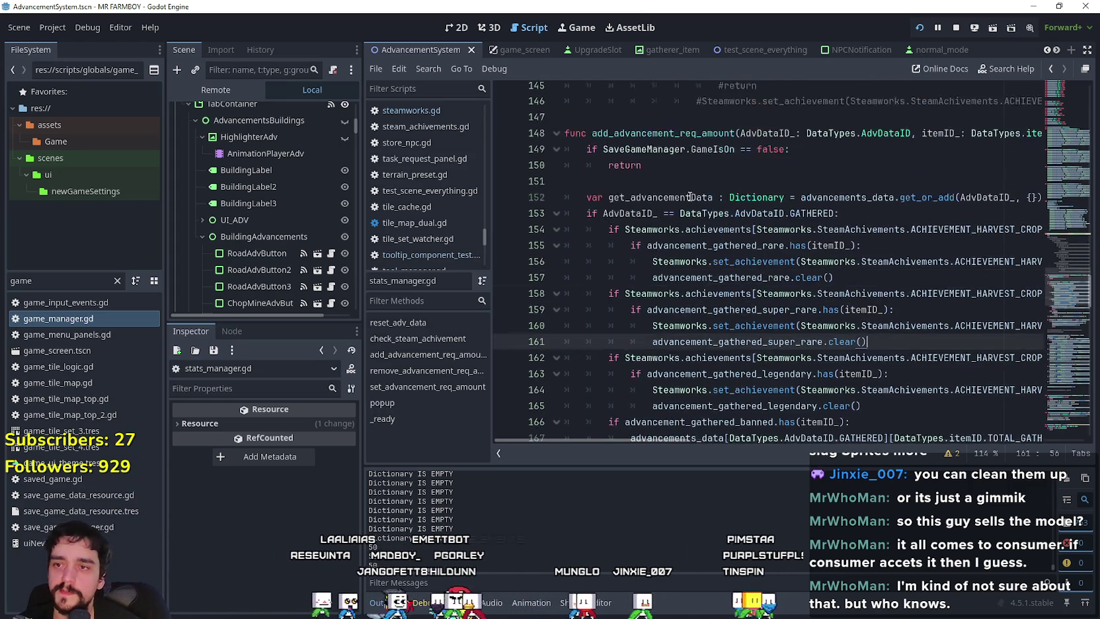
{"action": "scroll", "coordinate": [642, 220], "scroll_direction": "up", "scroll_amount": 4}
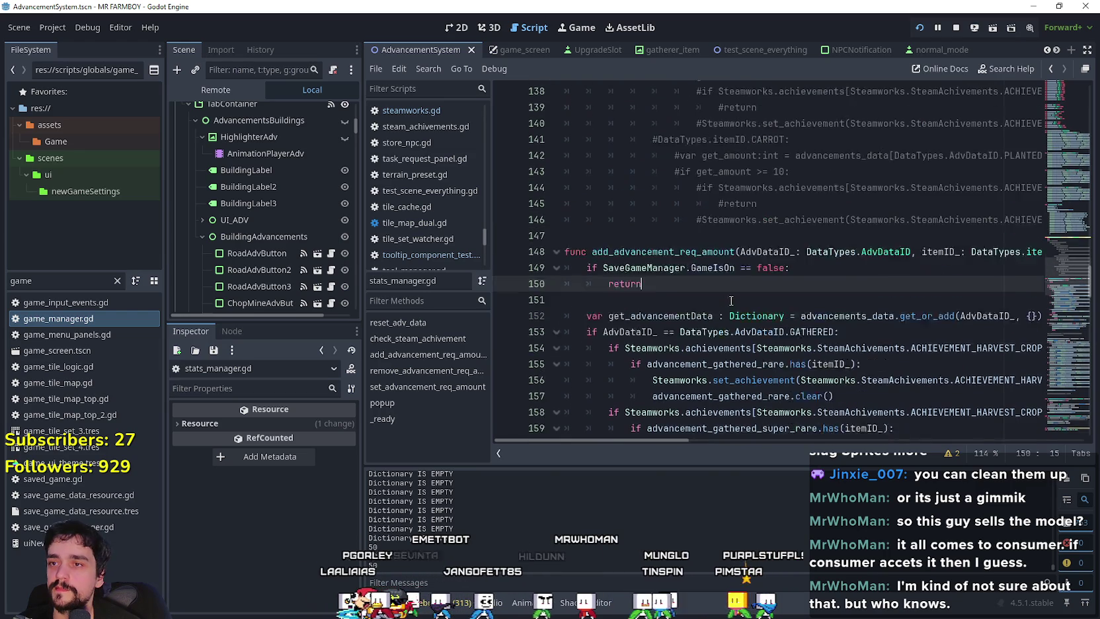
{"action": "left_click", "coordinate": [779, 363]}
{"action": "scroll", "coordinate": [779, 363], "scroll_direction": "down", "scroll_amount": 3}
{"action": "left_click", "coordinate": [694, 306]}
{"action": "scroll", "coordinate": [687, 199], "scroll_direction": "down", "scroll_amount": 4}
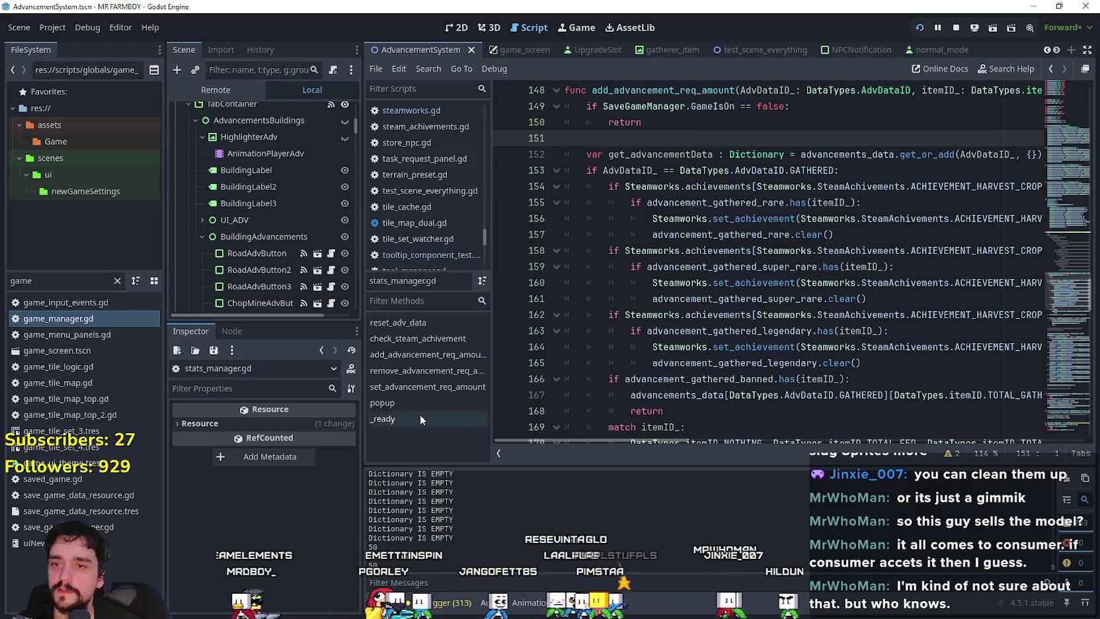
{"action": "scroll", "coordinate": [706, 328], "scroll_direction": "down", "scroll_amount": 2}
{"action": "scroll", "coordinate": [707, 328], "scroll_direction": "down", "scroll_amount": 4}
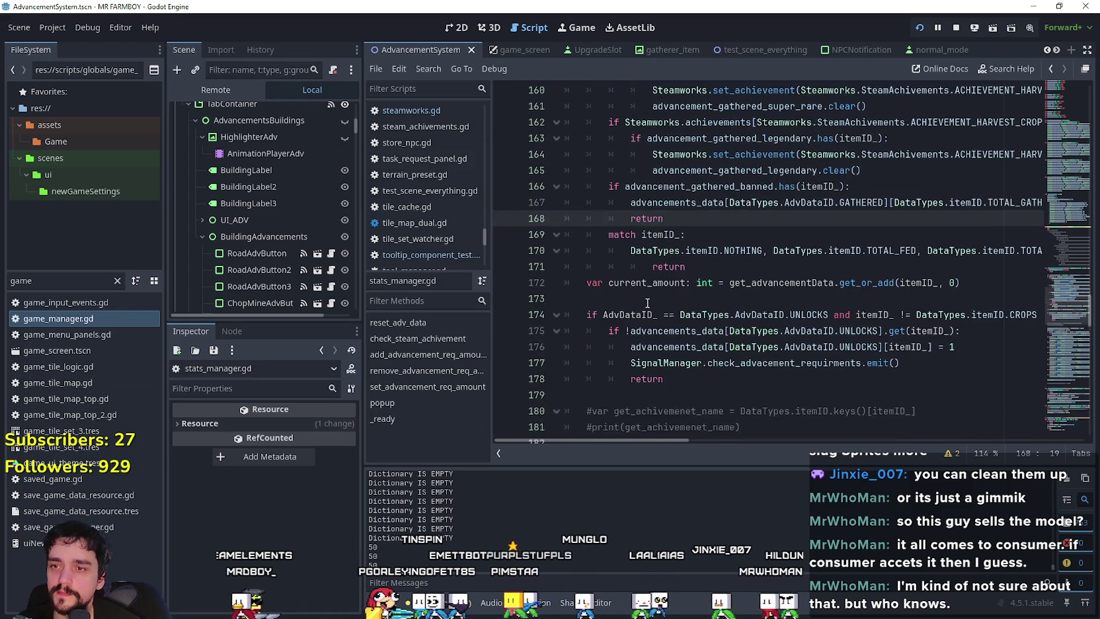
{"action": "left_click", "coordinate": [684, 271]}
{"action": "key", "text": "Down"}
{"action": "key", "text": "Down"}
{"action": "key", "text": "shift+Up"}
{"action": "key", "text": "shift+Up"}
{"action": "key", "text": "shift+Up"}
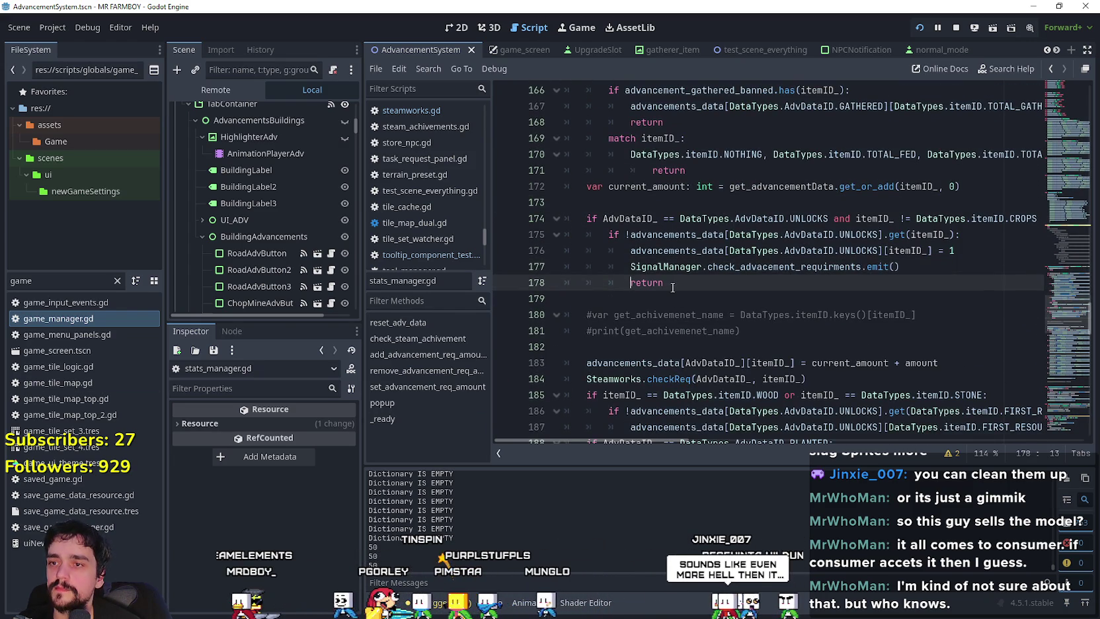
{"action": "key", "text": "shift+Down"}
{"action": "key", "text": "shift+Down"}
{"action": "key", "text": "shift+Down"}
{"action": "key", "text": "shift+Up"}
{"action": "key", "text": "shift+Up"}
{"action": "key", "text": "shift+Up"}
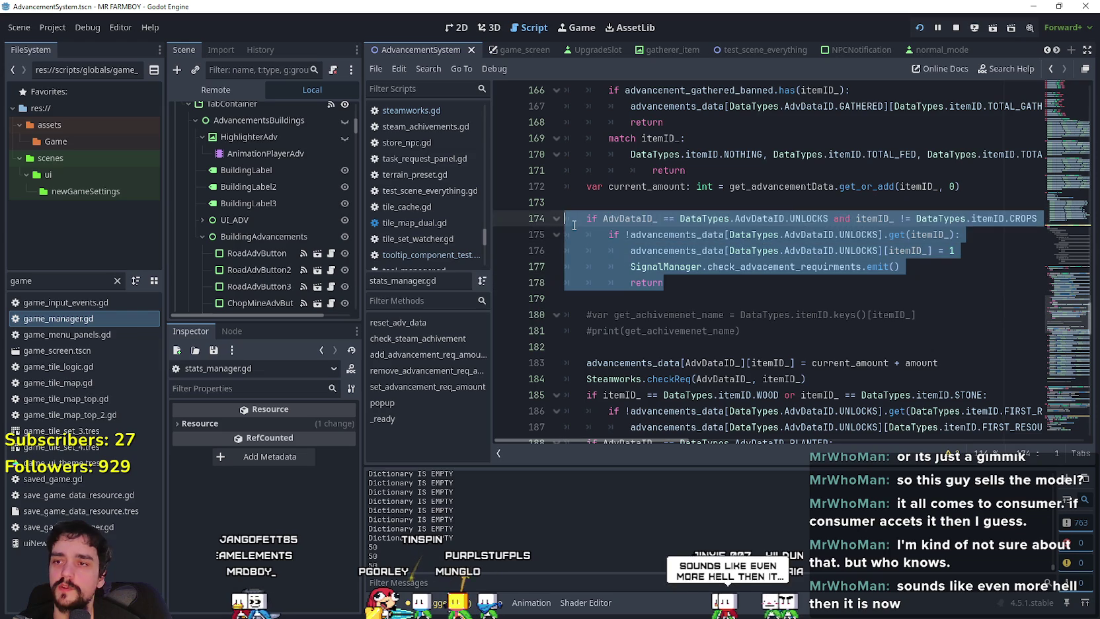
{"action": "key", "text": "shift+Down"}
{"action": "left_click", "coordinate": [759, 290]}
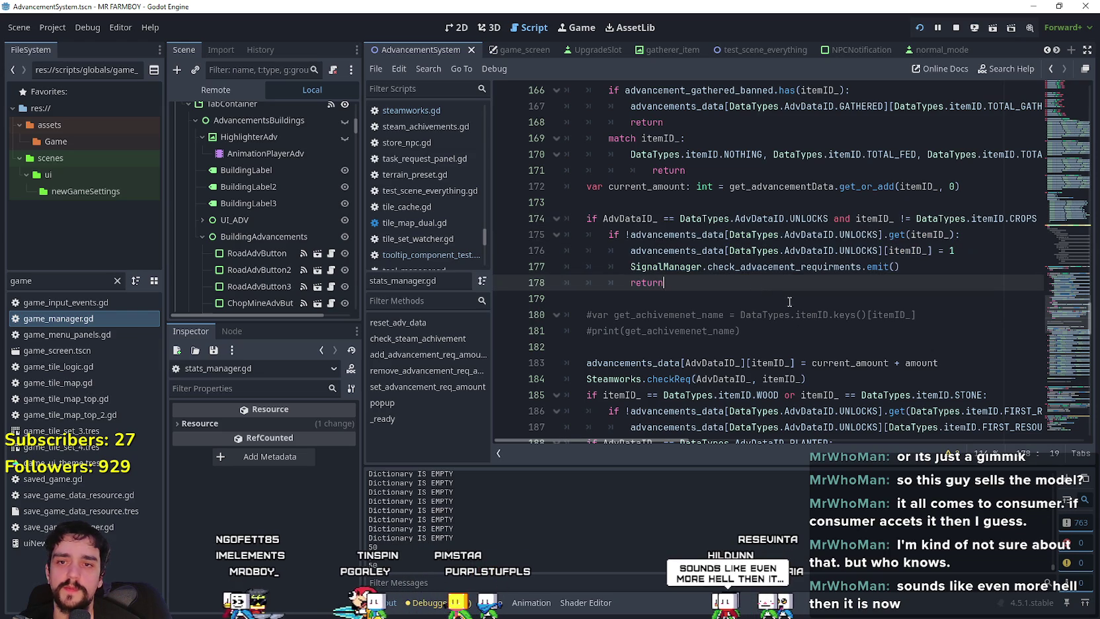
{"action": "left_click", "coordinate": [954, 256]}
{"action": "key", "text": "Down"}
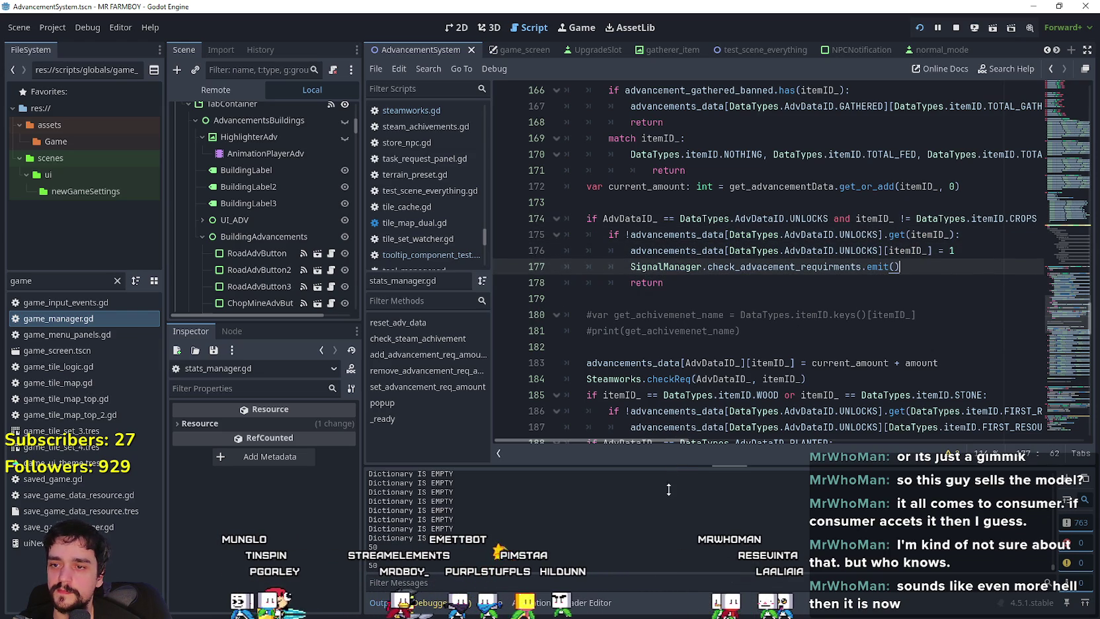
{"action": "mouse_move", "coordinate": [658, 440]}
{"action": "left_mouse_down"}
{"action": "mouse_move", "coordinate": [883, 427]}
{"action": "mouse_move", "coordinate": [1075, 434]}
{"action": "left_mouse_up"}
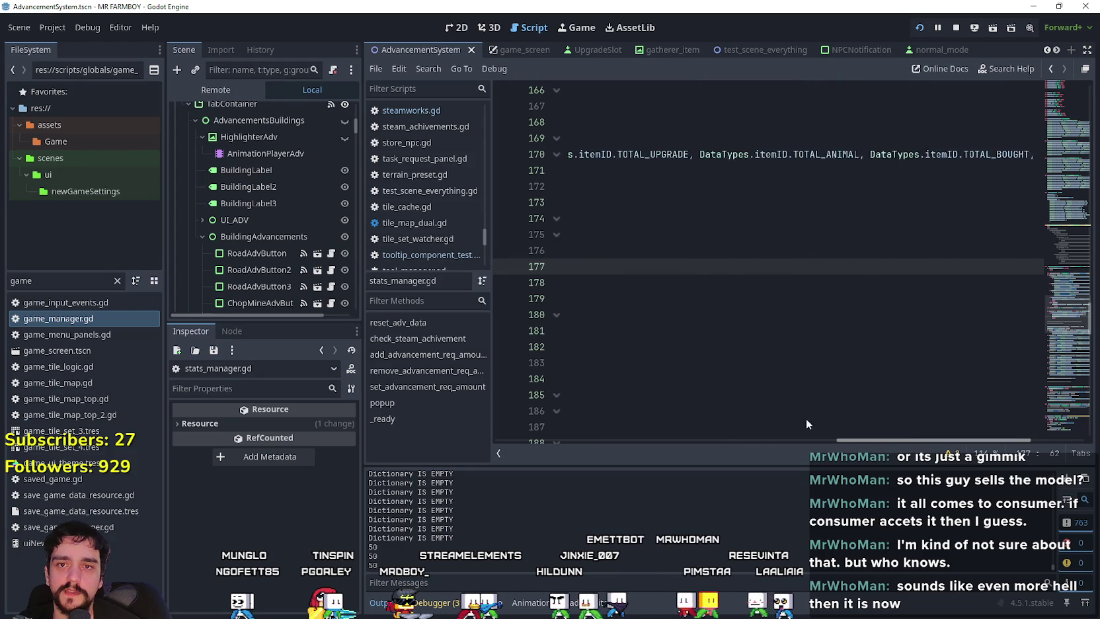
Step: Scroll down past the FED check and place the caret on empty line 214
{"action": "left_click_drag", "start_coordinate": [866, 440], "coordinate": [502, 440]}
{"action": "left_click", "coordinate": [636, 301]}
{"action": "scroll", "coordinate": [636, 312], "scroll_direction": "down", "scroll_amount": 3}
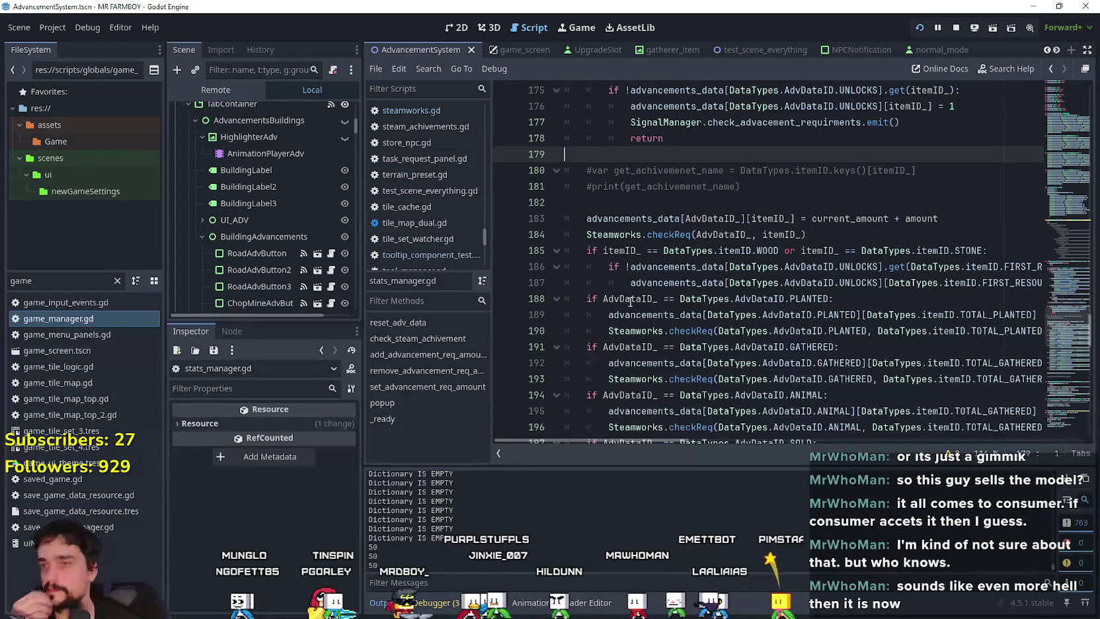
{"action": "mouse_move", "coordinate": [630, 302]}
{"action": "scroll", "coordinate": [631, 302], "scroll_direction": "down", "scroll_amount": 1}
{"action": "left_click", "coordinate": [635, 267]}
{"action": "scroll", "coordinate": [634, 267], "scroll_direction": "down", "scroll_amount": 5}
{"action": "left_click", "coordinate": [641, 267]}
{"action": "mouse_move", "coordinate": [684, 343]}
{"action": "scroll", "coordinate": [684, 343], "scroll_direction": "down", "scroll_amount": 3}
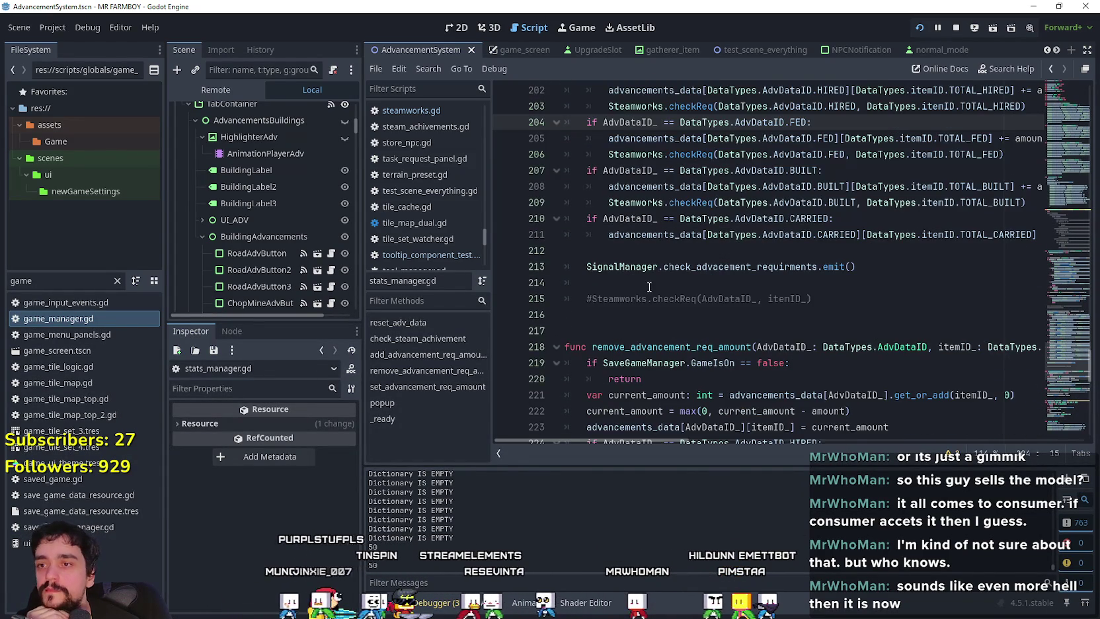
{"action": "left_click", "coordinate": [648, 289]}
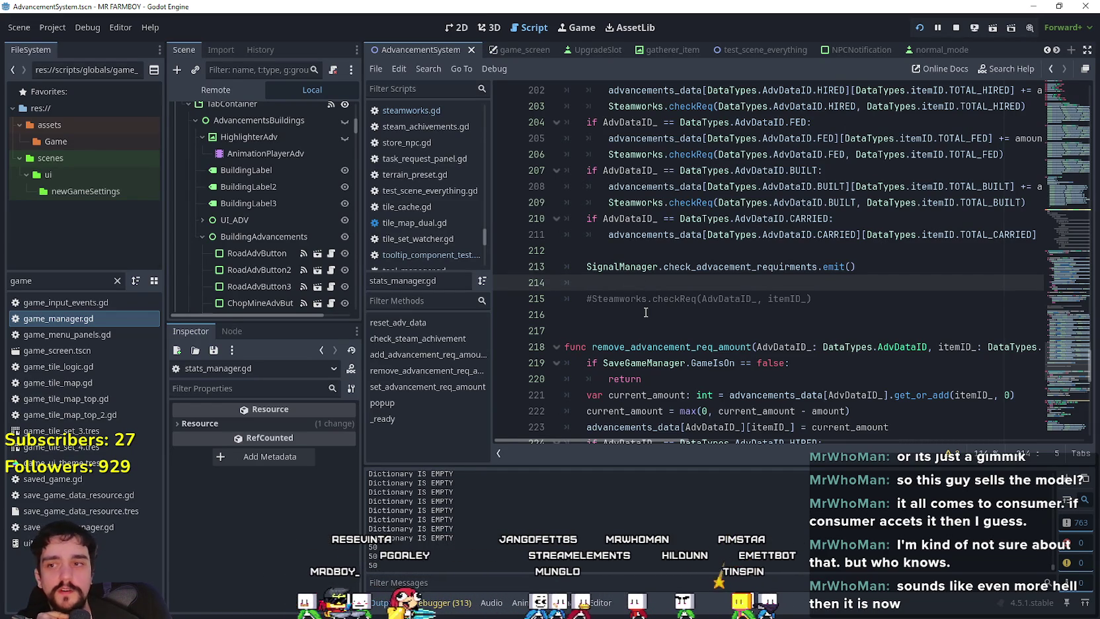
Step: Undo the last edit so the blank line shifts up to line 212
{"action": "key", "text": "ctrl+z"}
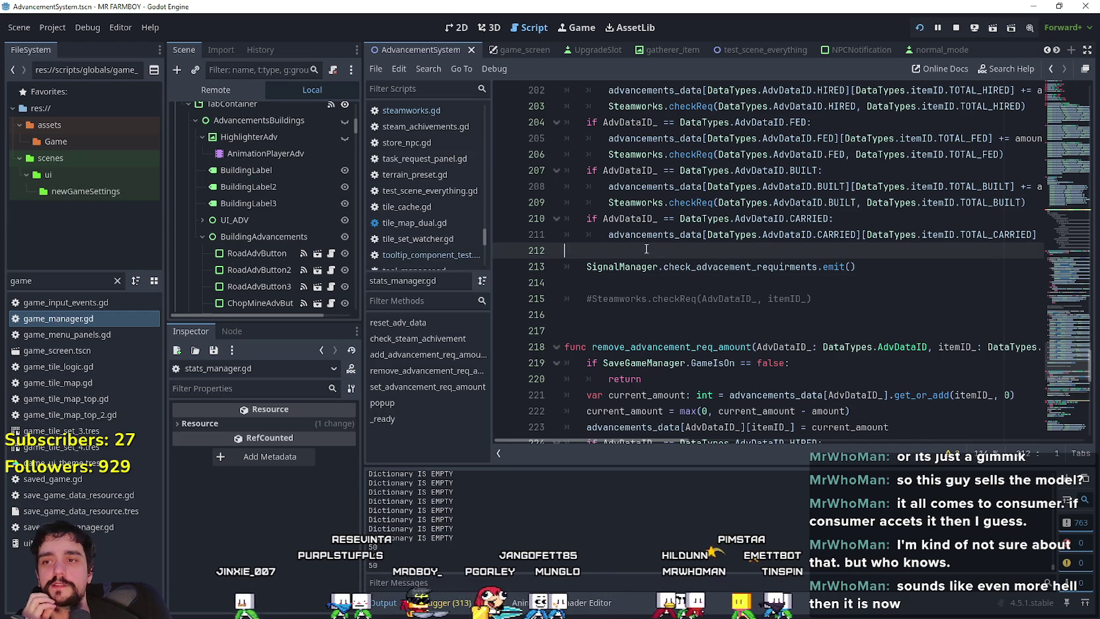
{"action": "left_click", "coordinate": [687, 283]}
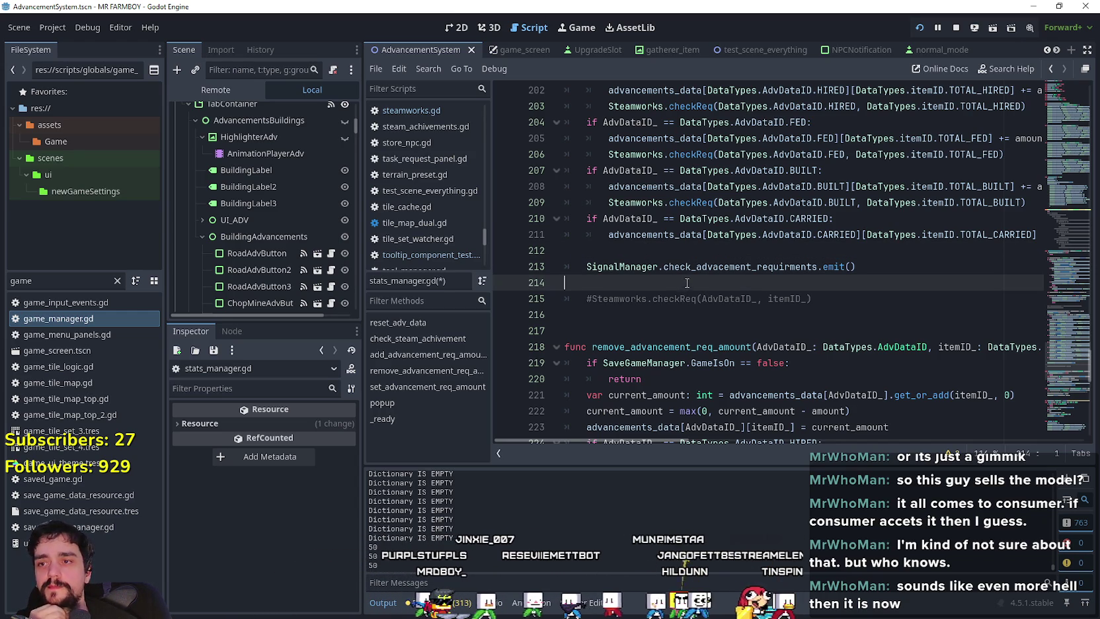
{"action": "left_click", "coordinate": [605, 253]}
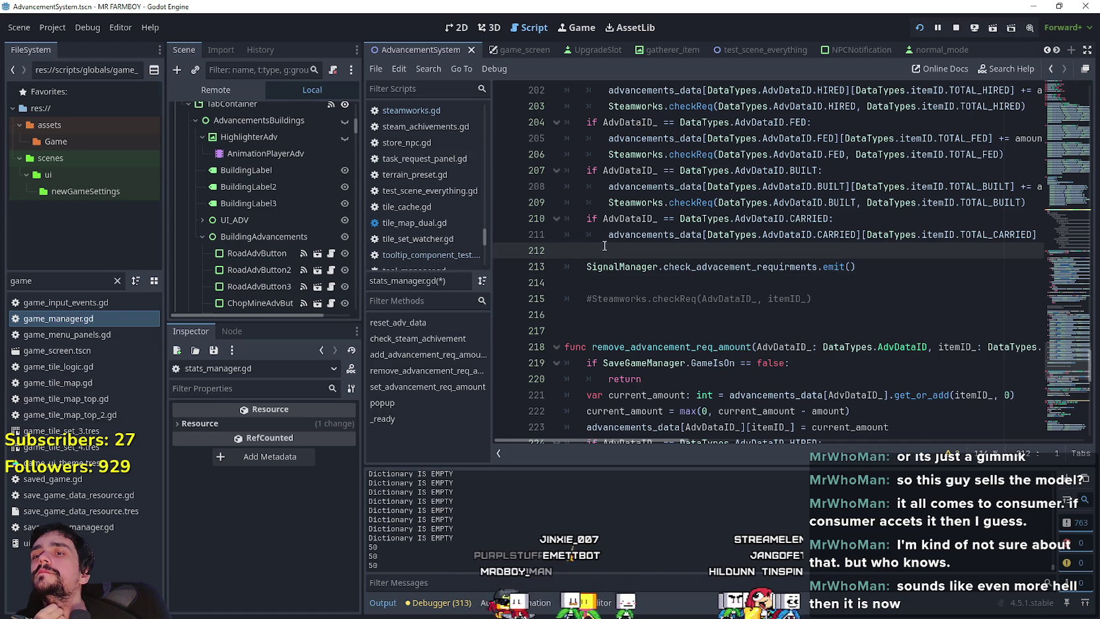